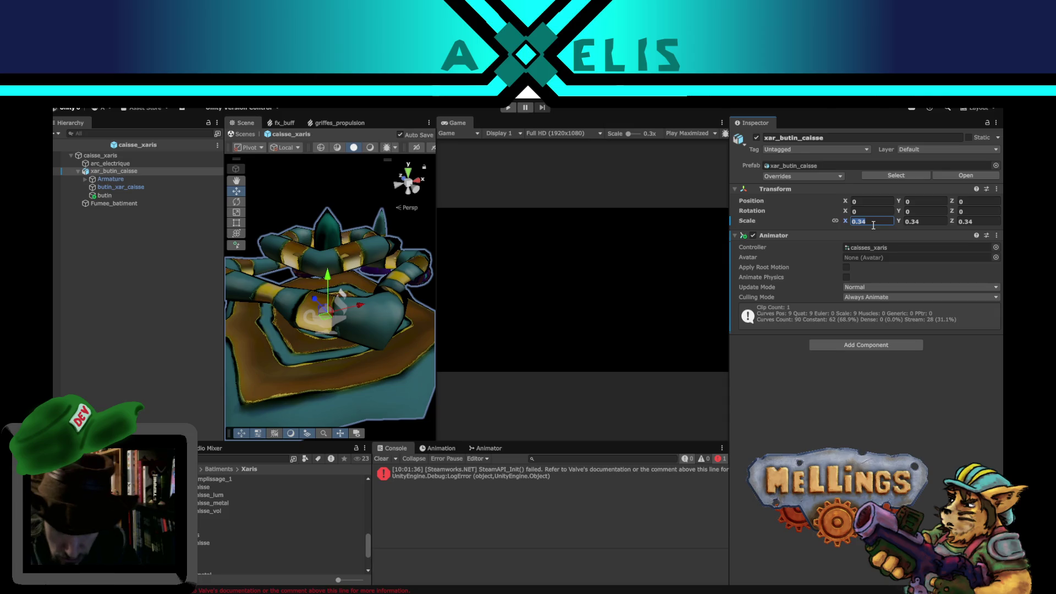
Set xar_butin_caisse's scale to 0.35 on all axes and enter Play mode.
text(.35)
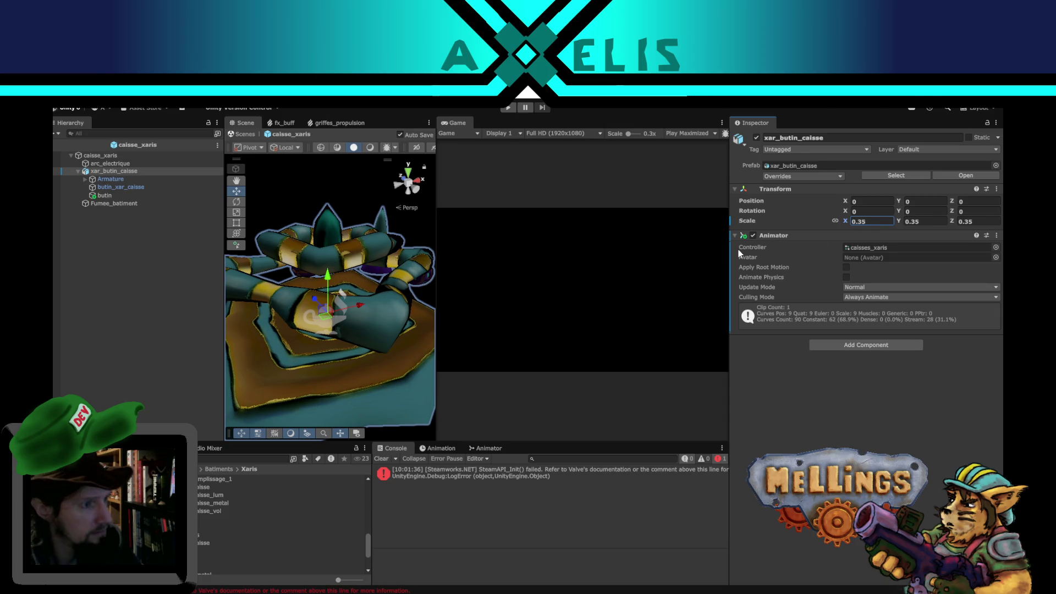
click(507, 107)
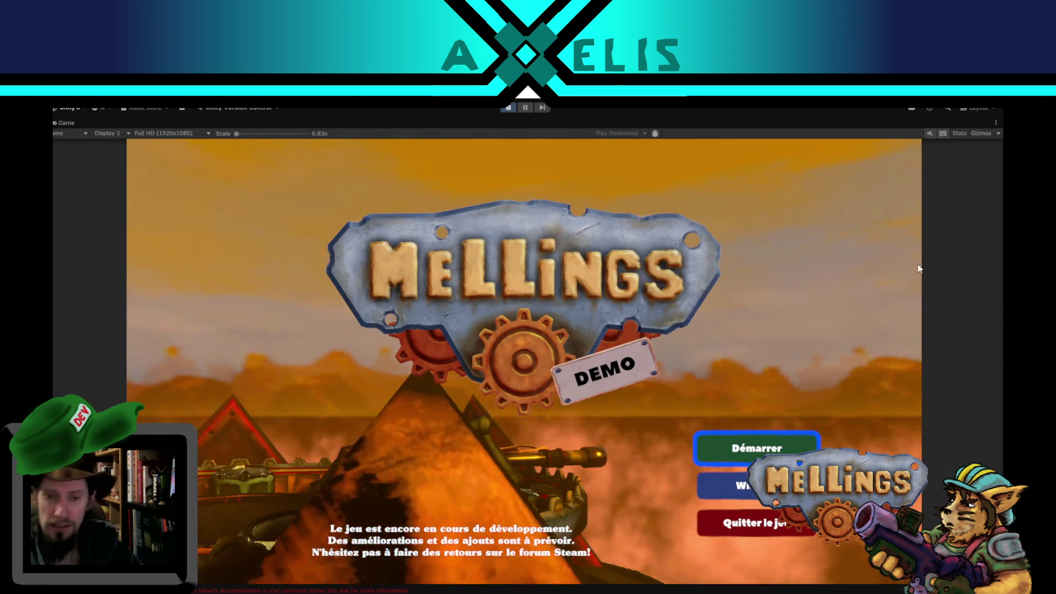
Start the game with Démarrer and launch an expedition to the Volcanique region.
click(774, 443)
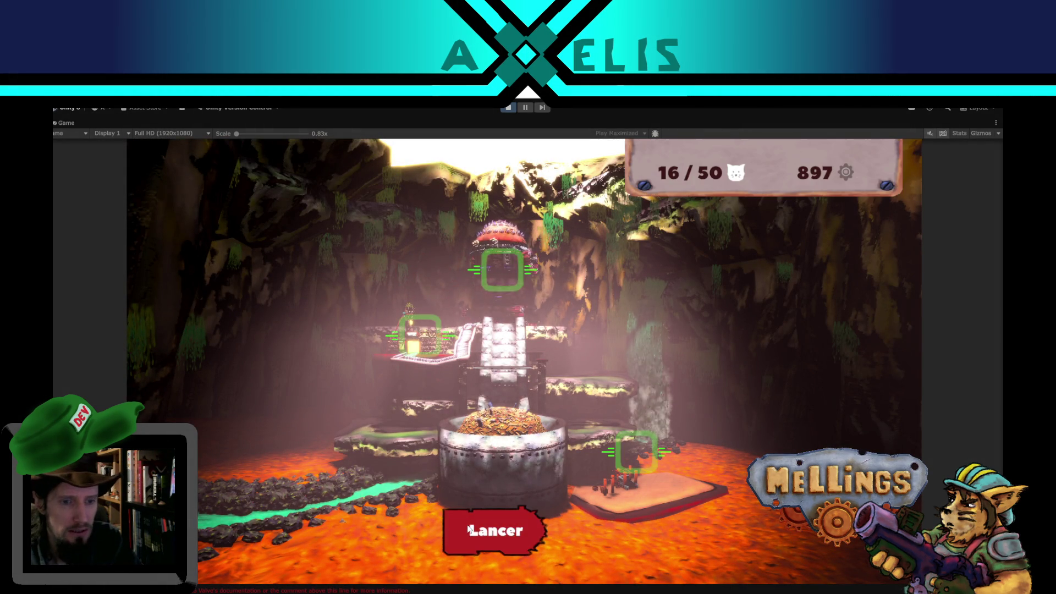
click(467, 528)
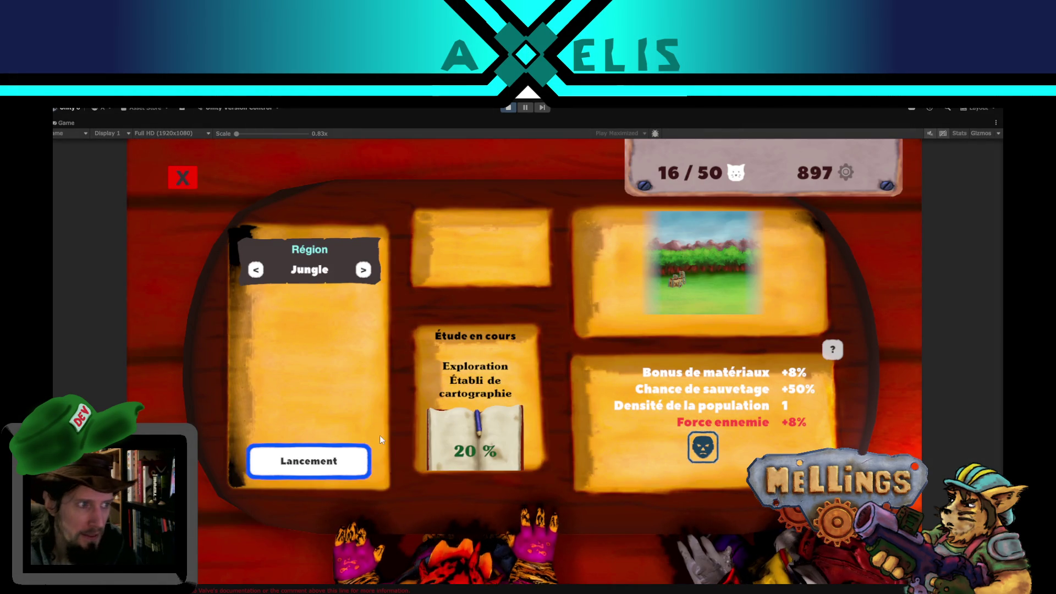
click(362, 270)
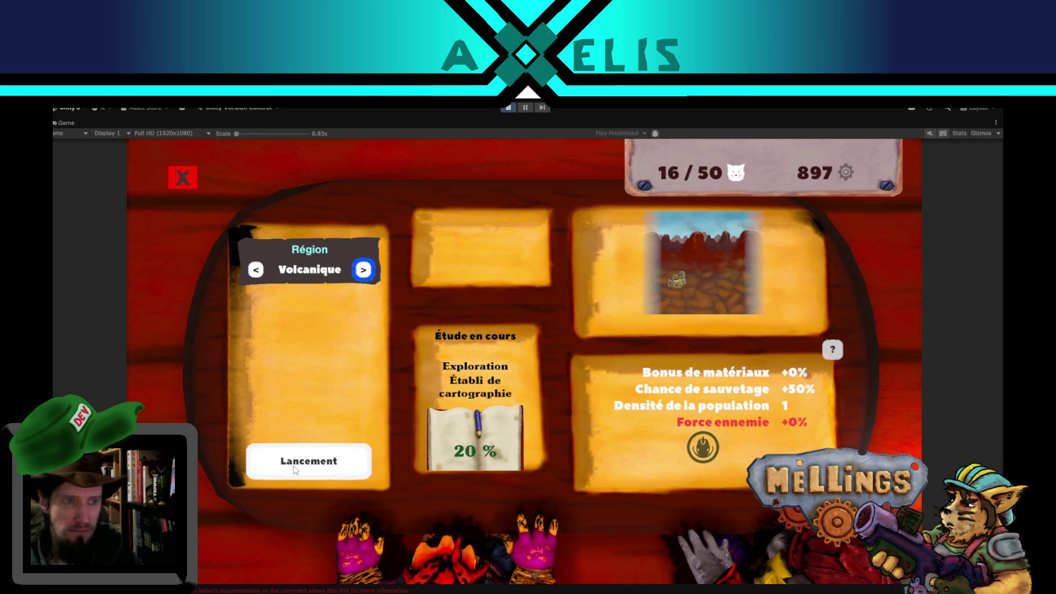
click(295, 469)
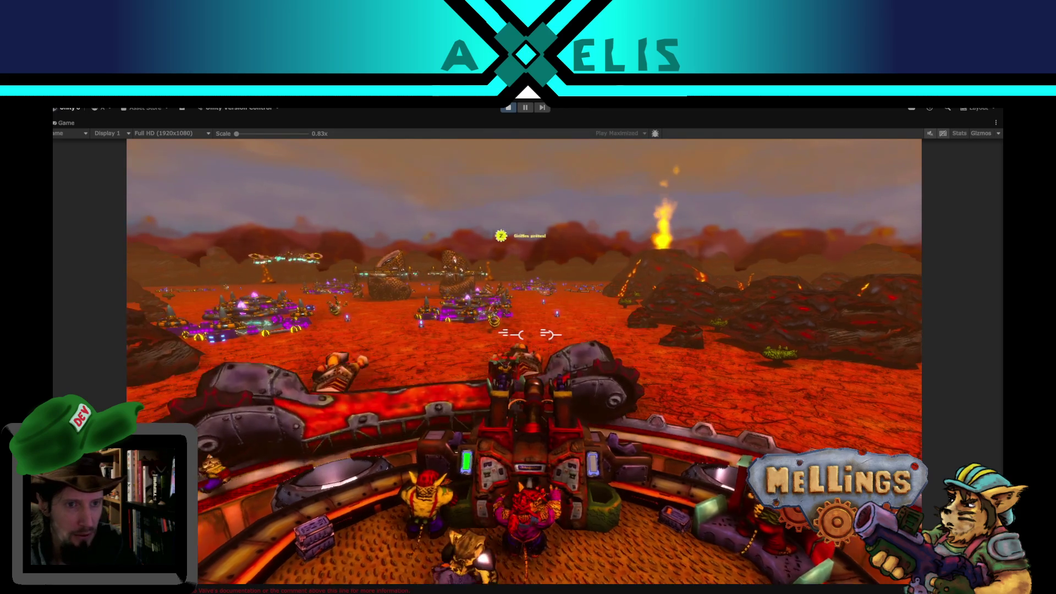
Fire the turret's claw attack, then switch to the heavy cannon seat.
key(z)
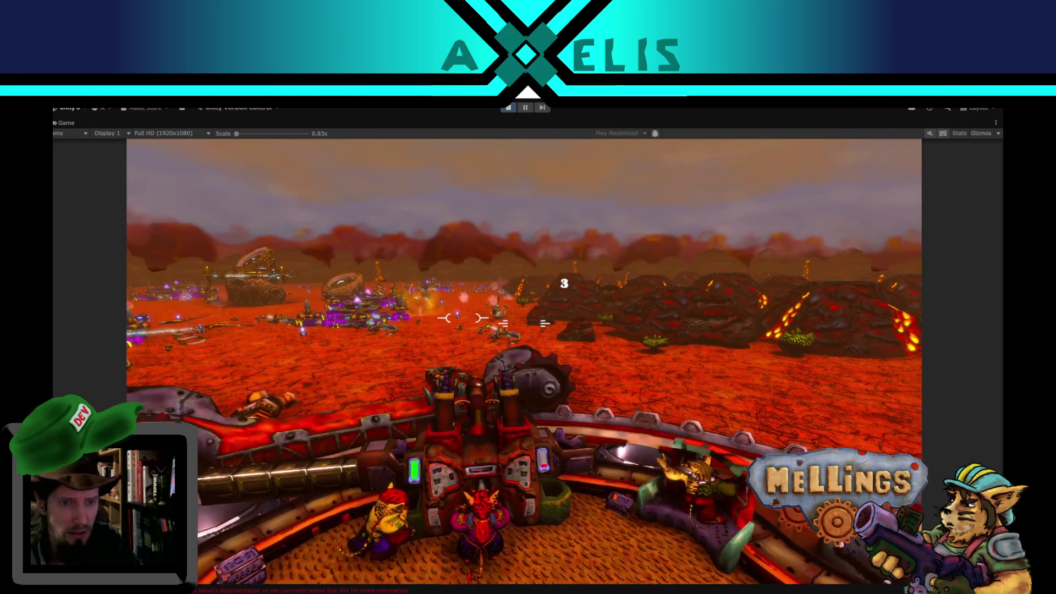
key(q)
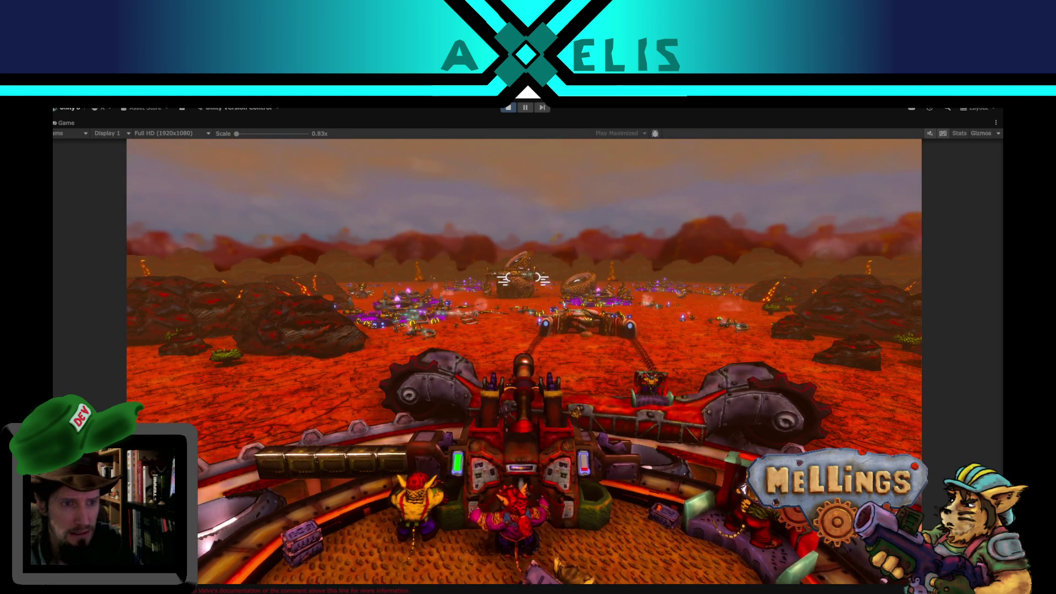
Open the in-game pause menu, pause the editor and pan the Scene view across the battlefield.
key(Escape)
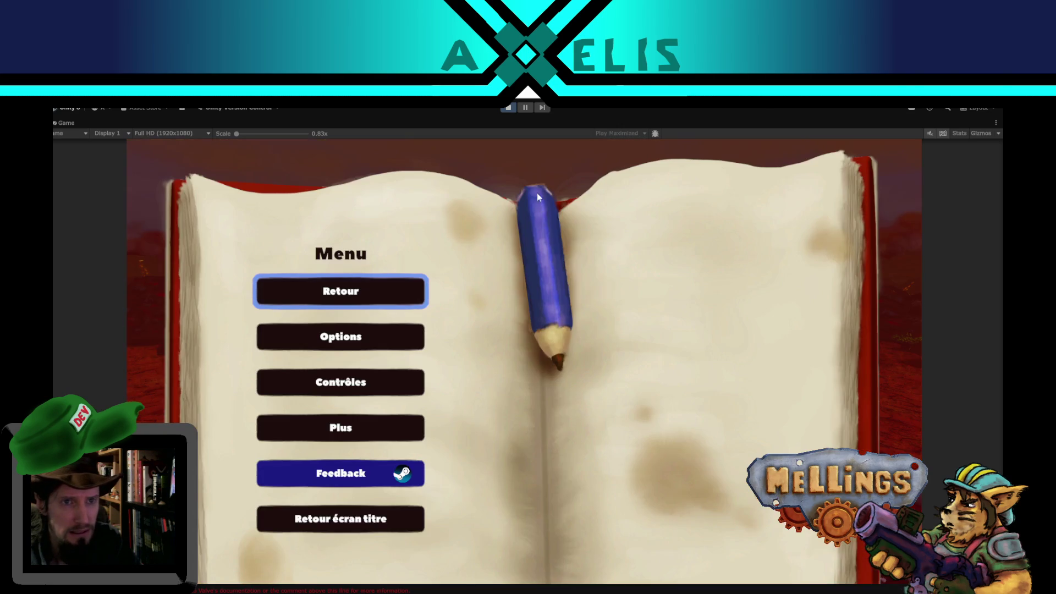
click(525, 108)
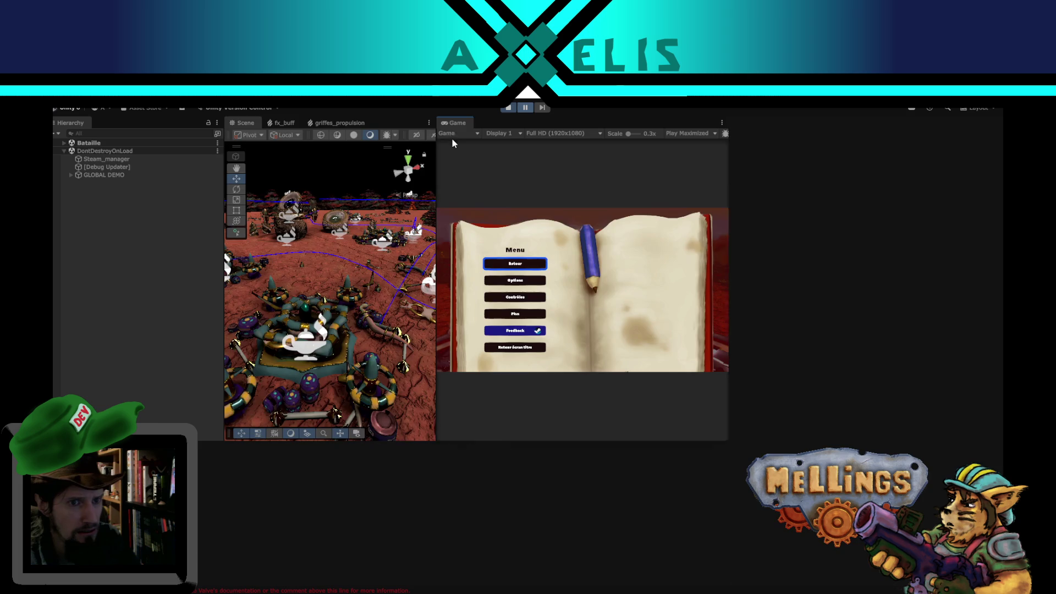
drag(293, 245, 428, 457)
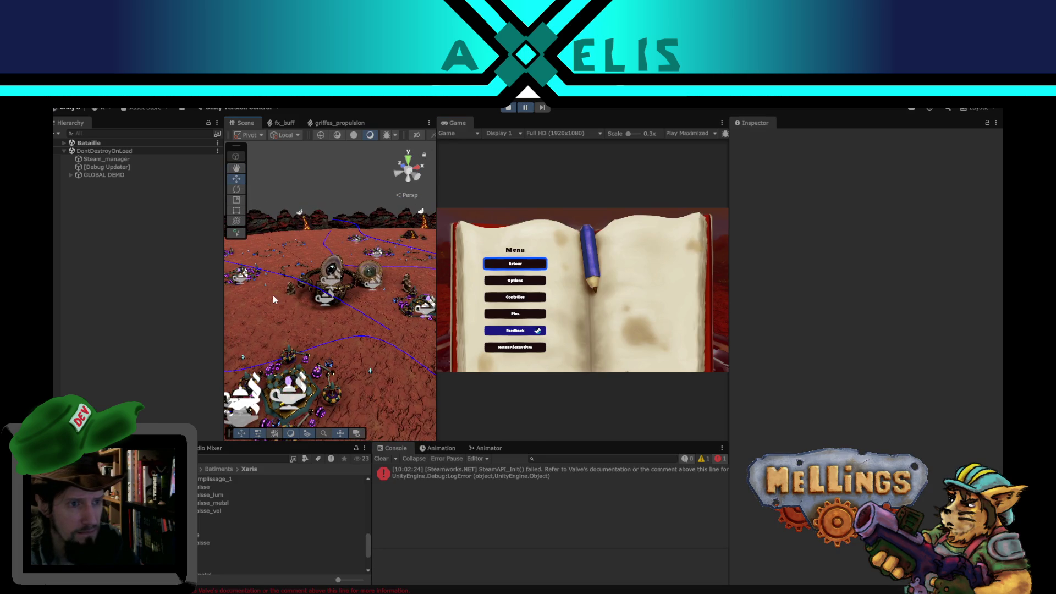
drag(273, 299, 448, 398)
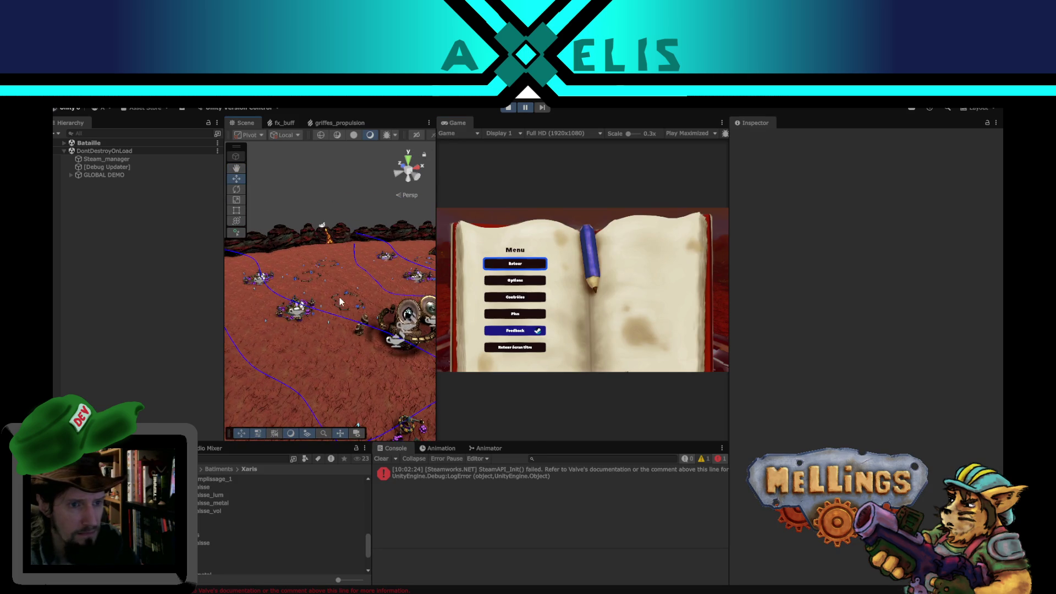
mouse_move(339, 299)
mouse_down()
mouse_move(778, 278)
mouse_move(160, 338)
mouse_move(466, 311)
mouse_up()
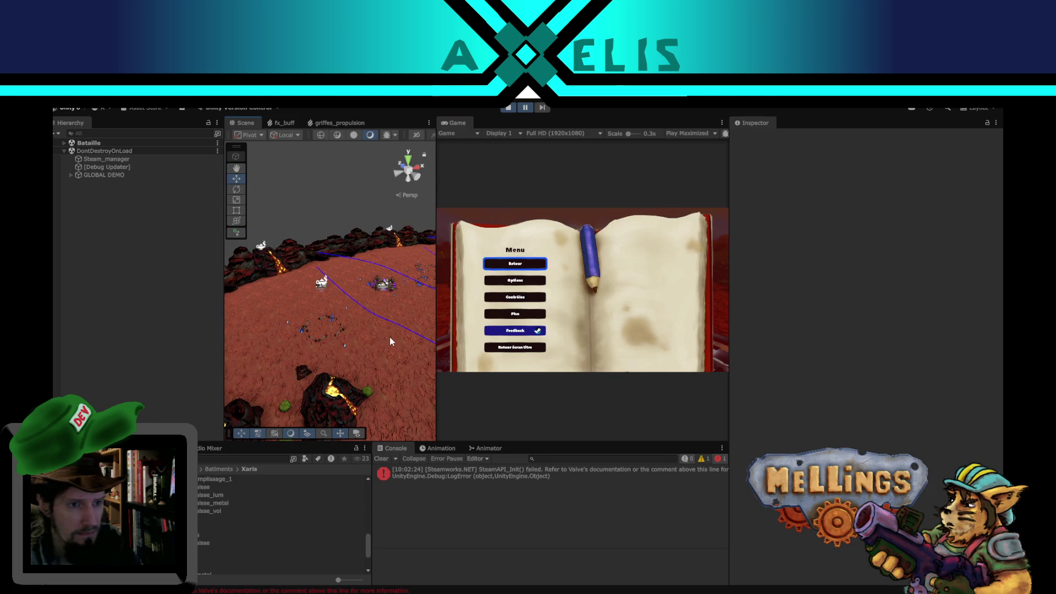
scroll(389, 341, down, 5)
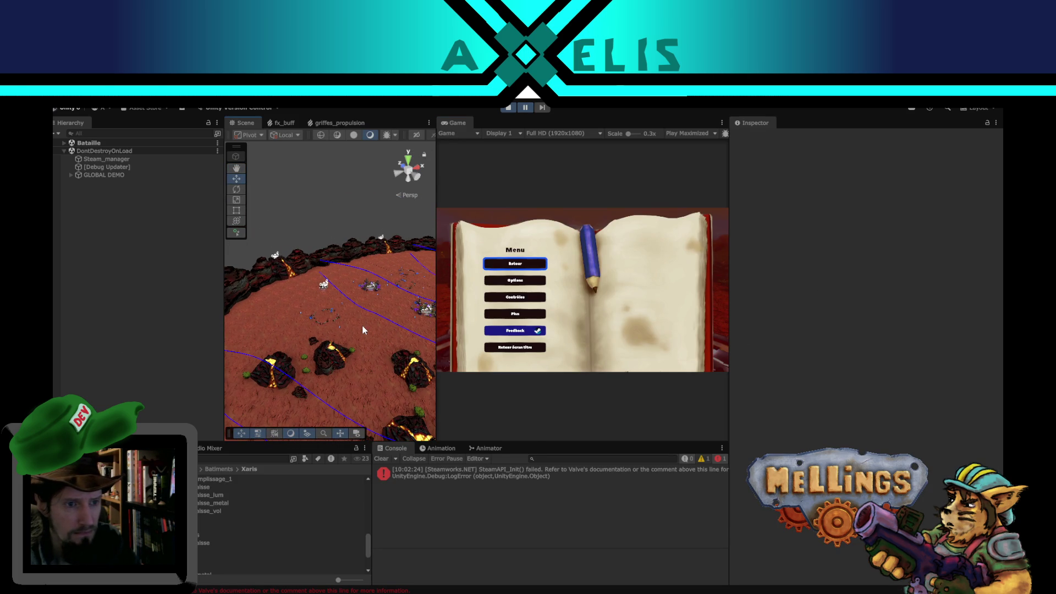
Select the terrain, then pick the vegetation object under Segment 1 and activate it.
click(362, 329)
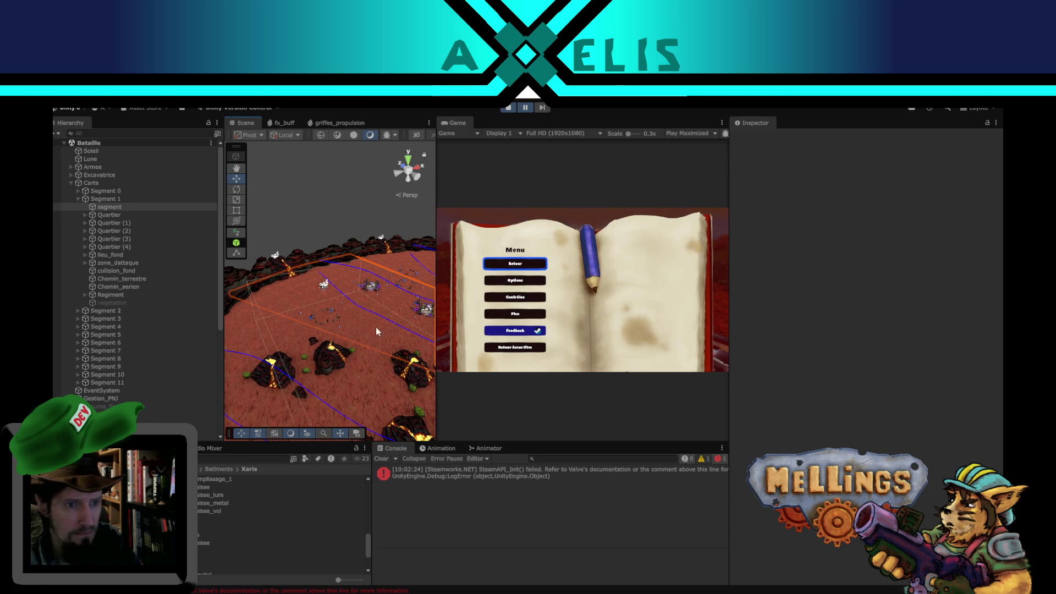
scroll(375, 327, up, 3)
mouse_move(315, 362)
mouse_down()
mouse_move(387, 306)
mouse_move(602, 355)
mouse_move(207, 293)
mouse_up()
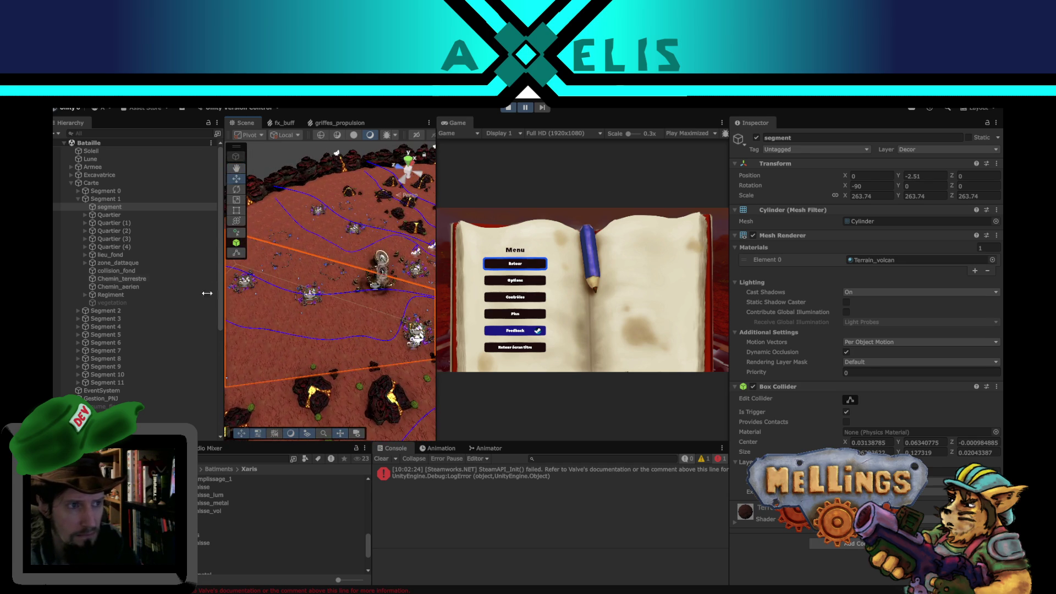
click(130, 304)
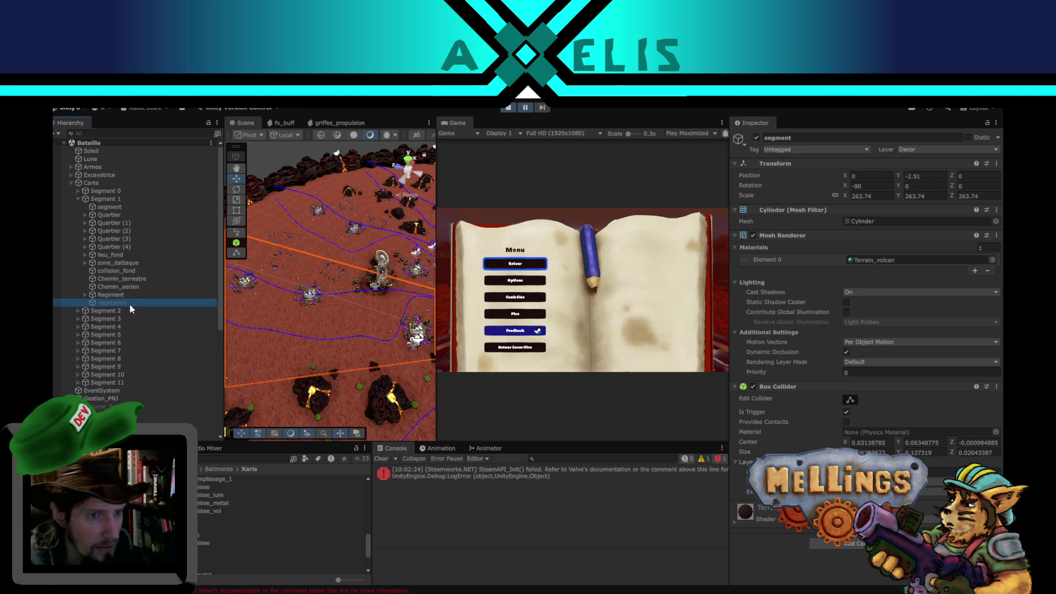
click(756, 138)
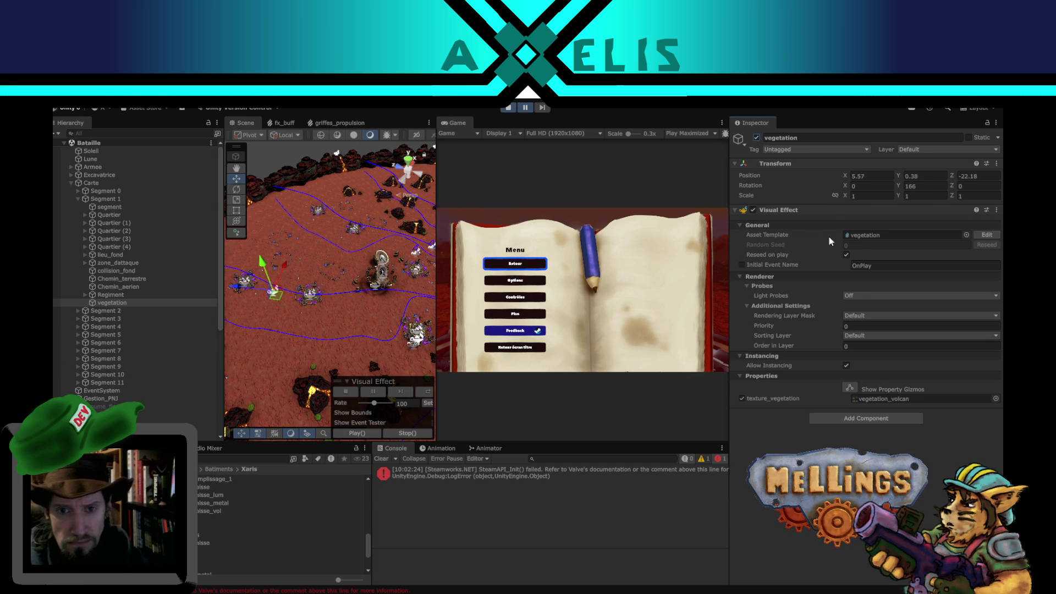
Open the vegetation VFX graph and move the texture and Random nodes upward.
click(861, 235)
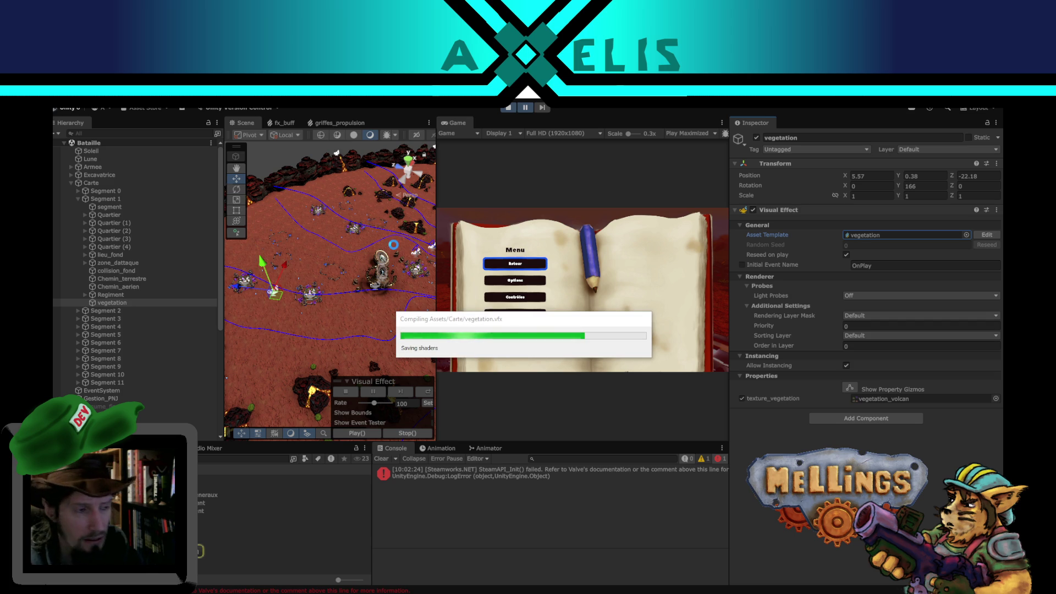
scroll(392, 221, up, 3)
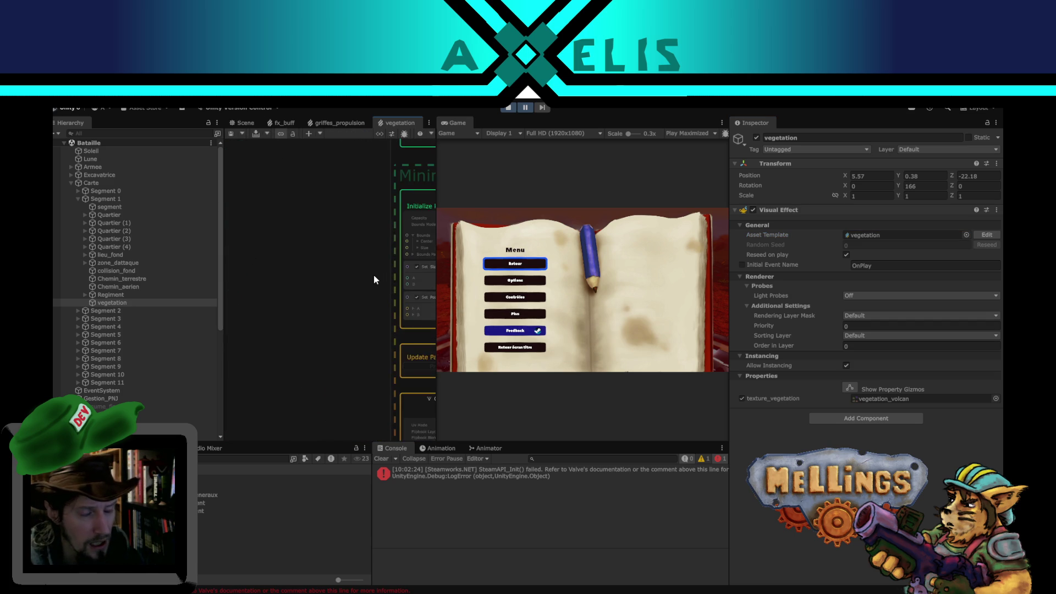
scroll(314, 222, down, 2)
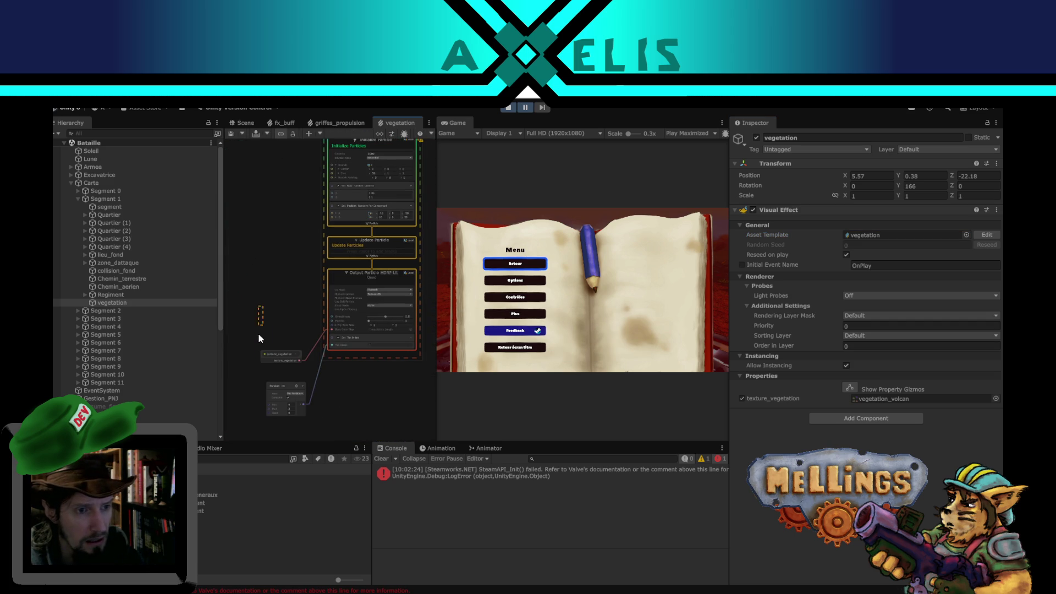
drag(261, 337, 282, 434)
mouse_move(277, 390)
mouse_down()
mouse_move(263, 352)
mouse_move(316, 339)
mouse_up()
Inspect the Spawn System's Single Burst block.
scroll(301, 321, up, 5)
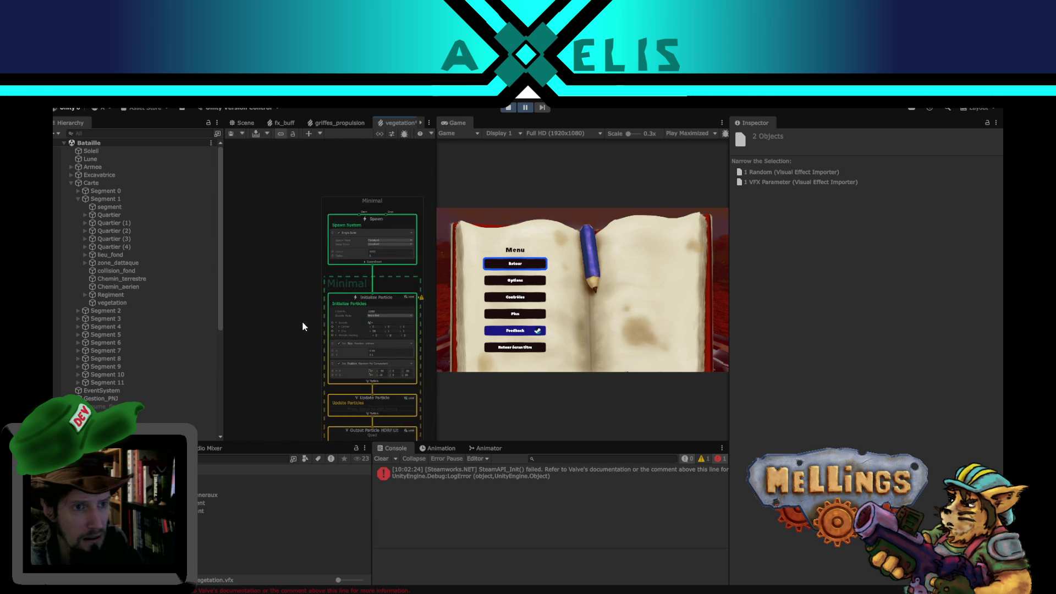
click(328, 236)
drag(296, 271, 256, 325)
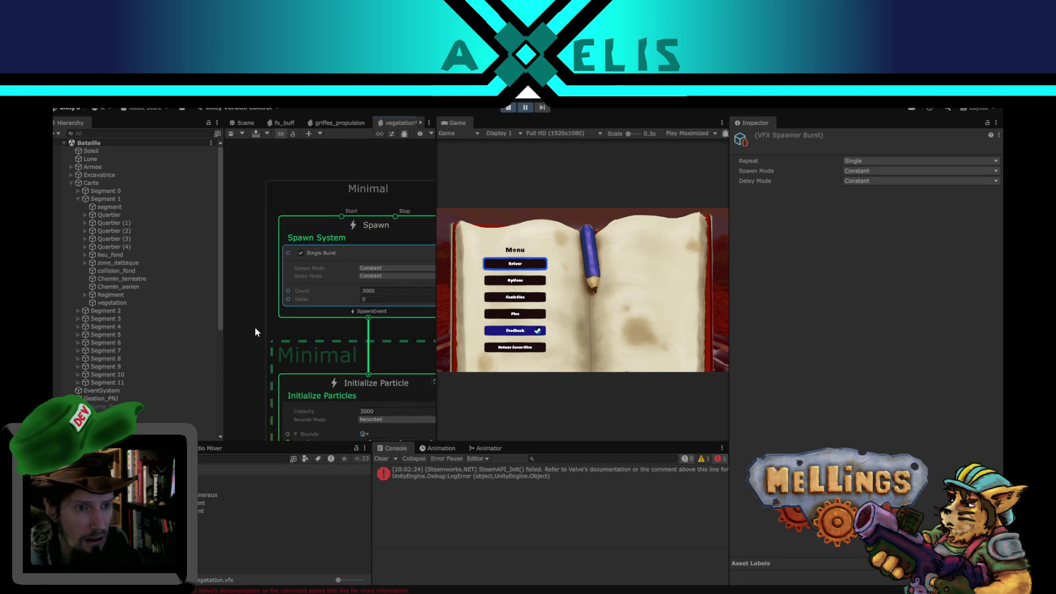
scroll(256, 327, down, 4)
scroll(404, 359, up, 3)
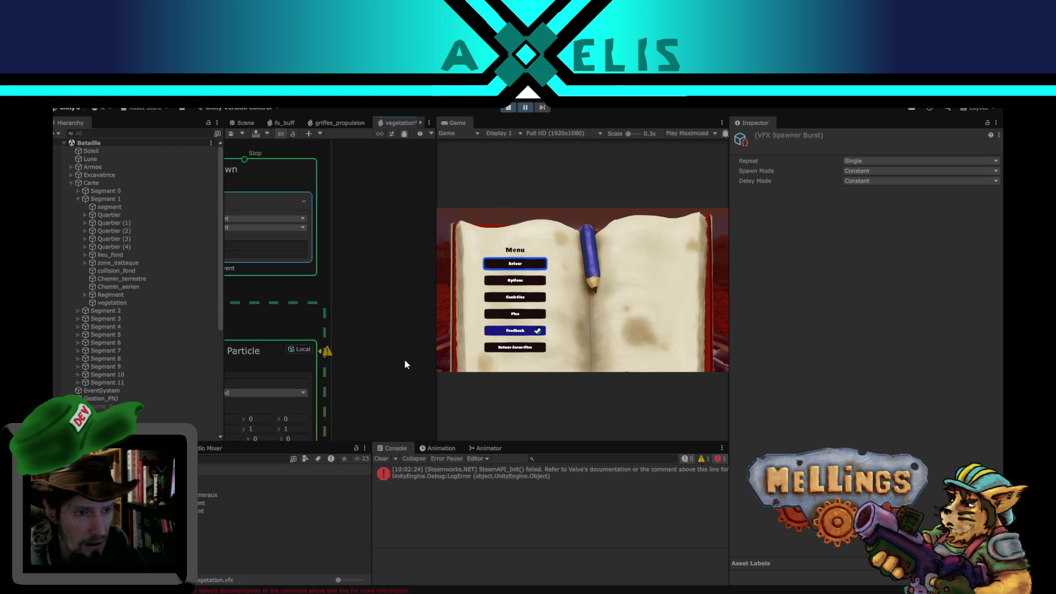
Review the Vegetation effect asset's settings and bring the Initialize Particle node into view.
click(424, 322)
scroll(408, 325, down, 3)
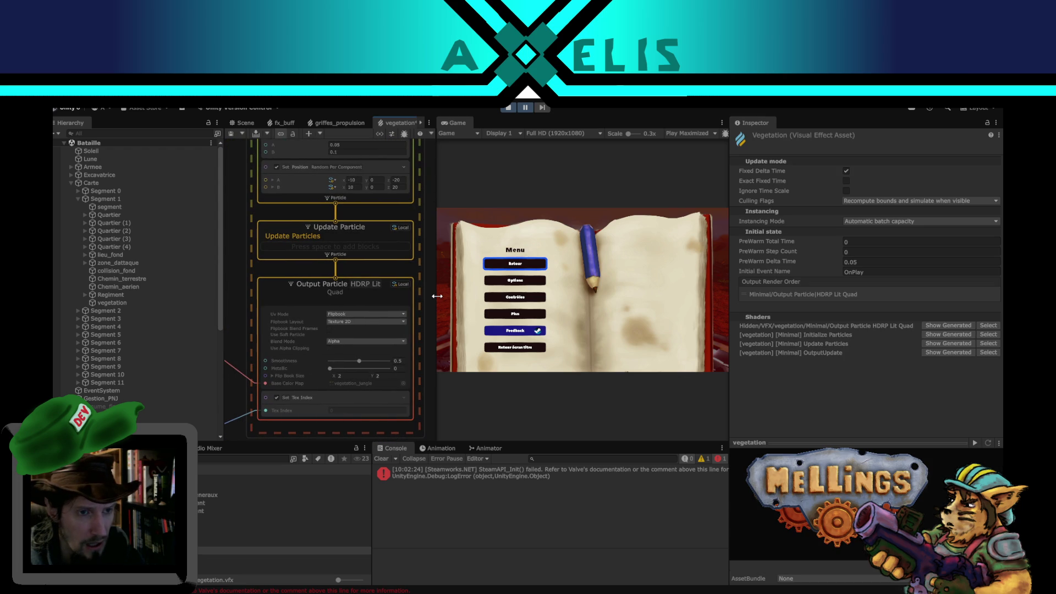
scroll(427, 295, up, 2)
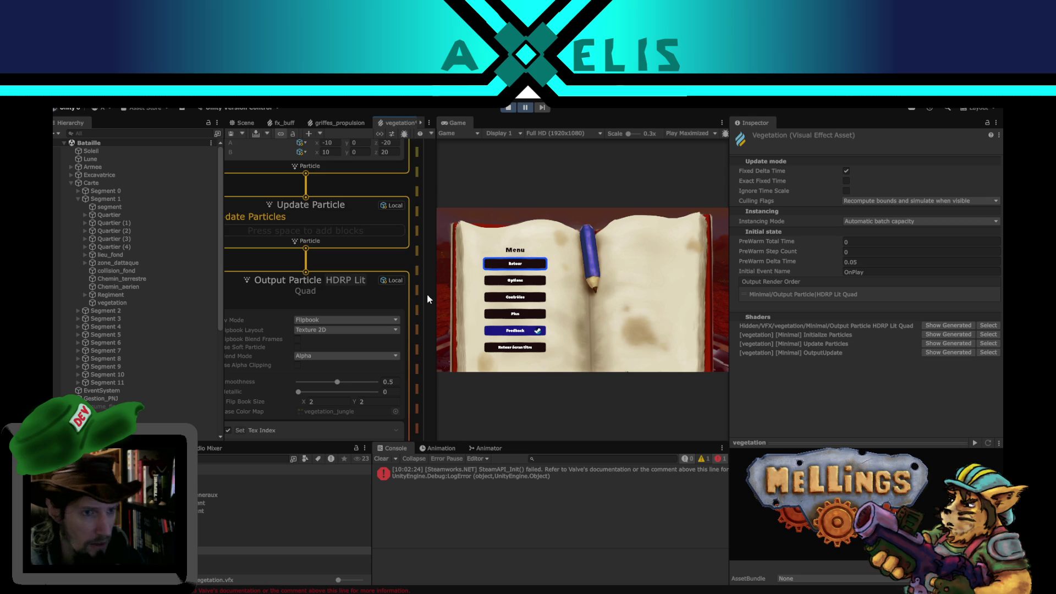
scroll(427, 294, down, 2)
scroll(427, 293, up, 2)
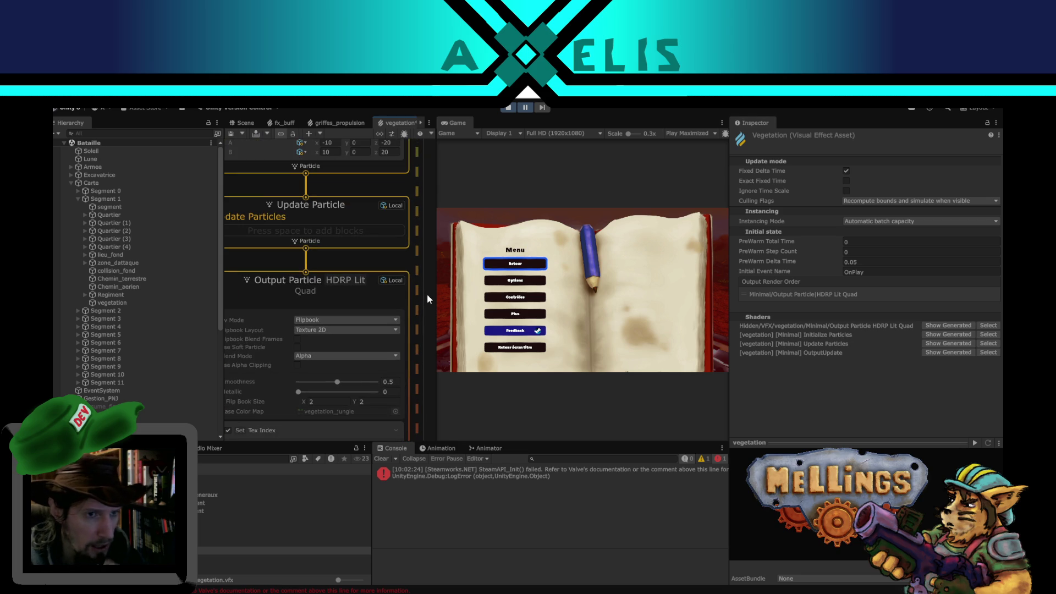
scroll(427, 293, down, 2)
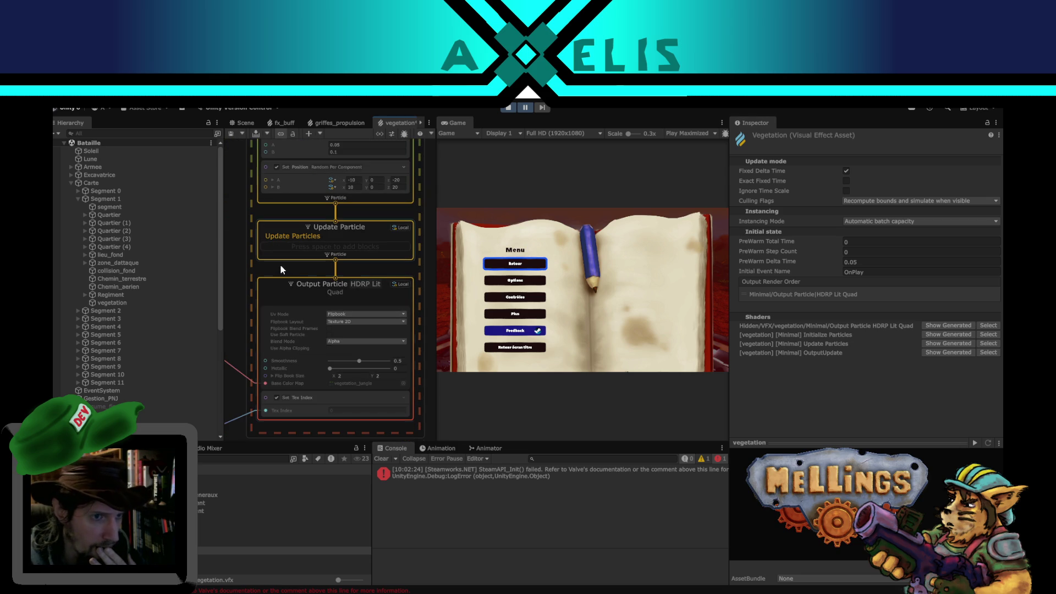
drag(228, 265, 237, 381)
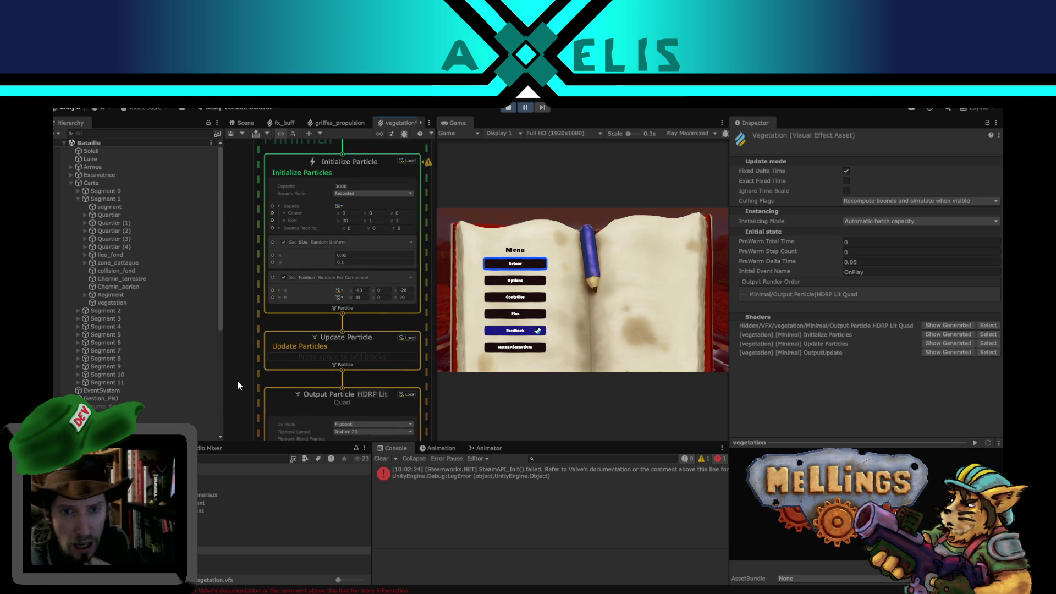
Return to the Scene view, resume the game, then exit Play mode.
click(248, 125)
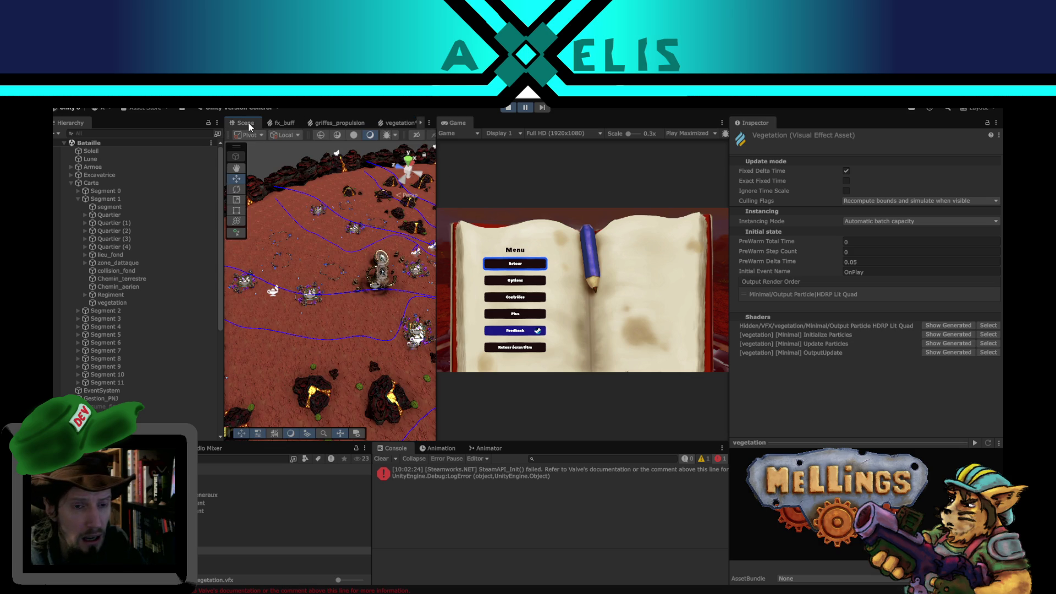
click(525, 108)
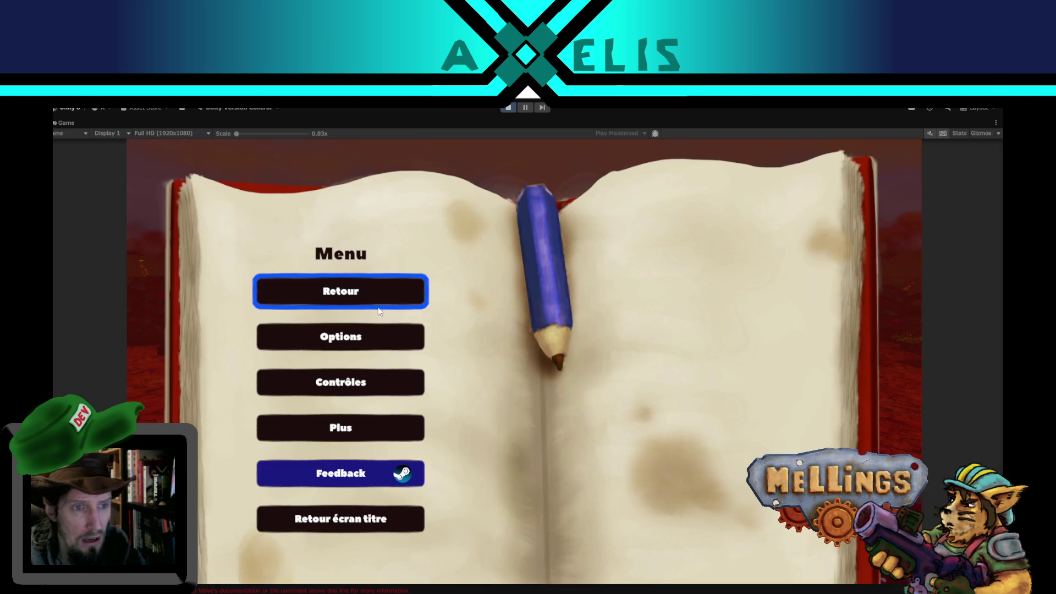
key(Escape)
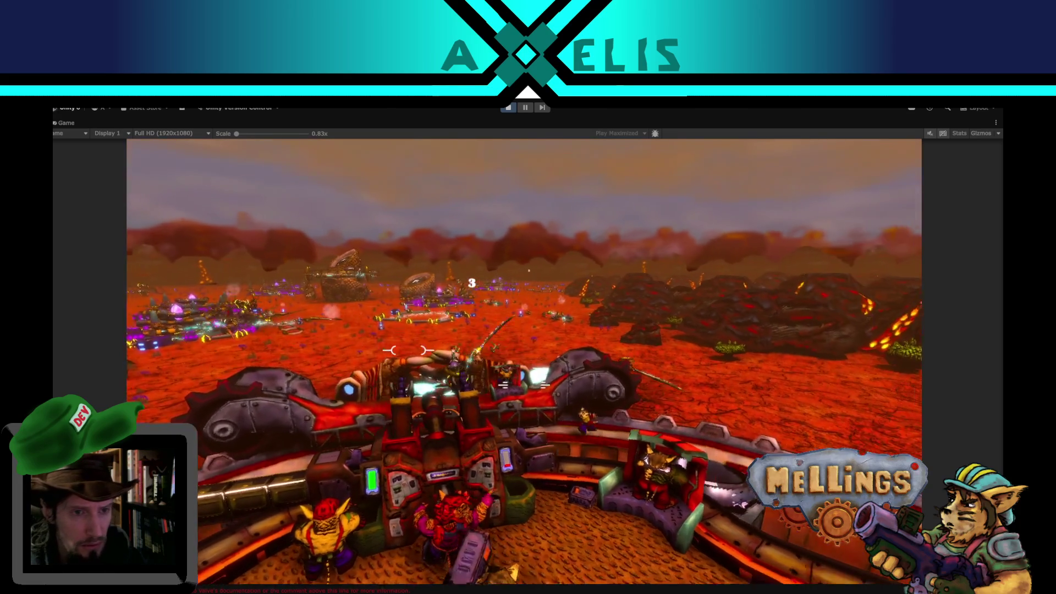
key(Escape)
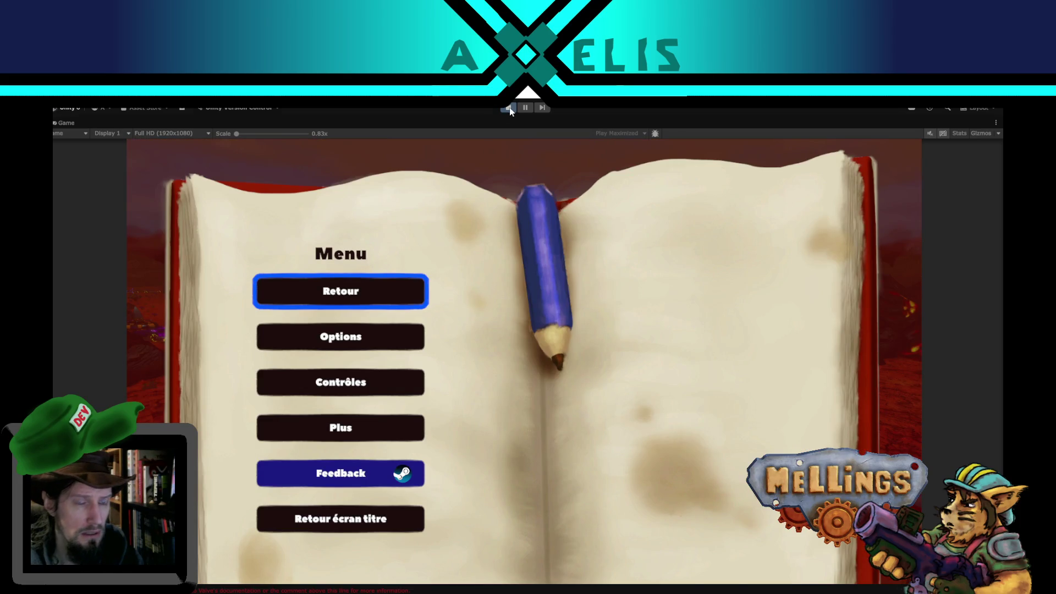
click(510, 109)
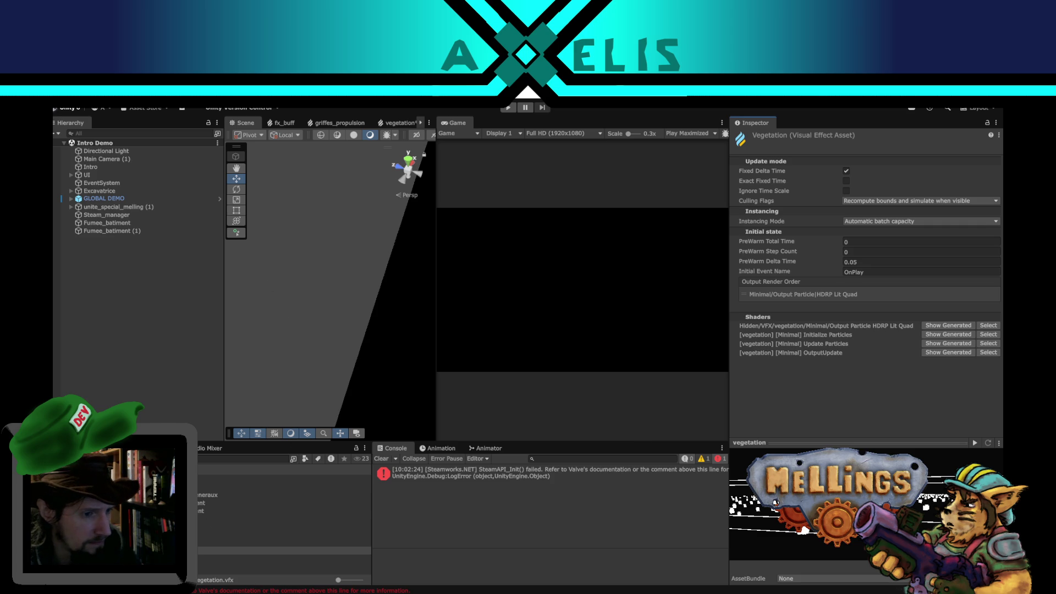
Open the Bataille scene, filter the Hierarchy by 'vegn' and activate all 12 vegetation objects.
double_click(209, 542)
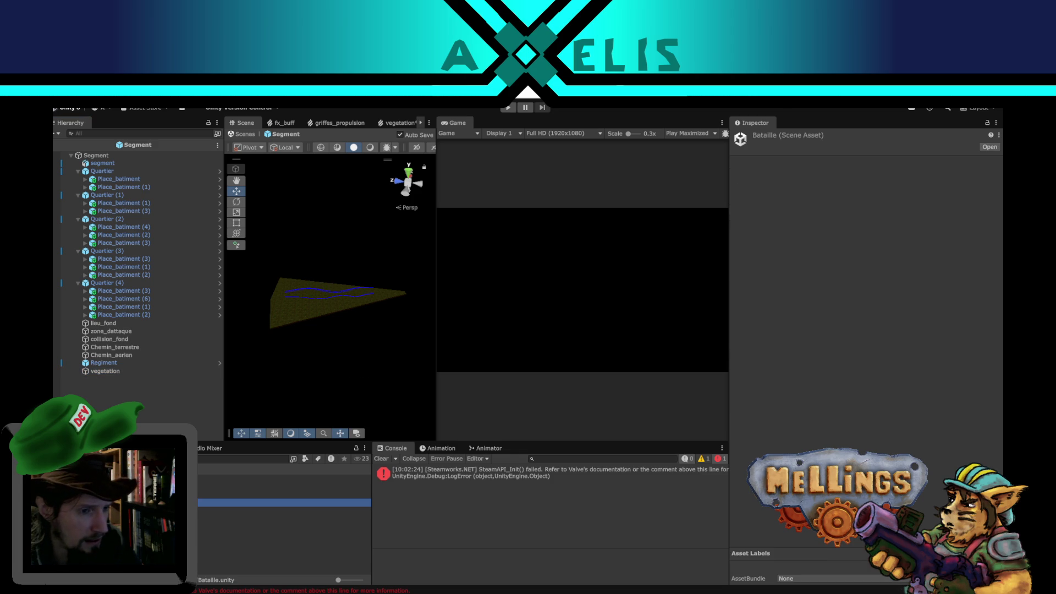
click(120, 134)
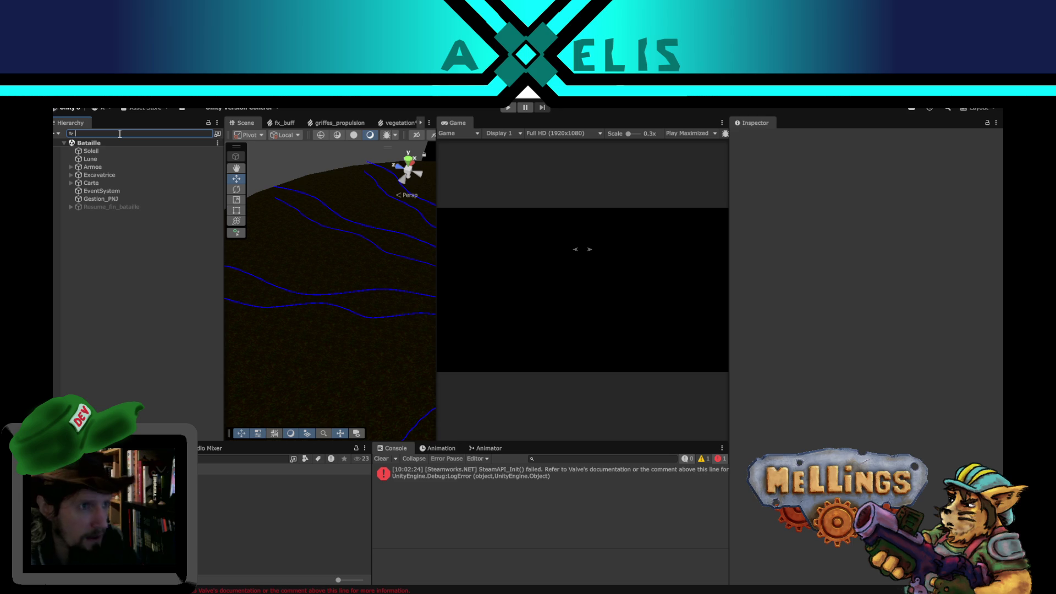
text(vegetatio)
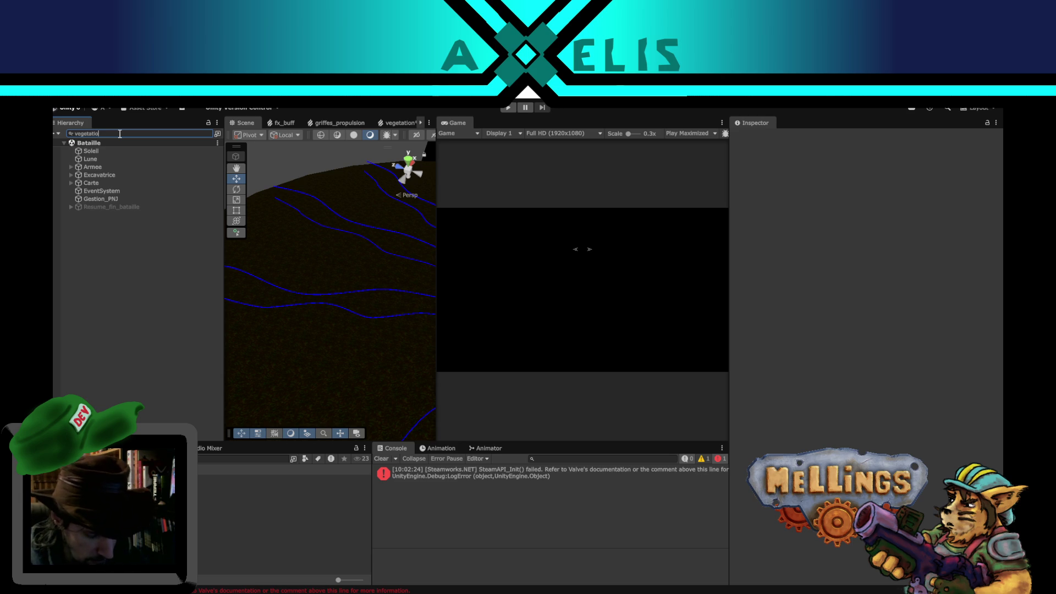
text(n)
click(100, 158)
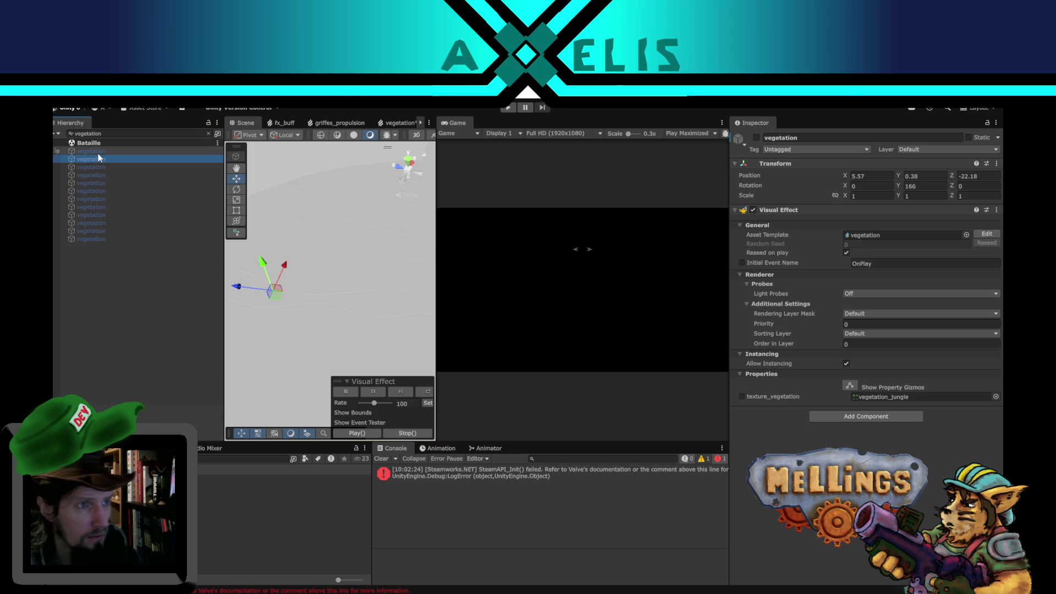
shift+click(87, 239)
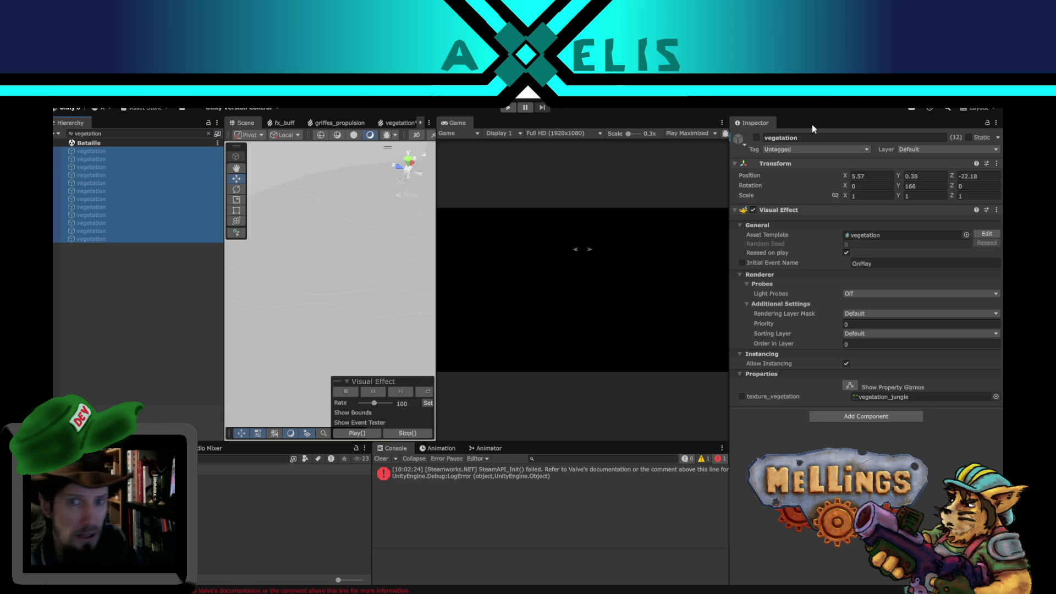
click(756, 137)
click(142, 327)
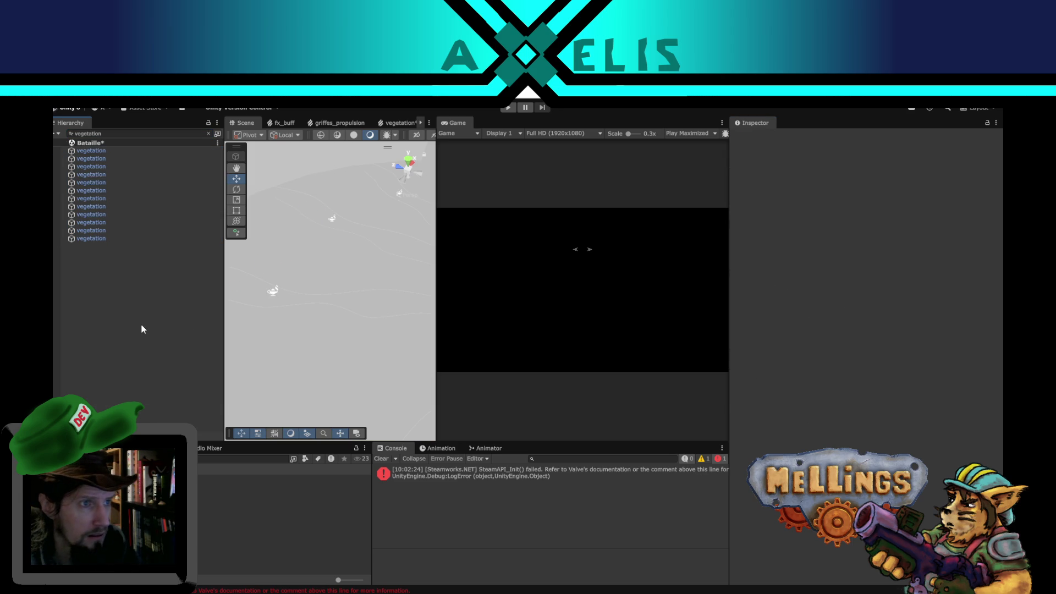
Save the Bataille scene, clear the search filter and select Armee.
key(ctrl+s)
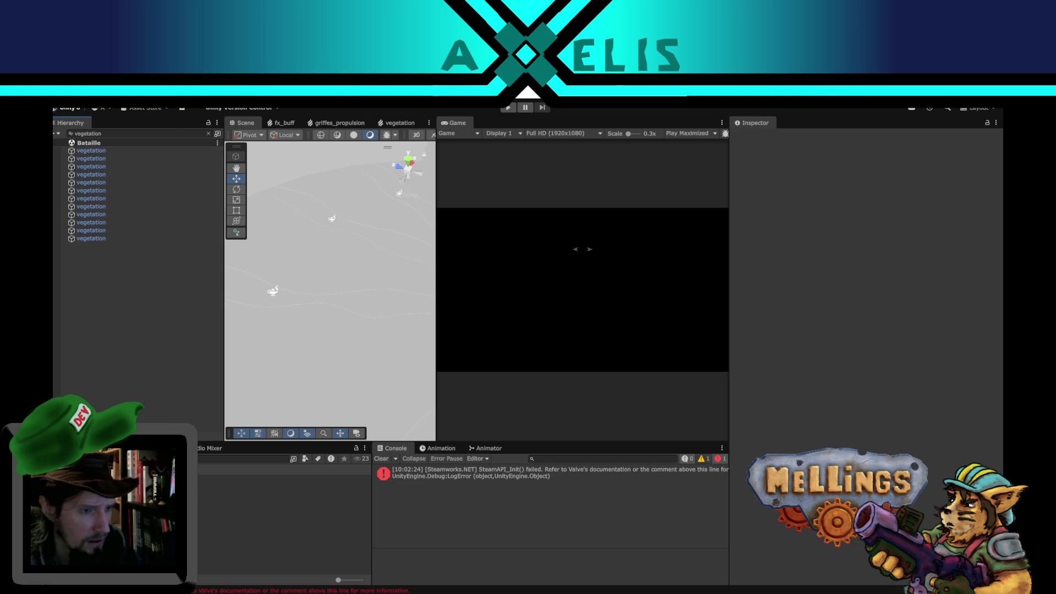
click(209, 134)
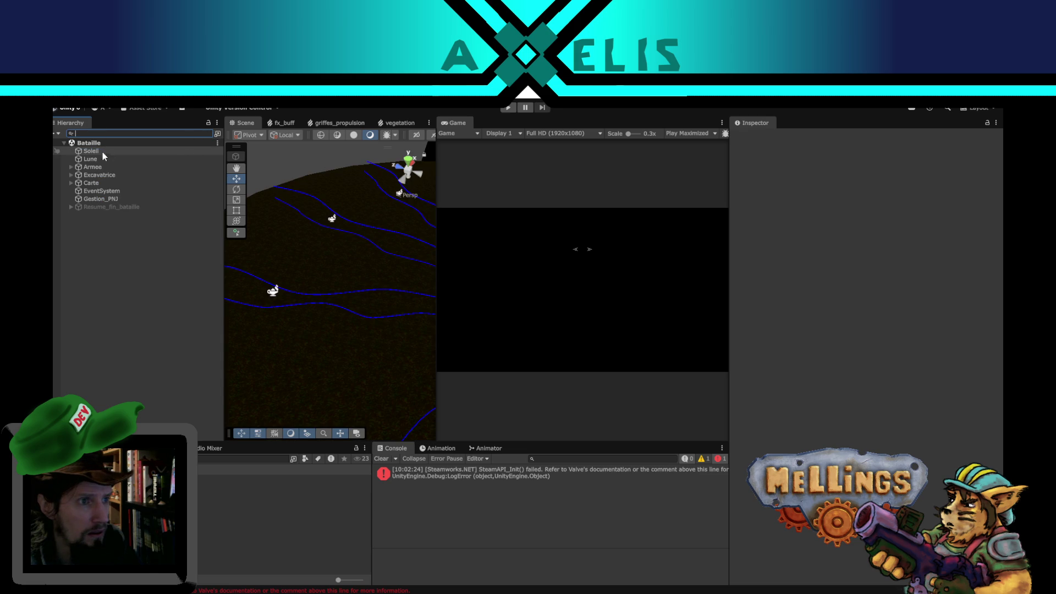
click(103, 167)
Enable Laisse_moi_regarder_stp on Armee and open the Intro Demo scene.
click(846, 421)
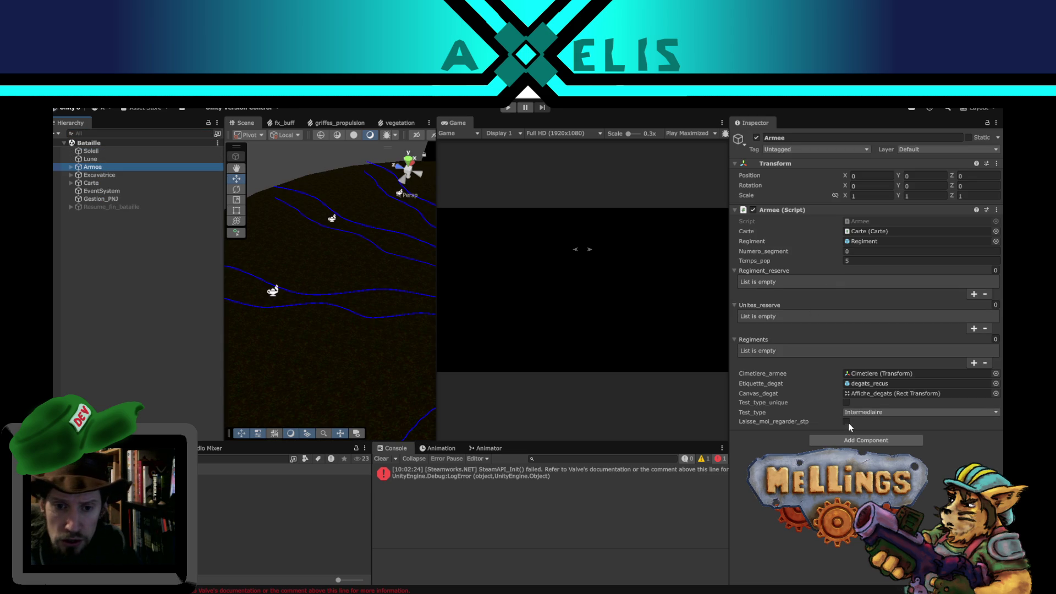
click(149, 326)
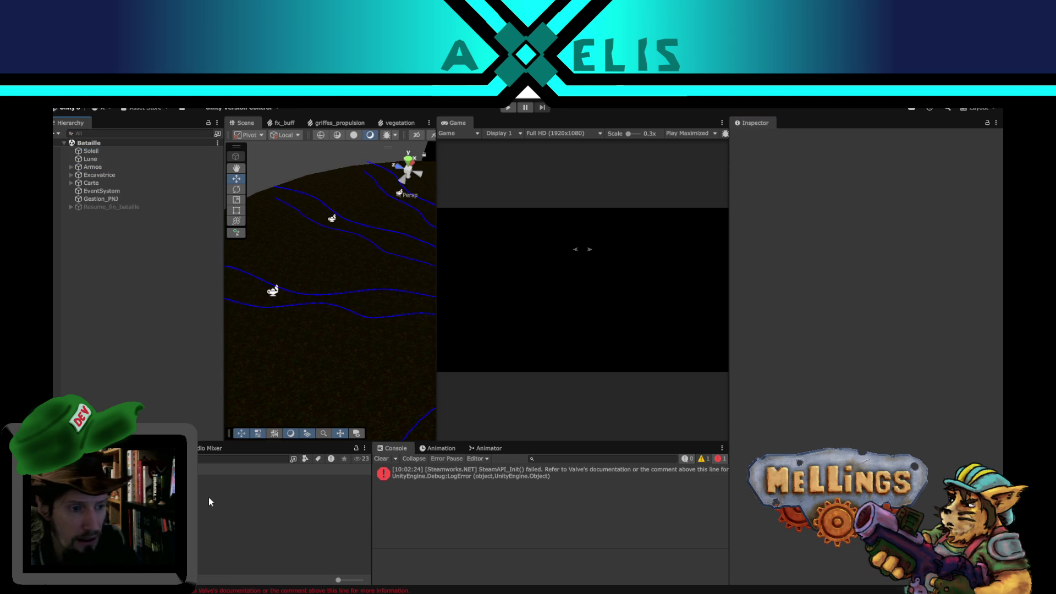
click(212, 519)
double_click(212, 518)
Play the game via Démarrer and Lancer into a level, then open the pause menu.
click(511, 108)
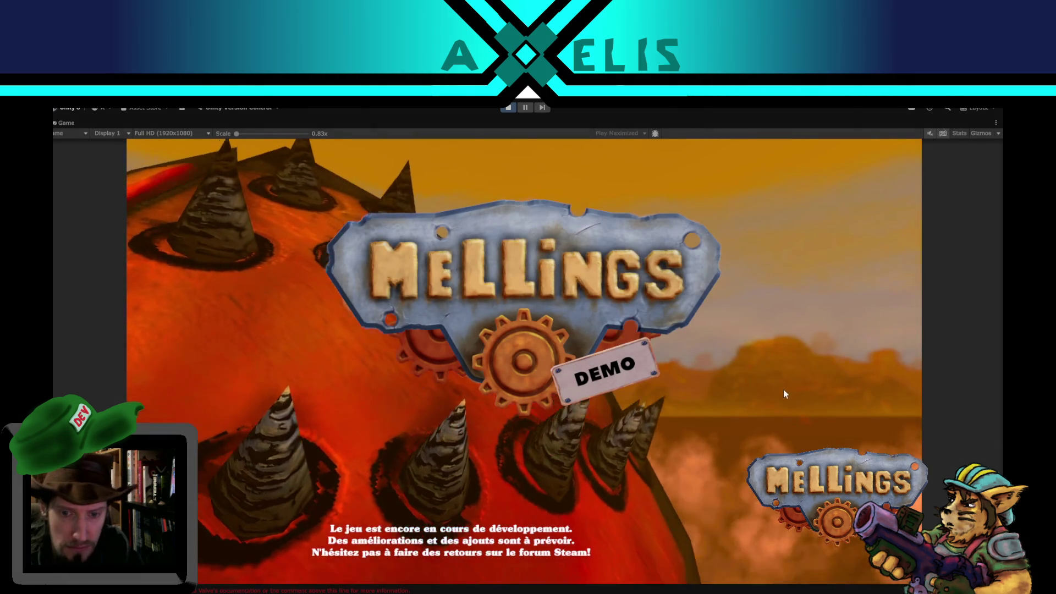
click(806, 451)
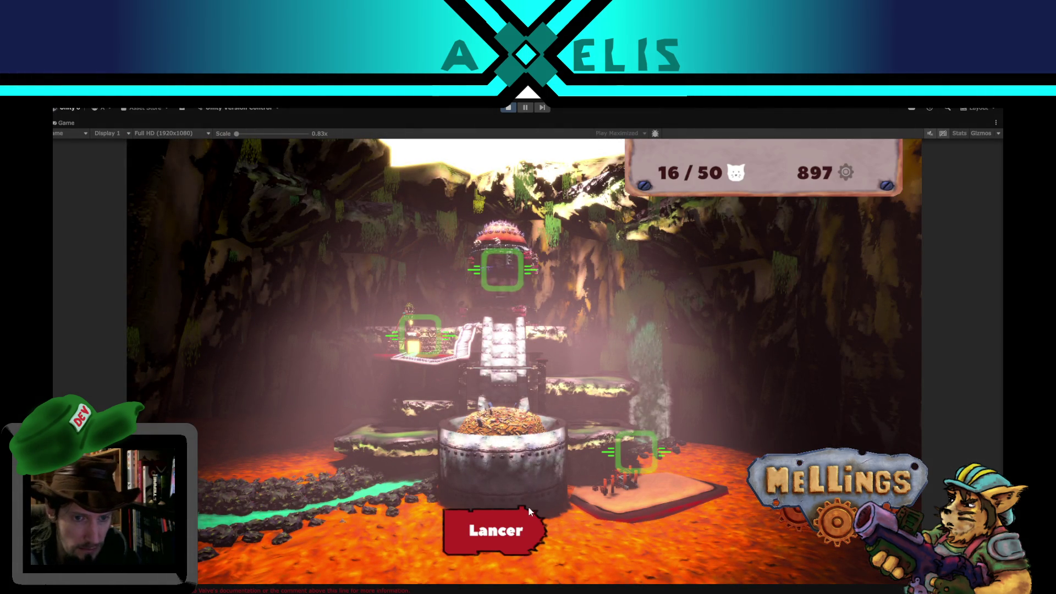
click(513, 520)
click(327, 460)
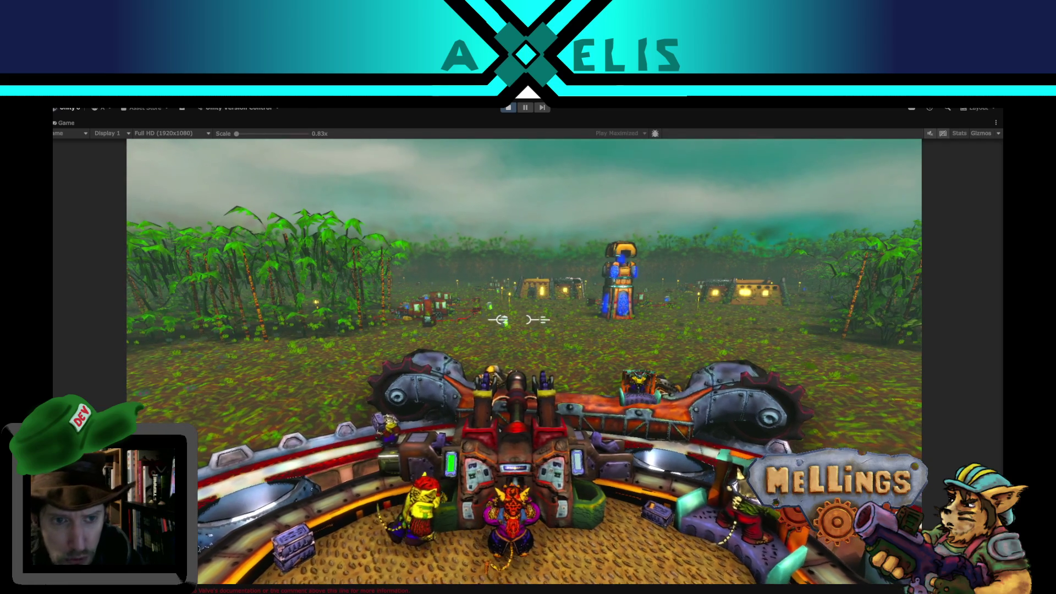
key(Escape)
Pause the game and compare the vegetation VFX graph with griffes_propulsion.
click(526, 109)
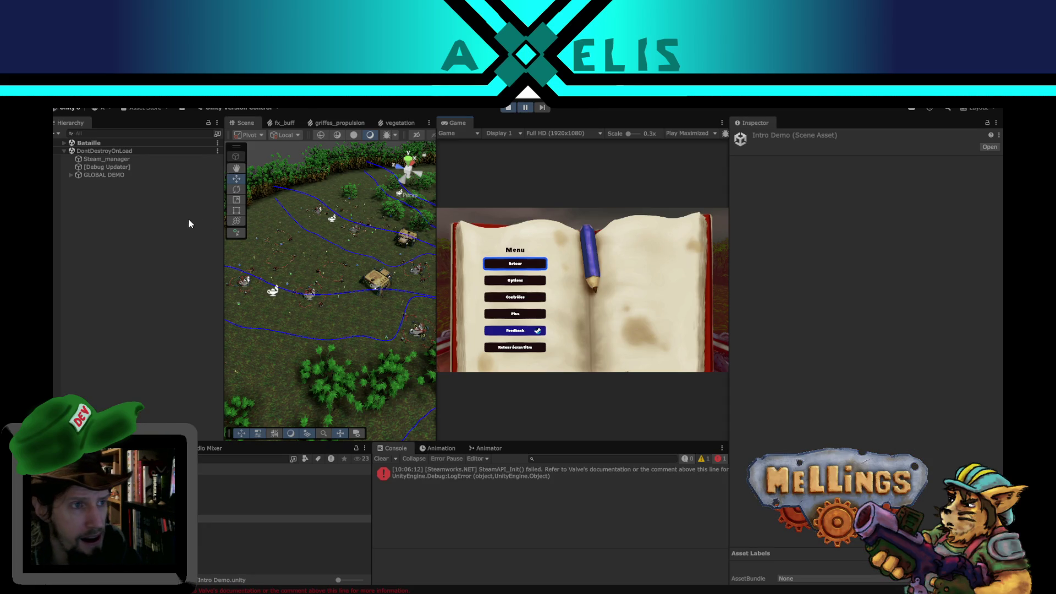
click(396, 124)
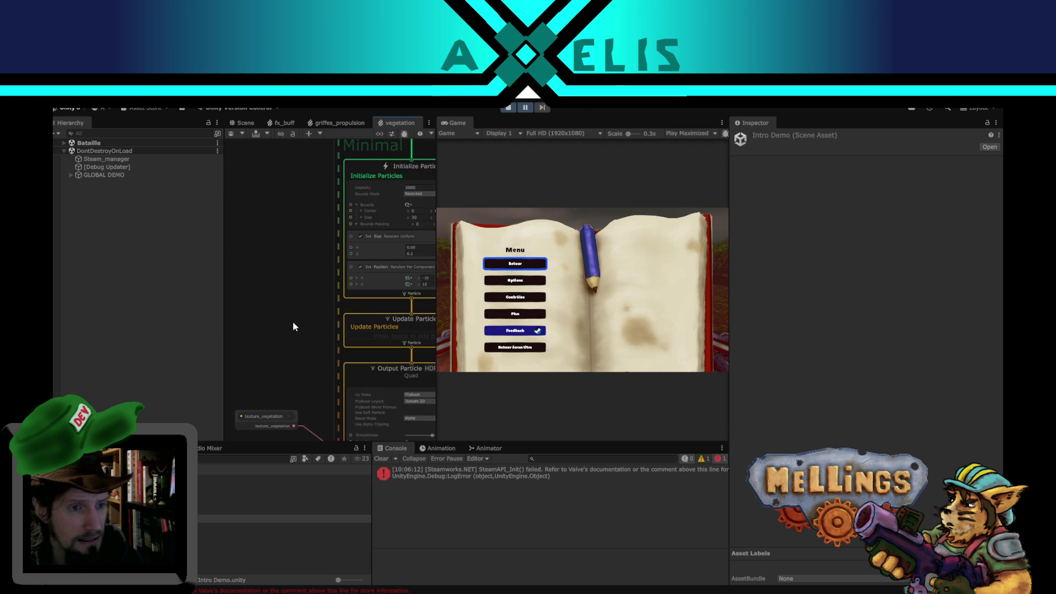
scroll(301, 319, up, 4)
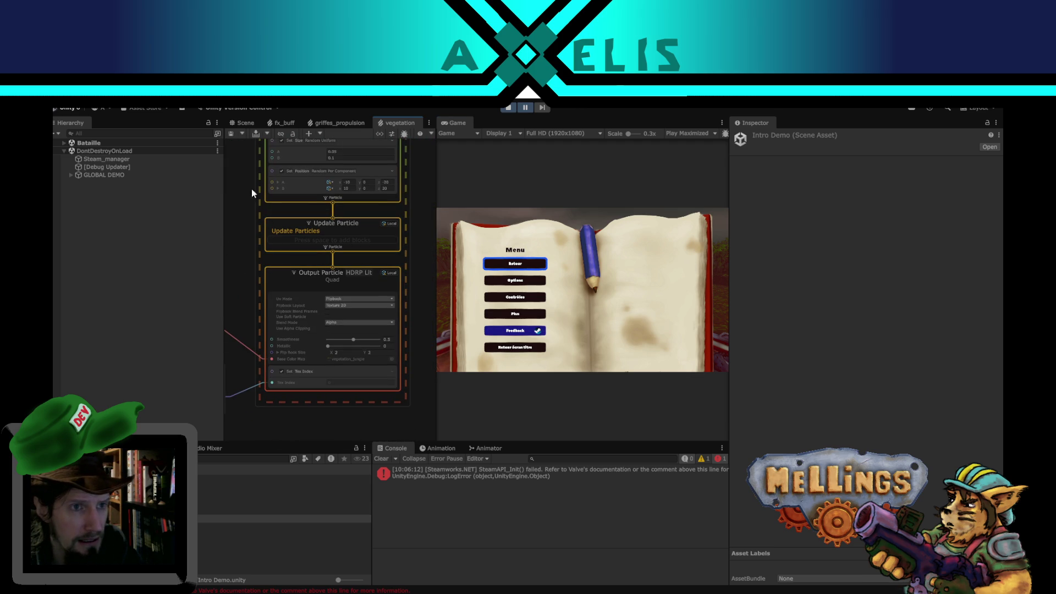
click(337, 127)
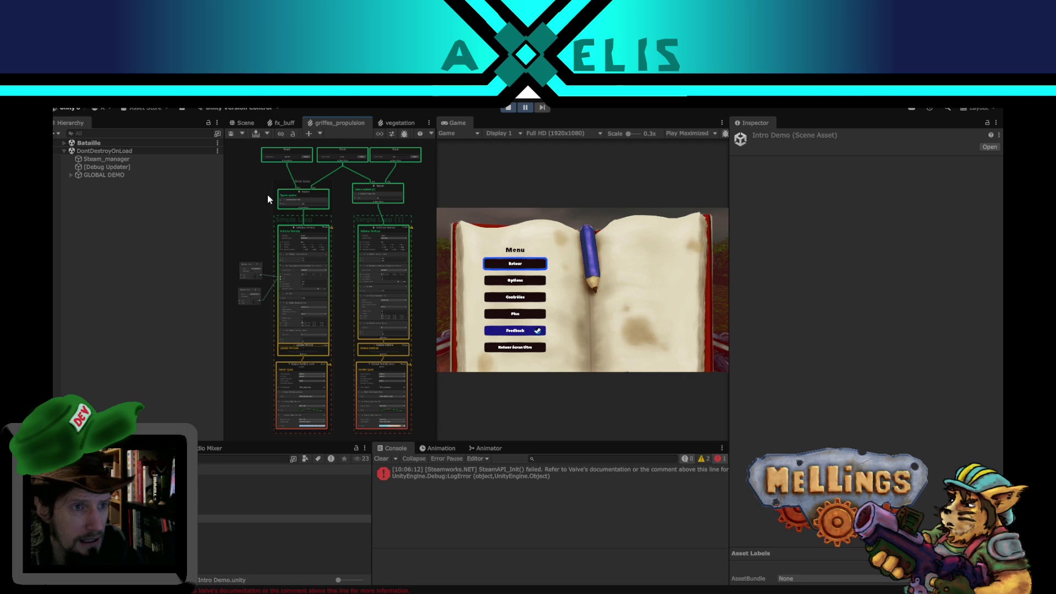
scroll(240, 383, up, 5)
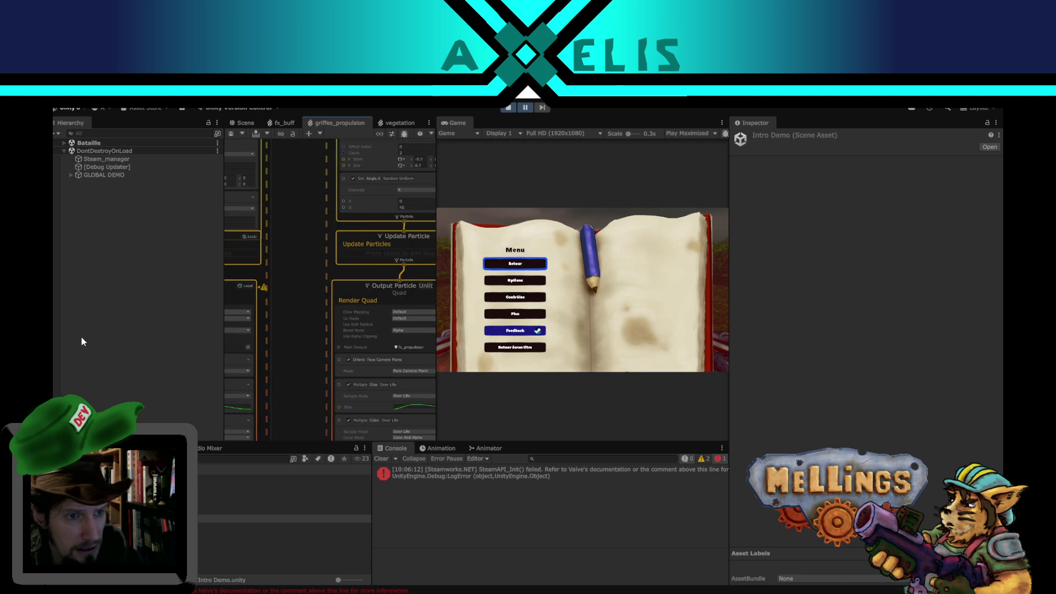
scroll(285, 312, down, 5)
scroll(285, 312, up, 3)
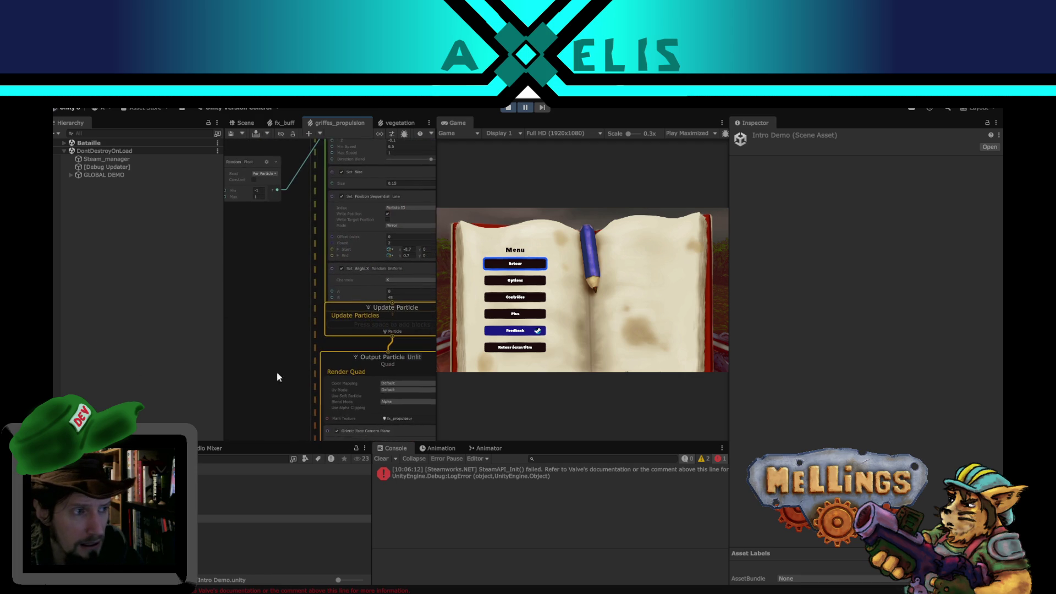
Back in the vegetation graph, select the Spawn node to show its Infinite loop settings.
click(397, 123)
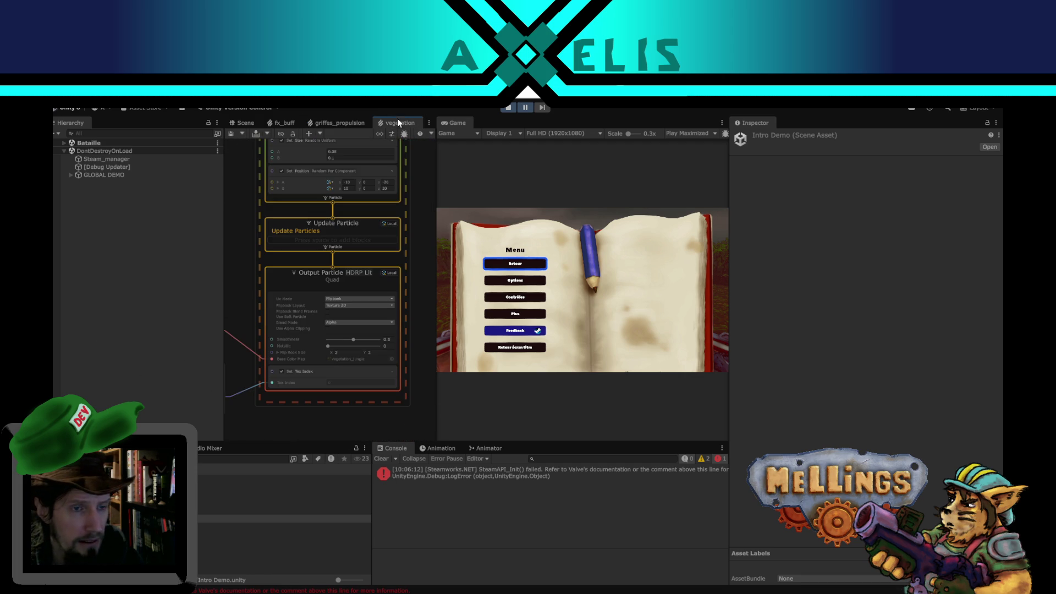
scroll(414, 331, up, 3)
scroll(414, 331, down, 2)
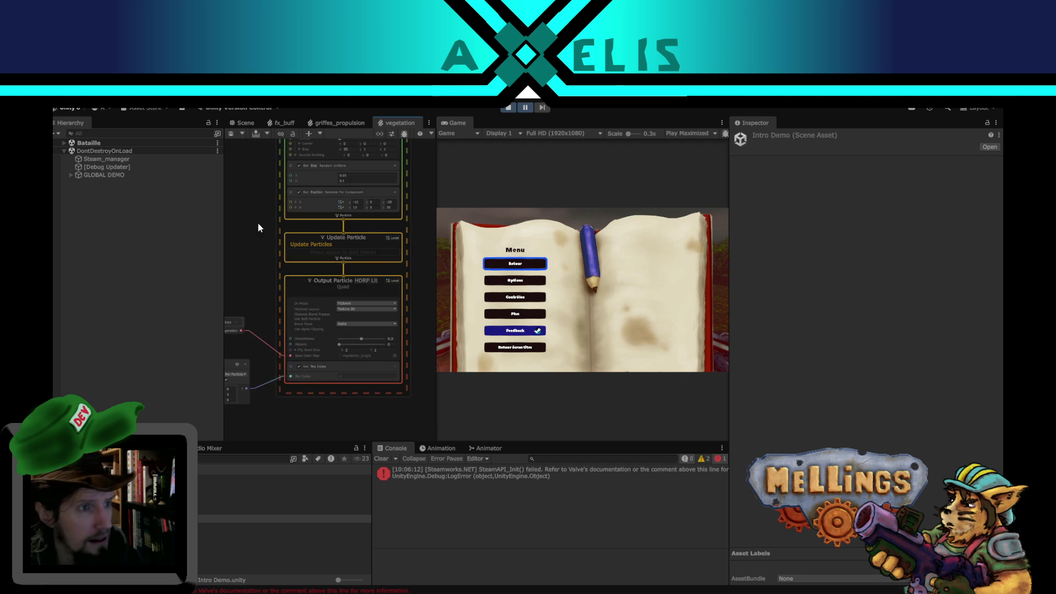
drag(258, 222, 279, 332)
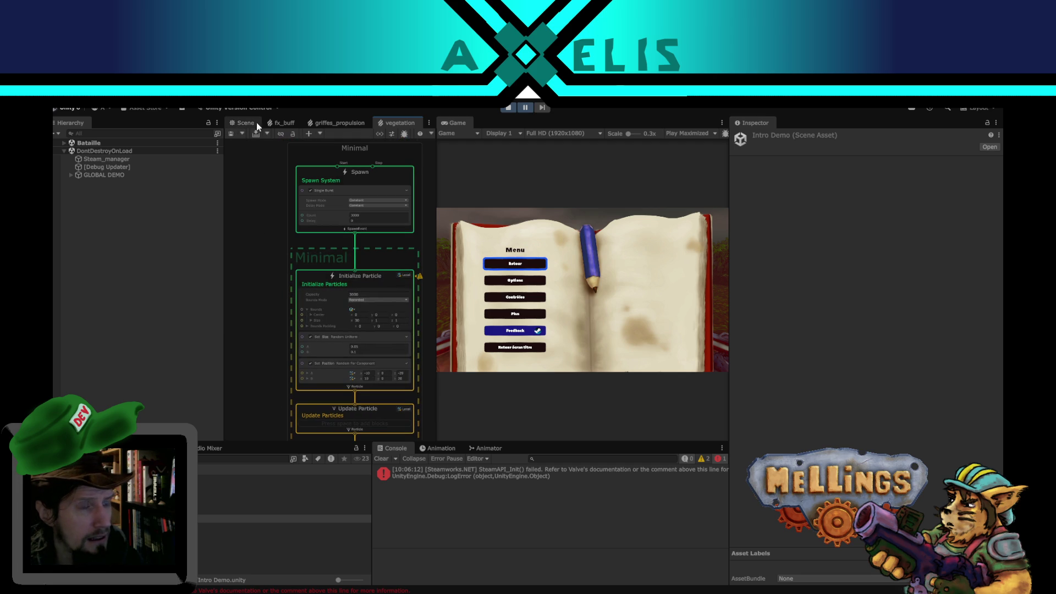
click(349, 171)
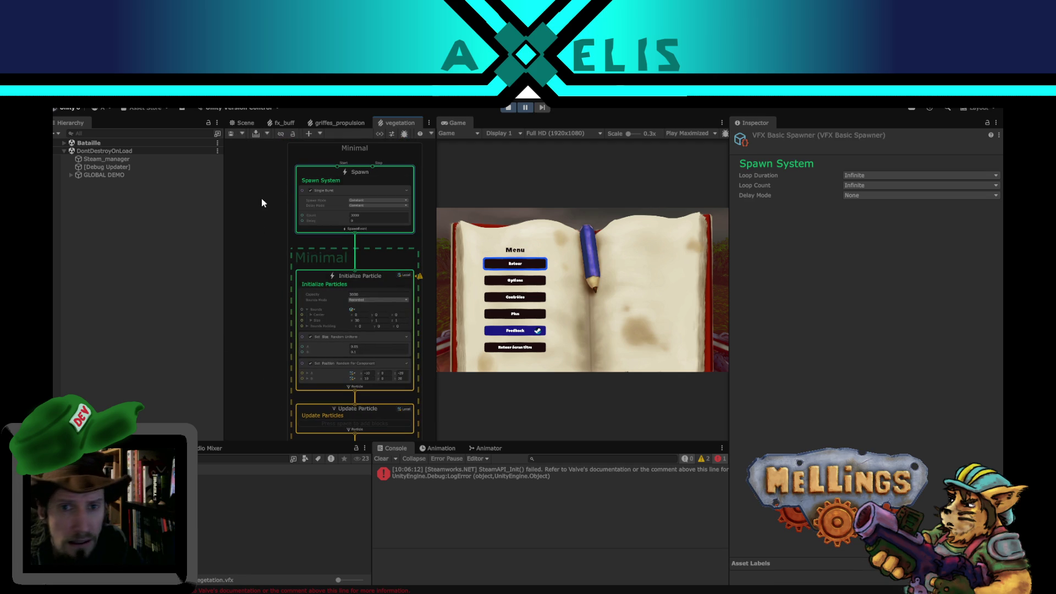
Select the Output Particle HDRP Lit node and start editing its Sorting Priority.
click(235, 204)
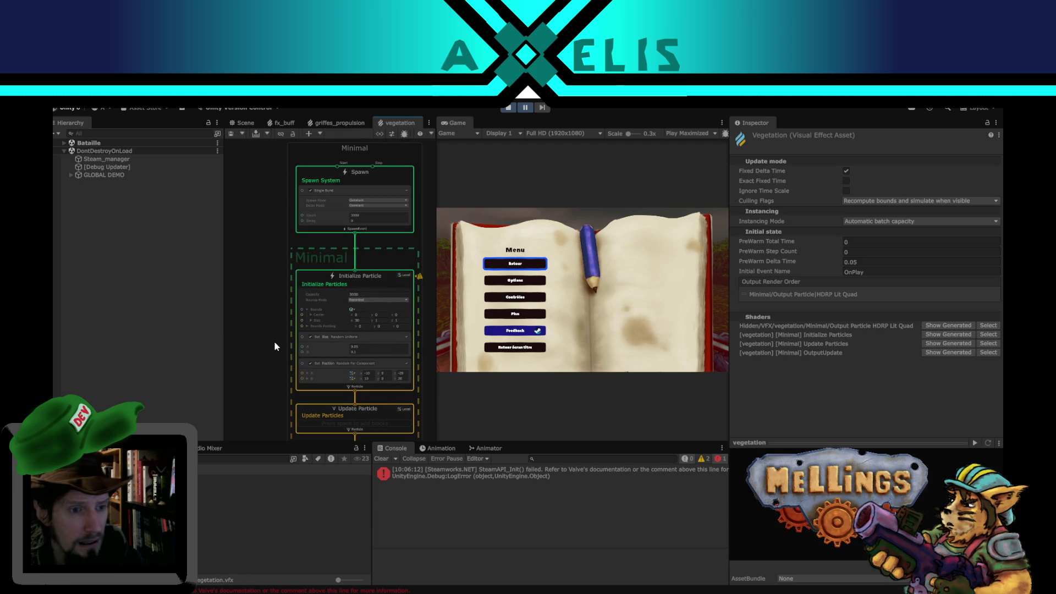
drag(274, 340, 269, 199)
click(350, 312)
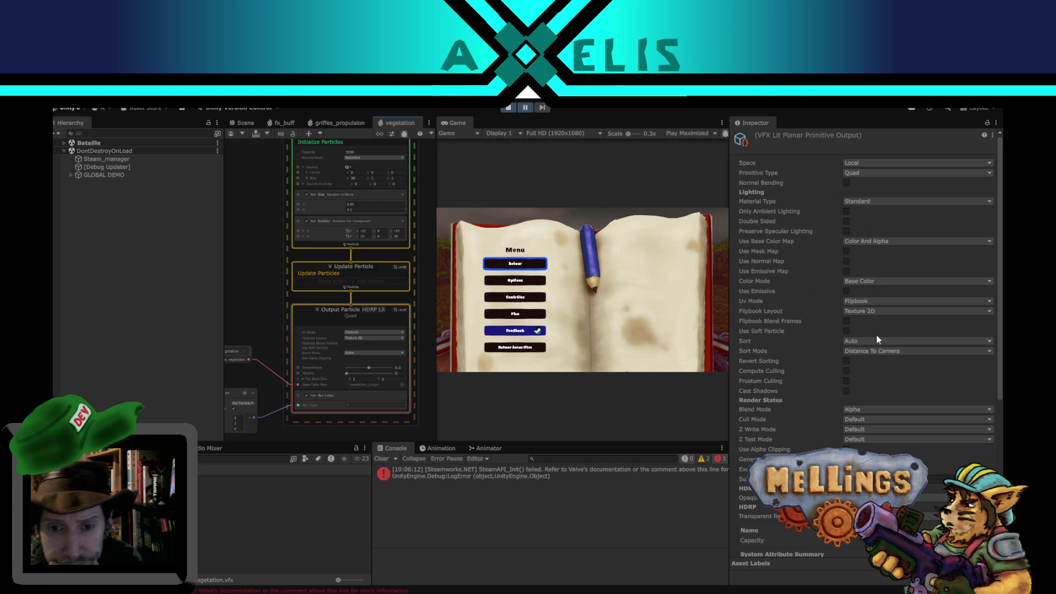
scroll(806, 402, down, 3)
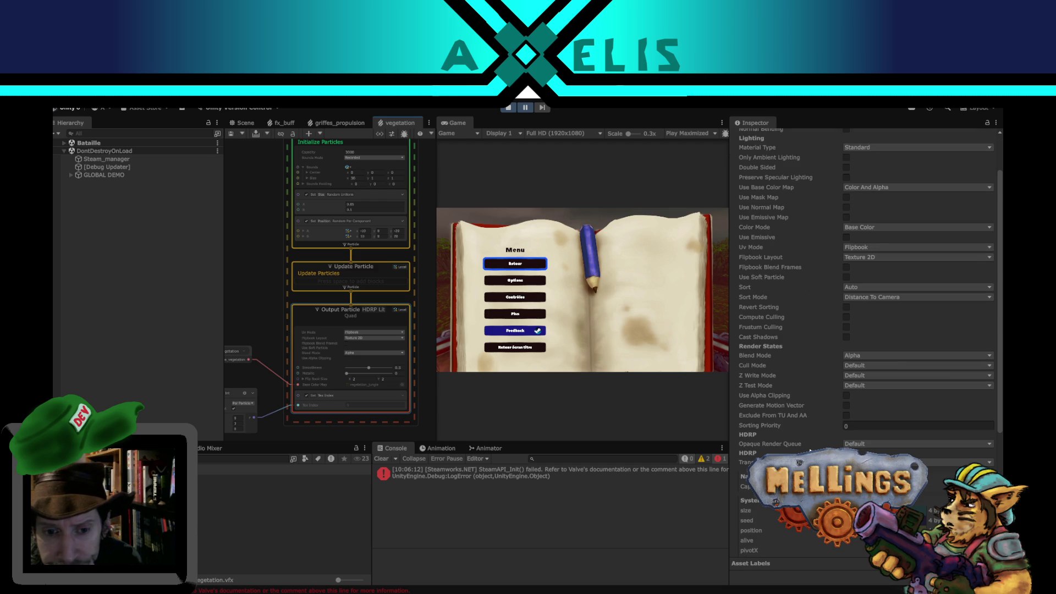
click(862, 426)
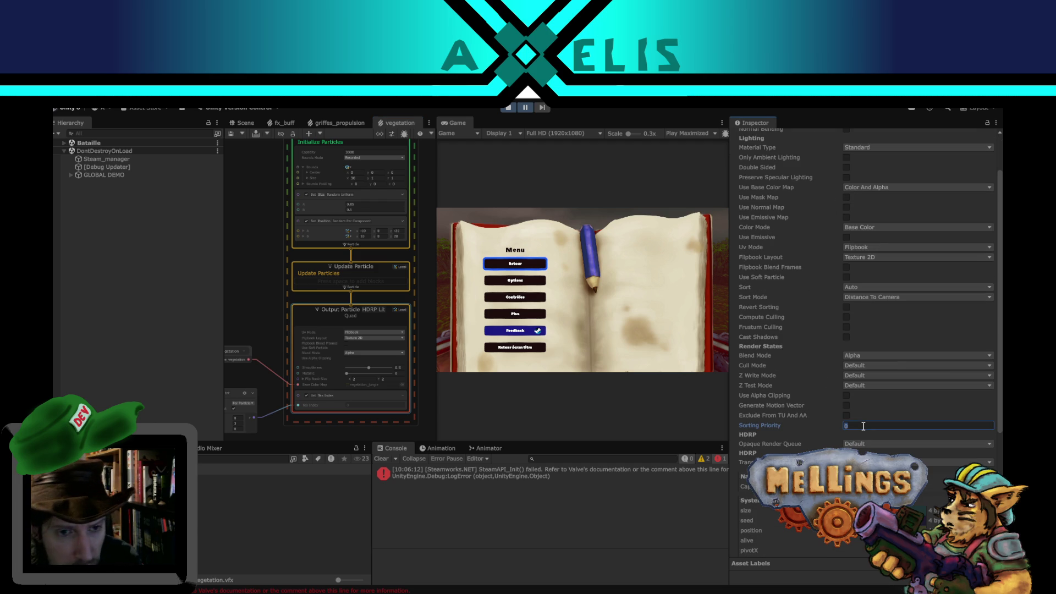
scroll(825, 377, down, 7)
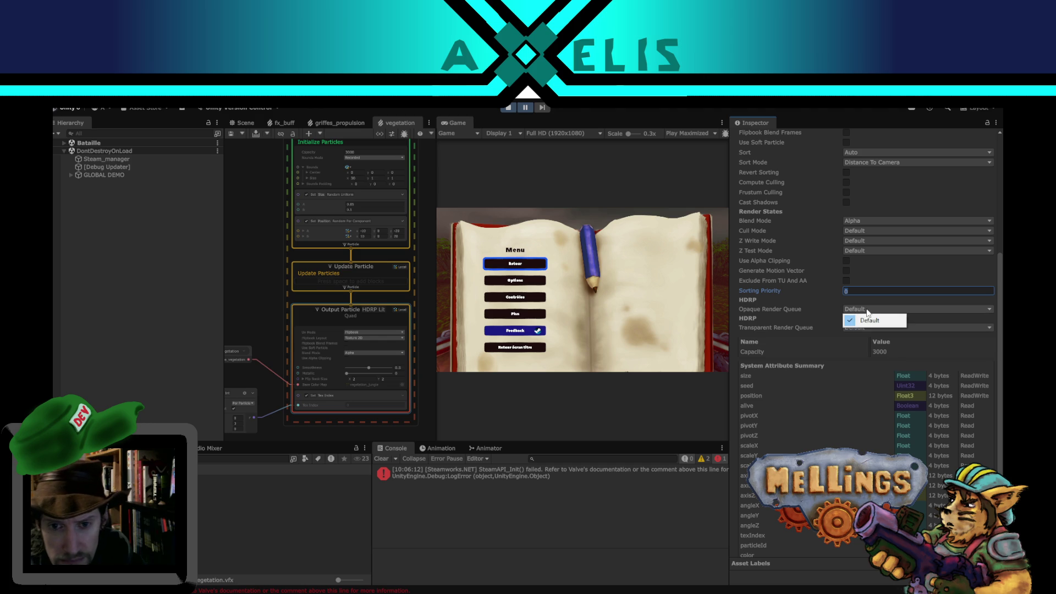
key(Tab)
Keep Transparent Render Queue at Default, set Sorting Priority to -1 and save.
click(858, 327)
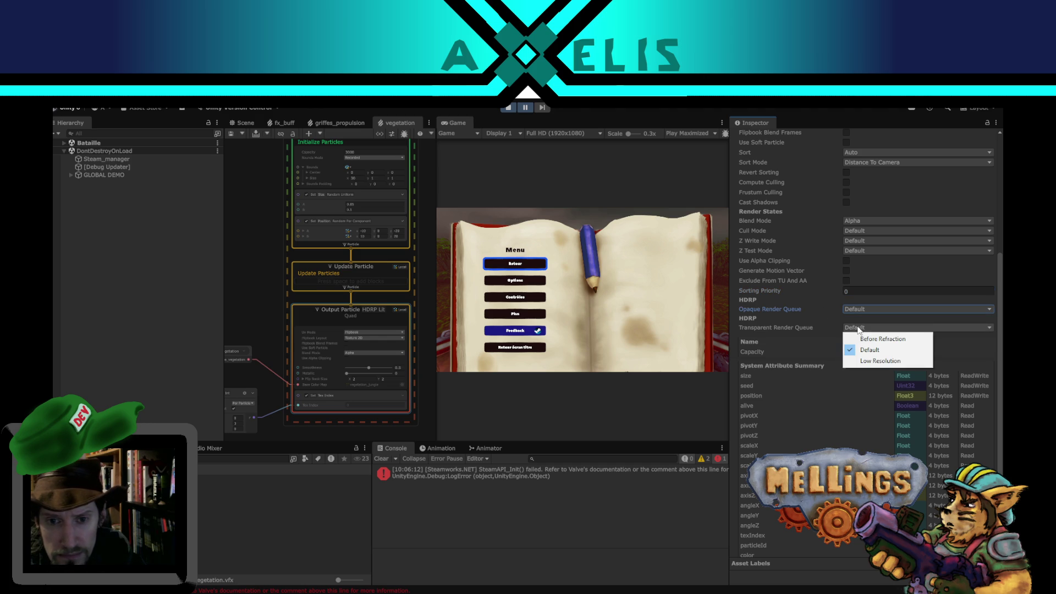
click(737, 397)
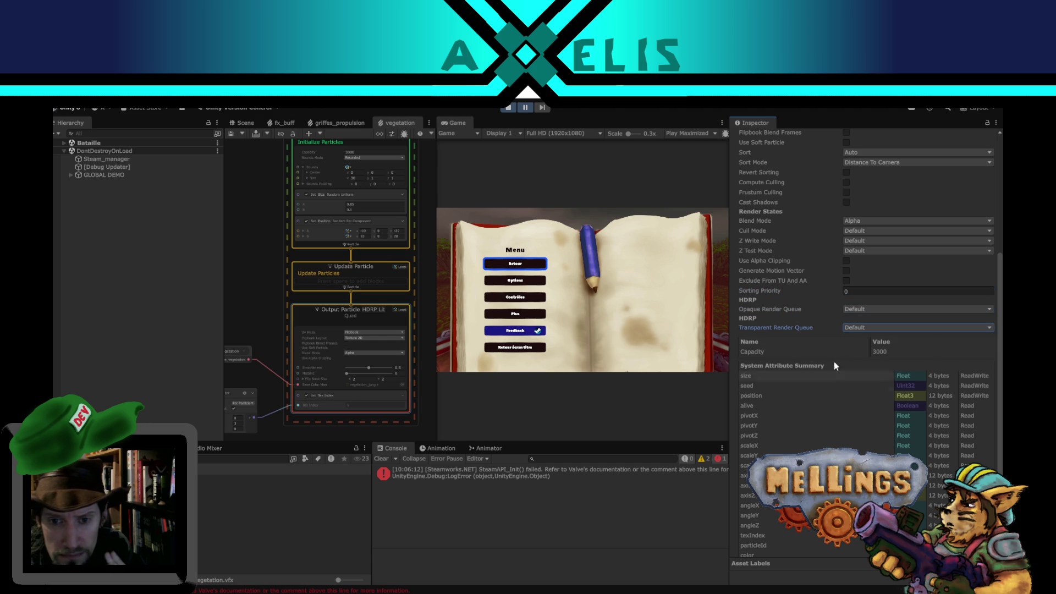
scroll(838, 362, down, 3)
scroll(838, 362, up, 5)
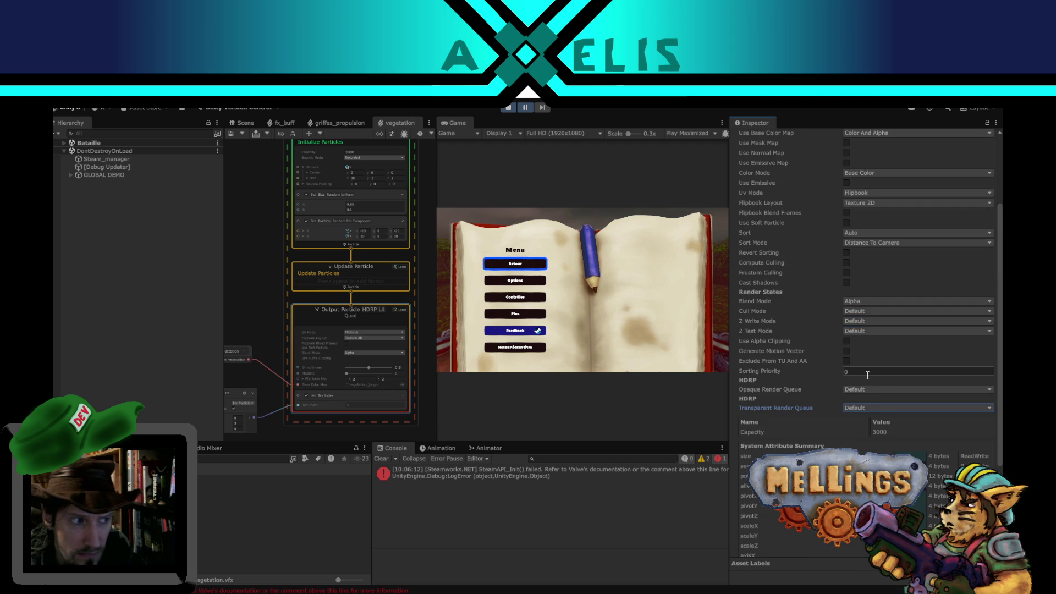
click(867, 375)
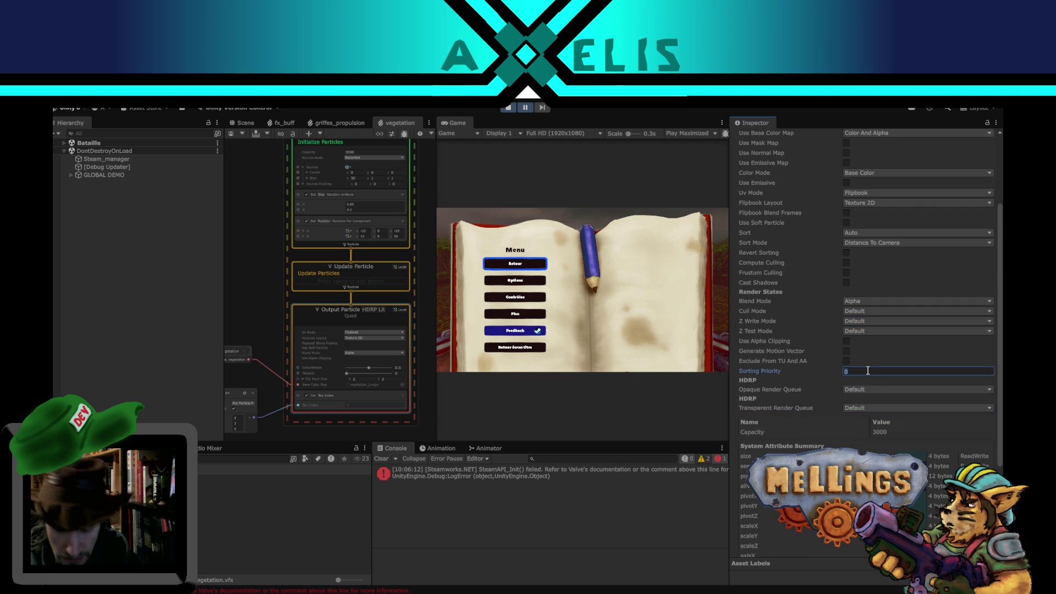
text(1)
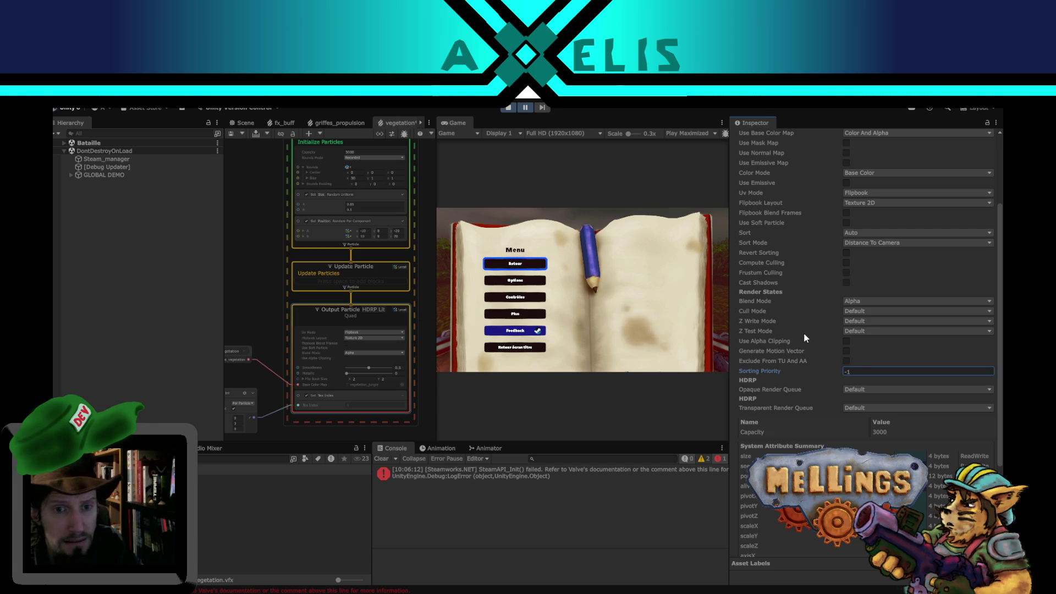
key(ctrl+s)
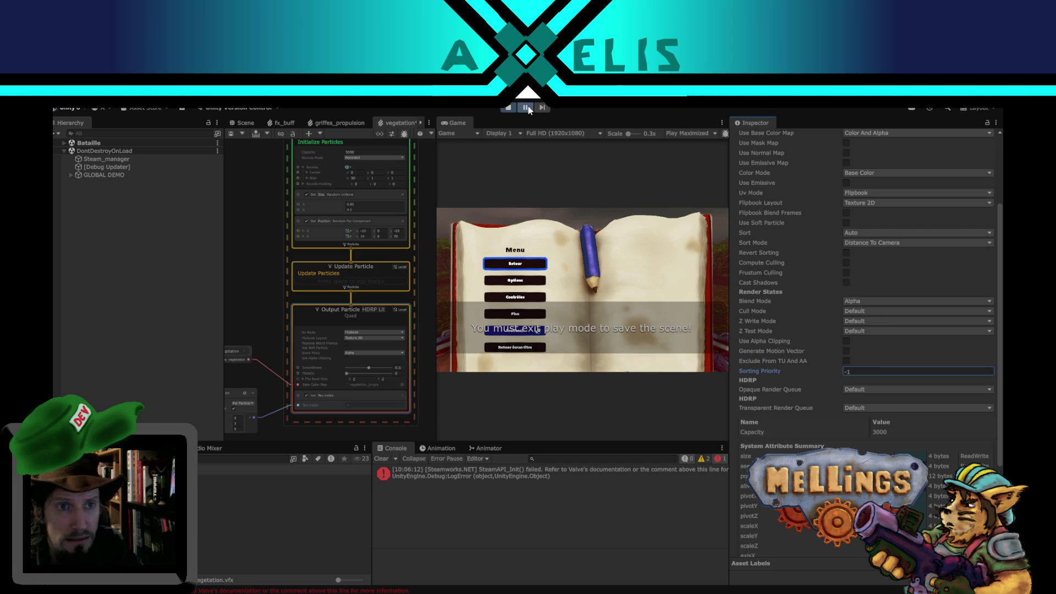
Restart Play mode, resume the Mellings game, then pause back to the full editor layout.
click(508, 107)
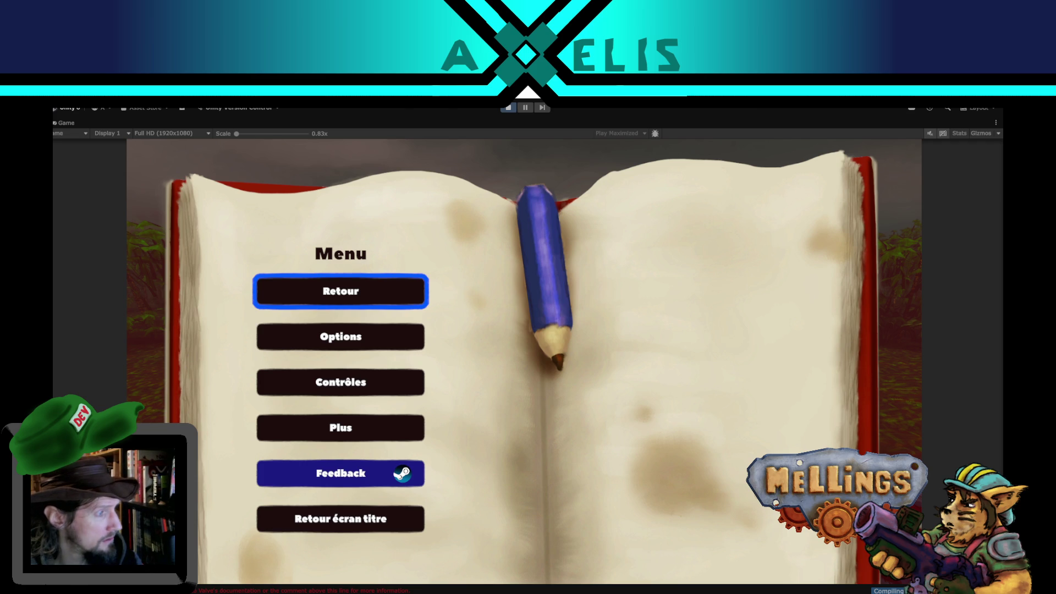
click(366, 284)
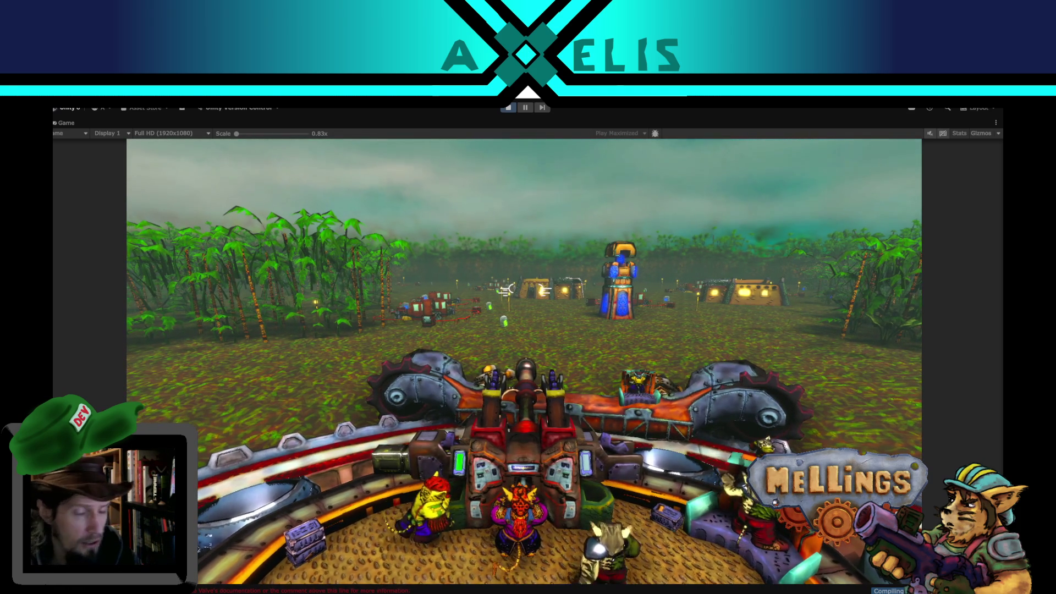
key(super)
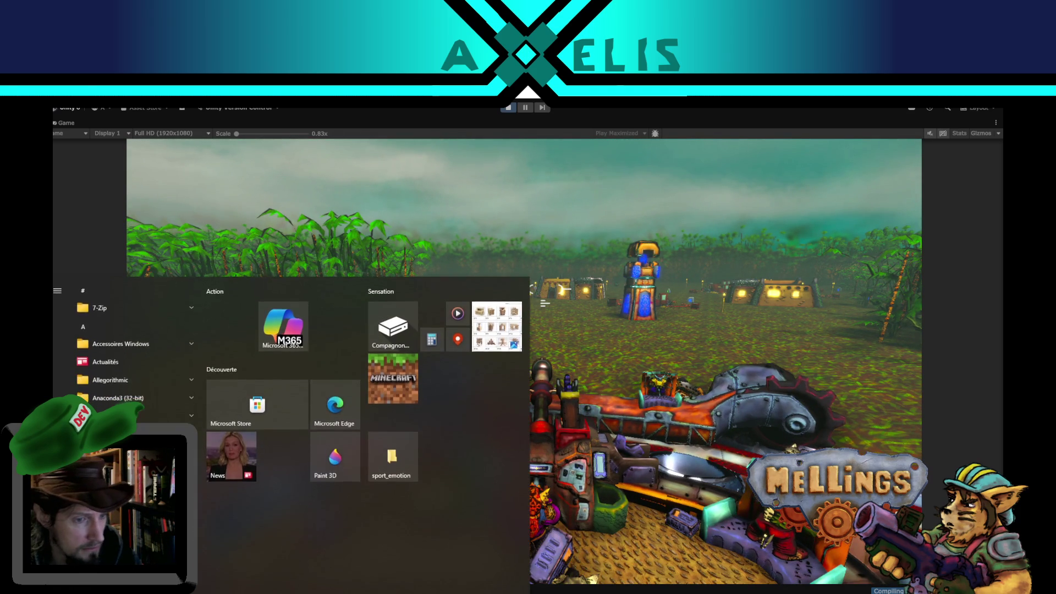
key(super)
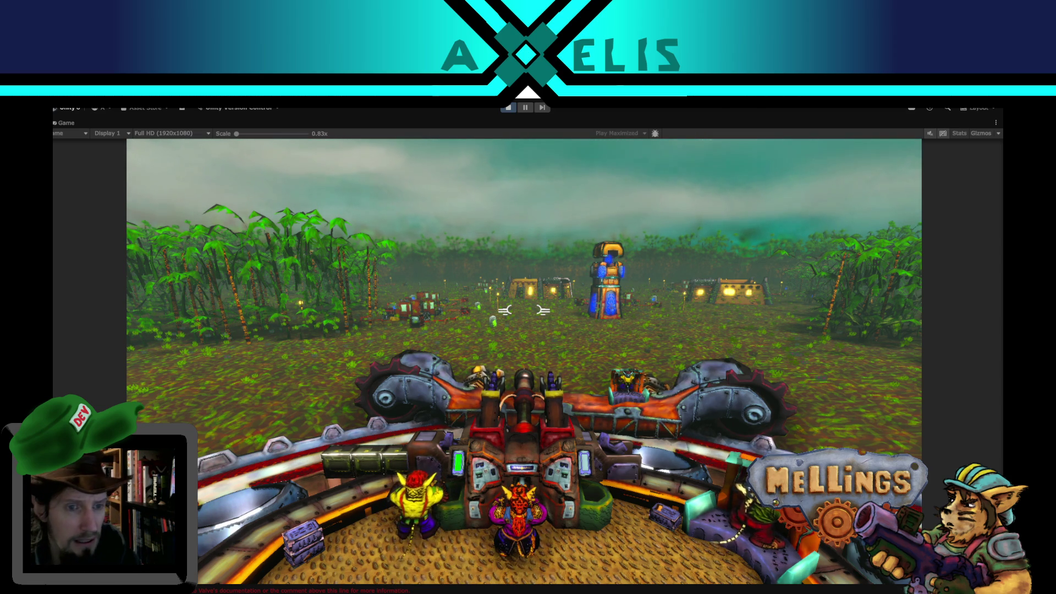
key(Escape)
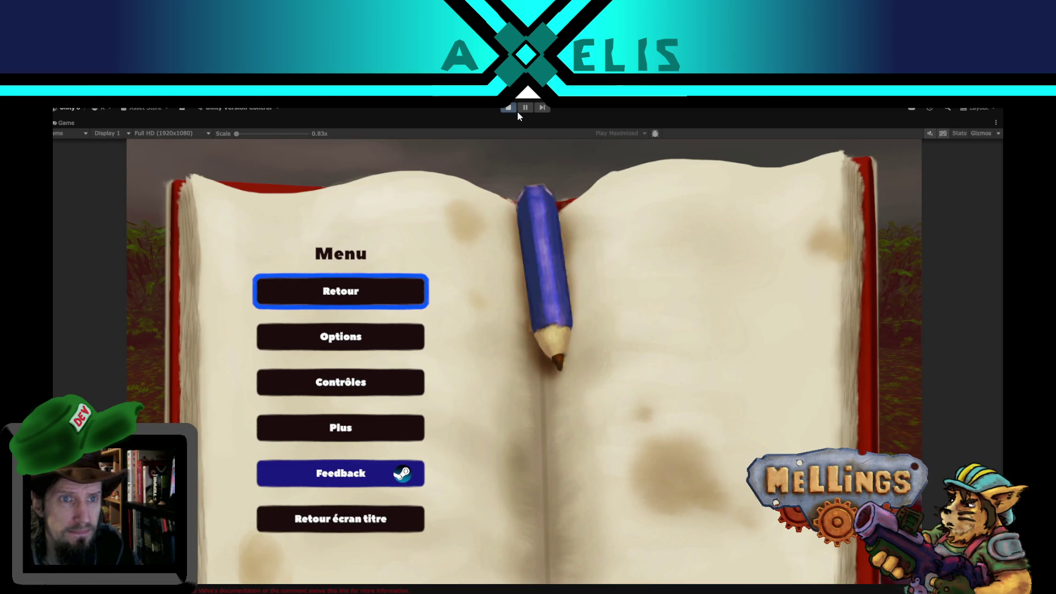
click(522, 108)
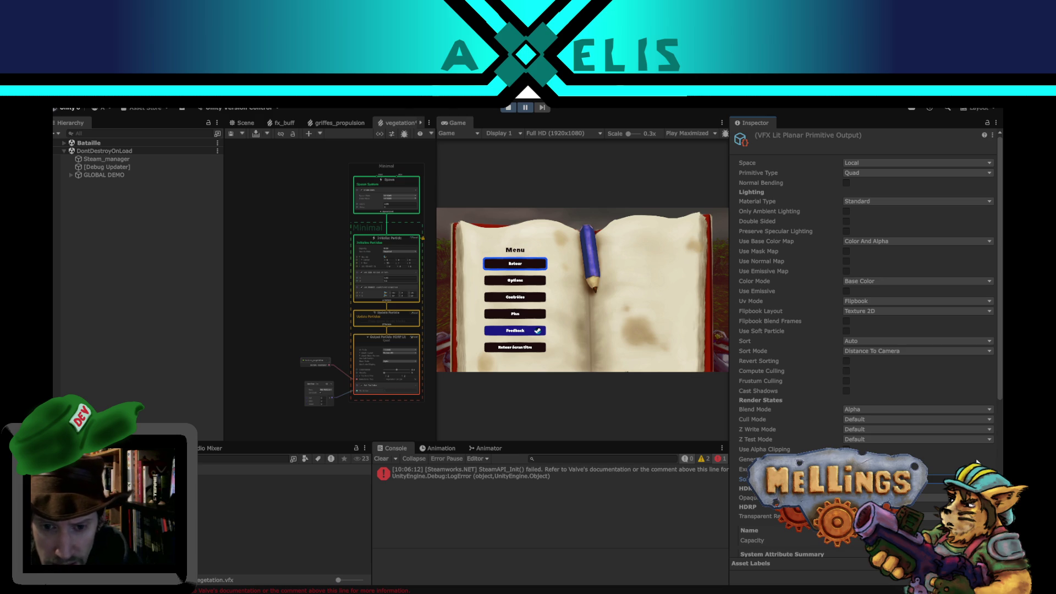
Set the vegetation output's Render States Cull Mode from Default to Back.
click(857, 421)
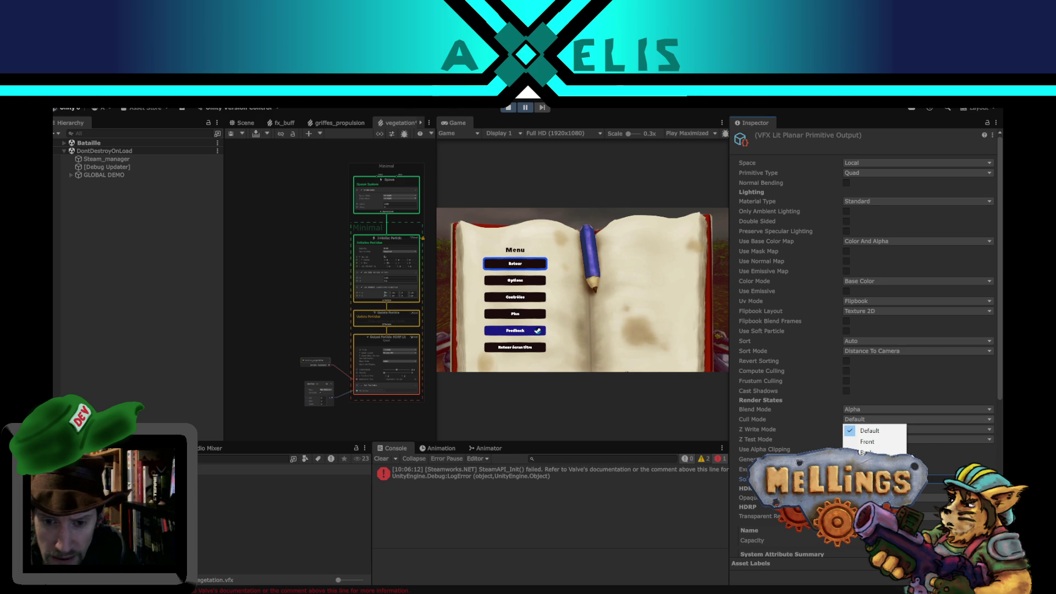
key(Escape)
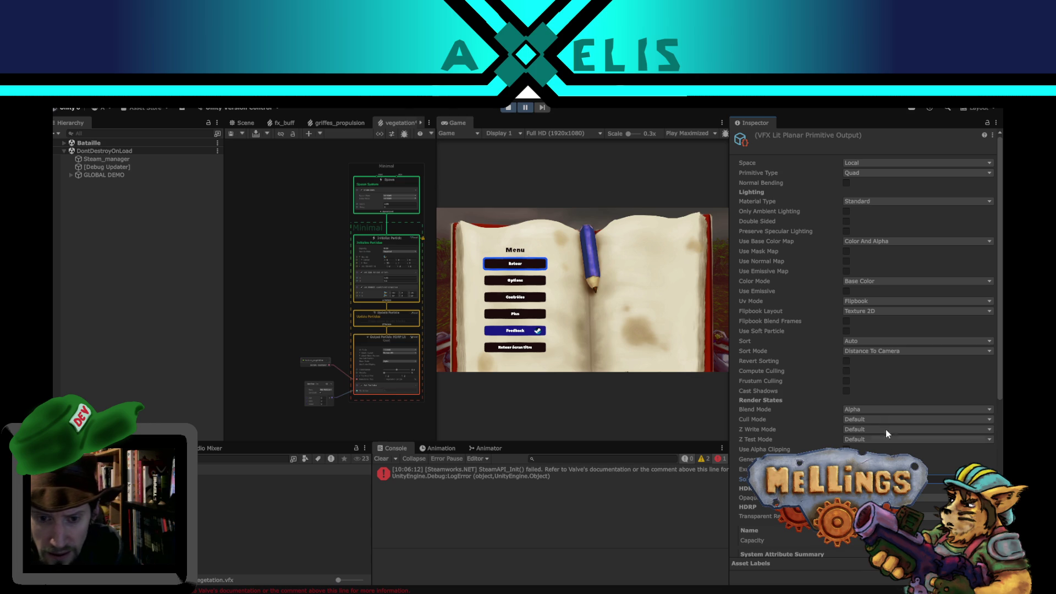
click(872, 421)
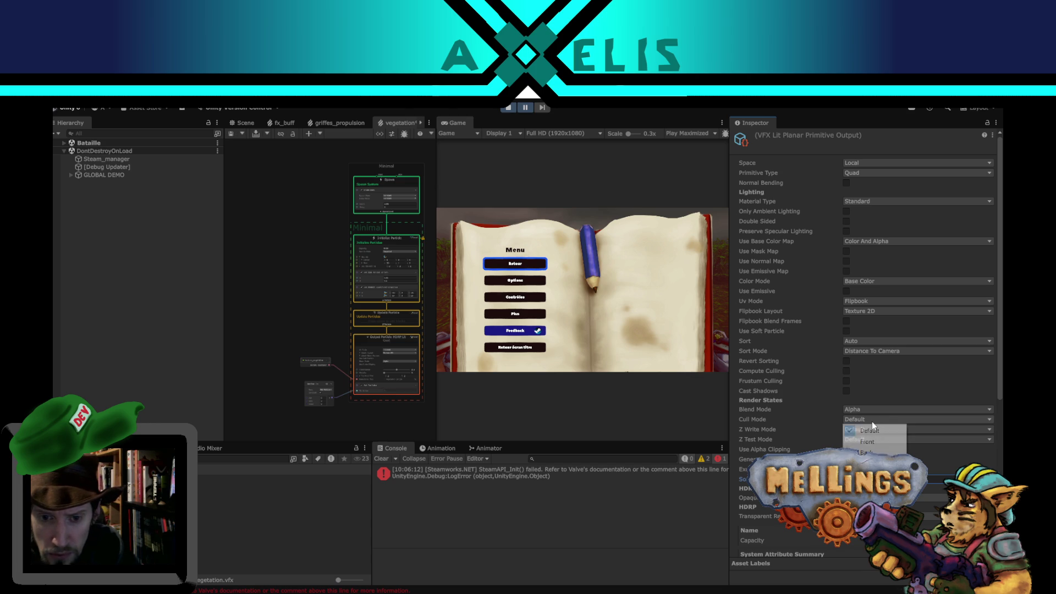
click(881, 451)
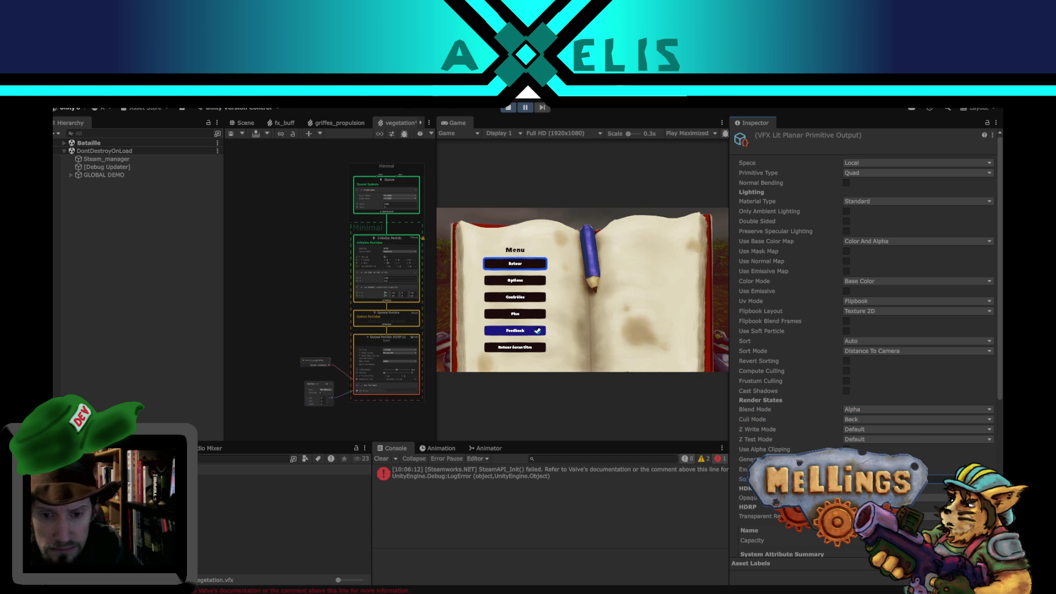
Playtest the jungle with Back culling, firing a turret shot, then pause back to the editor.
click(511, 108)
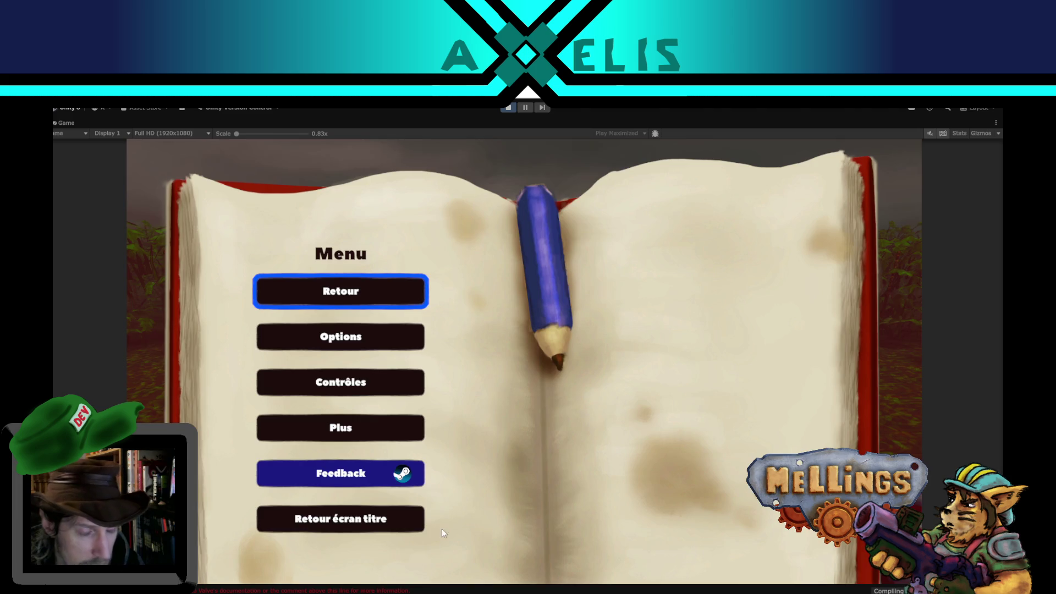
click(358, 296)
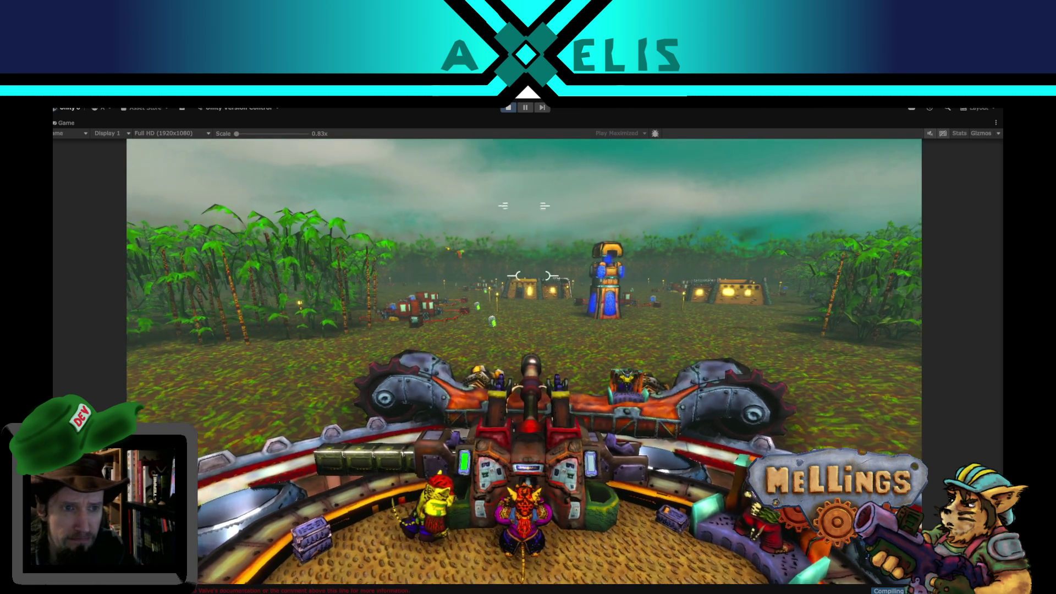
click(528, 199)
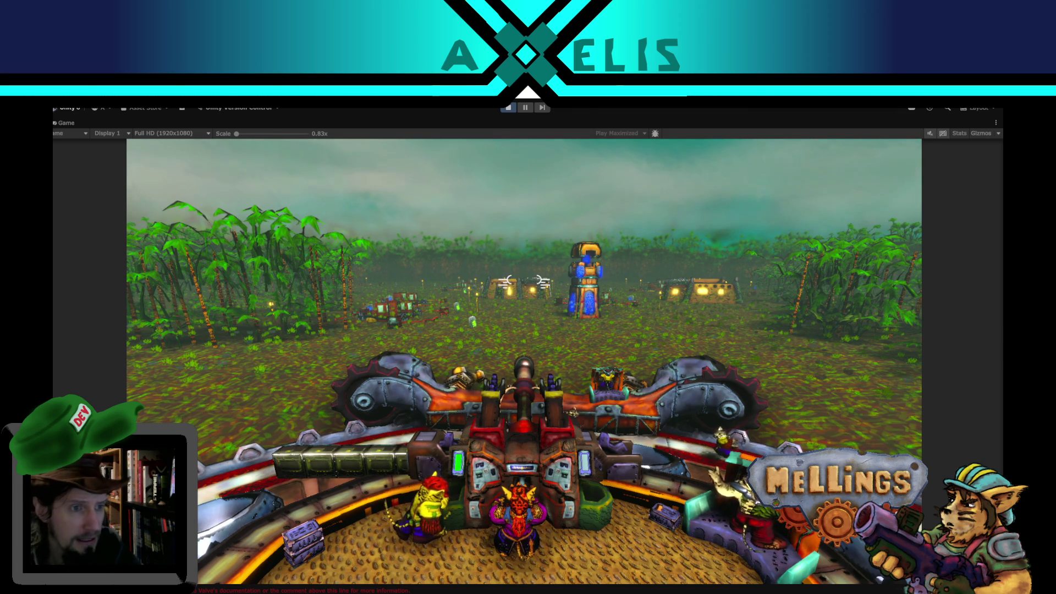
key(Escape)
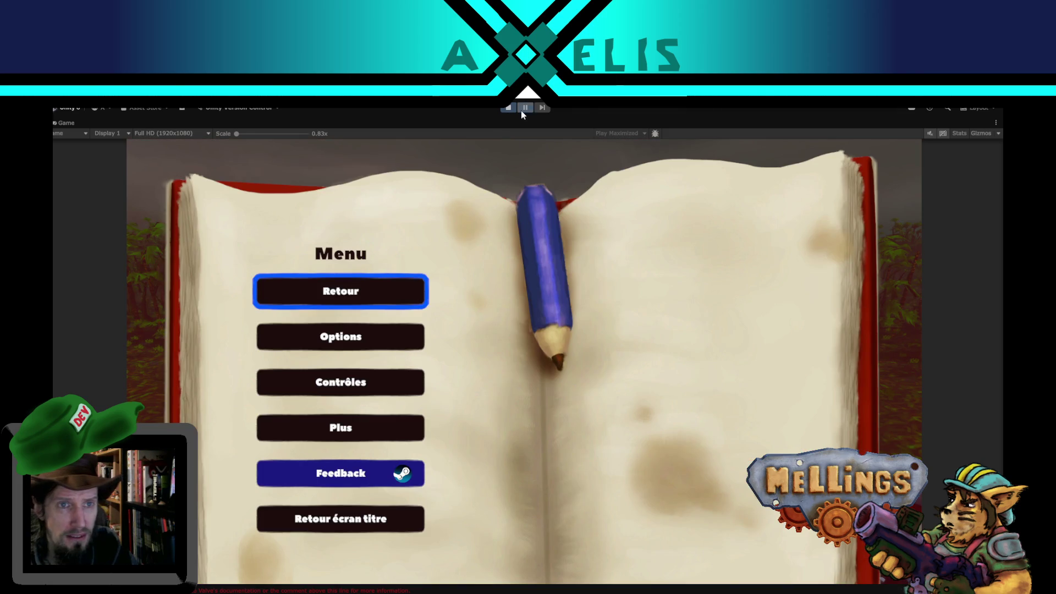
click(521, 110)
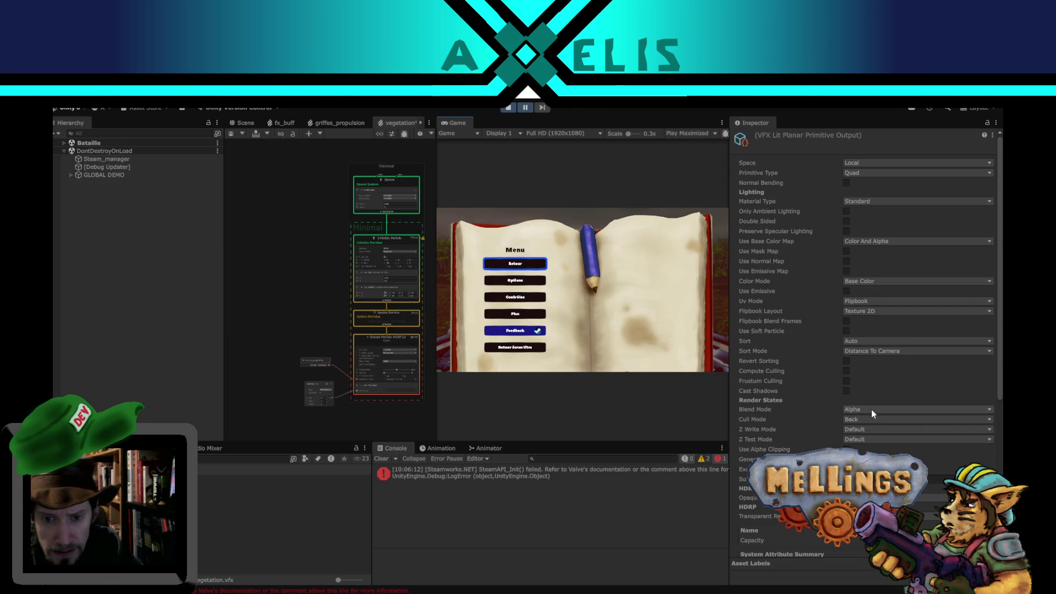
click(875, 420)
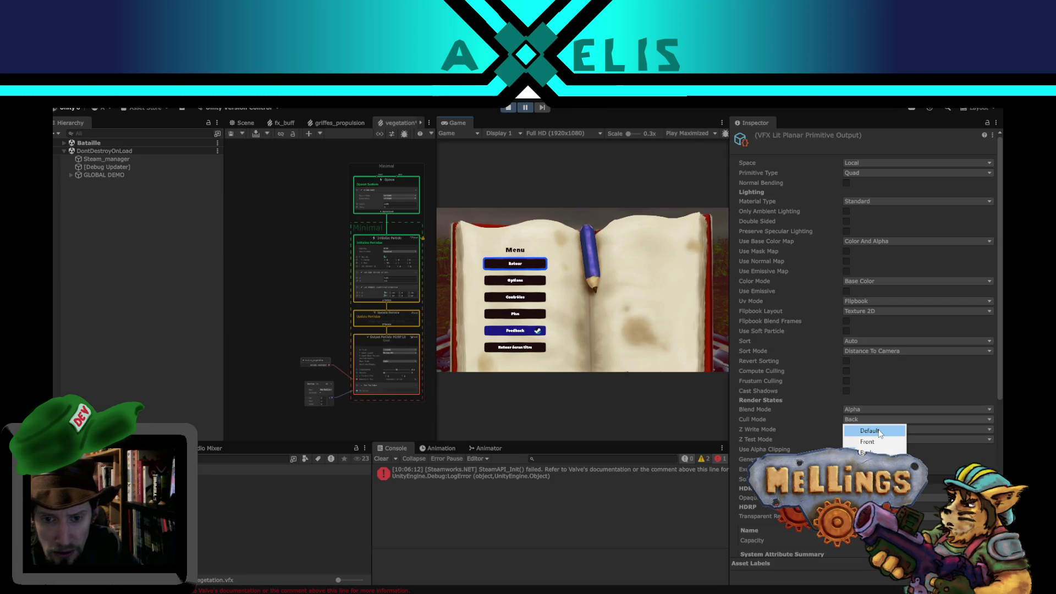
Choose Default in the vegetation output's Cull Mode dropdown.
click(878, 431)
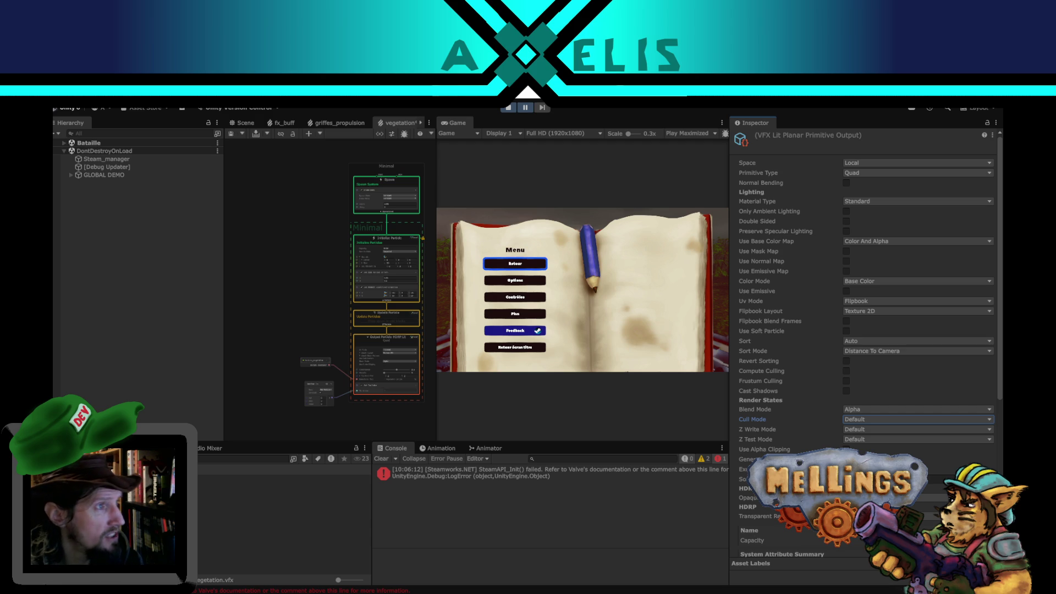
key(alt+Tab)
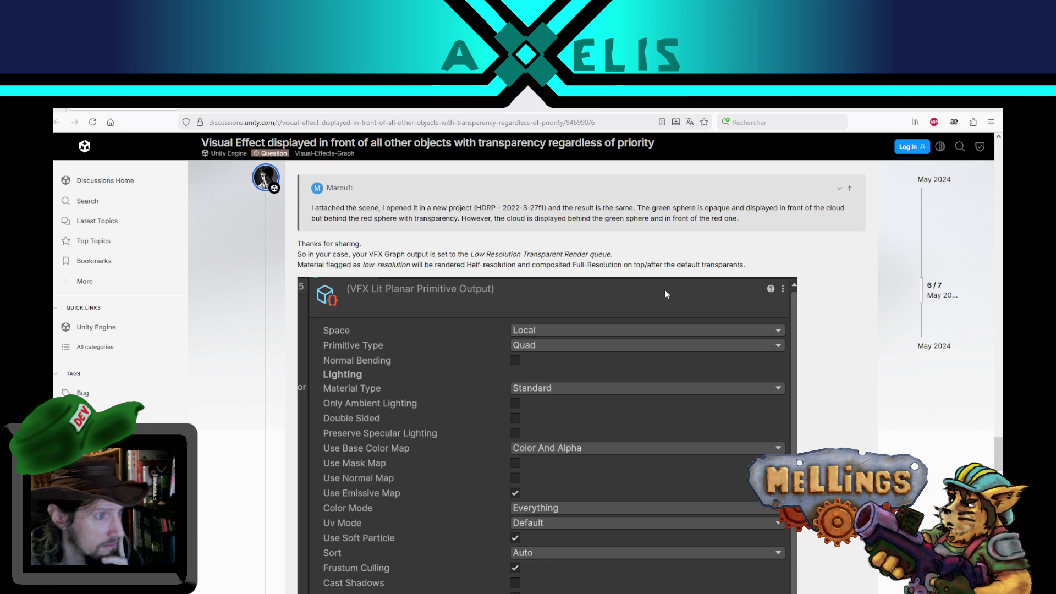
scroll(819, 335, up, 5)
scroll(819, 335, down, 3)
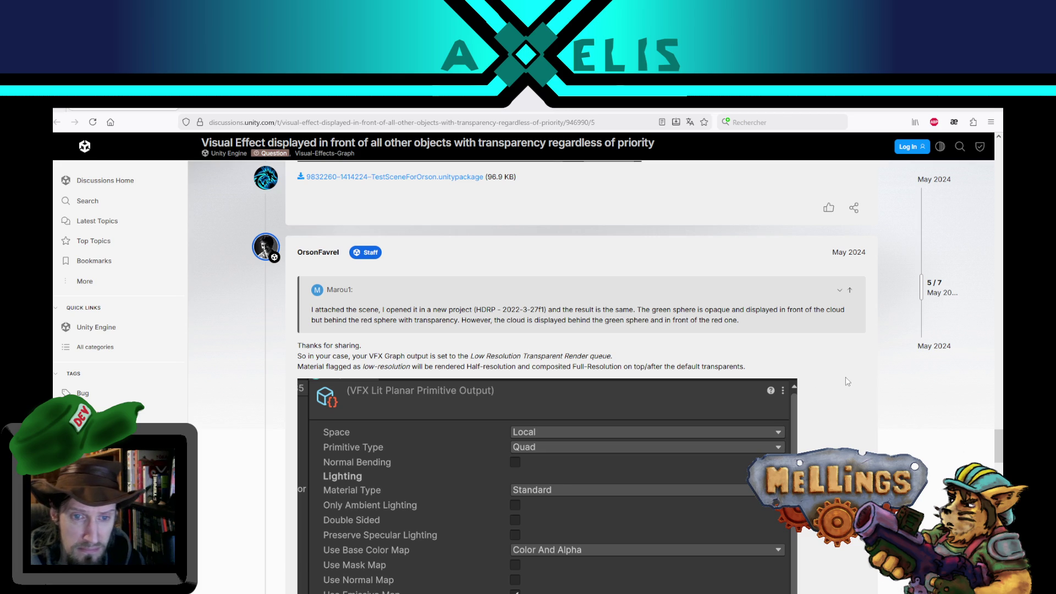
scroll(845, 377, down, 5)
scroll(847, 385, down, 5)
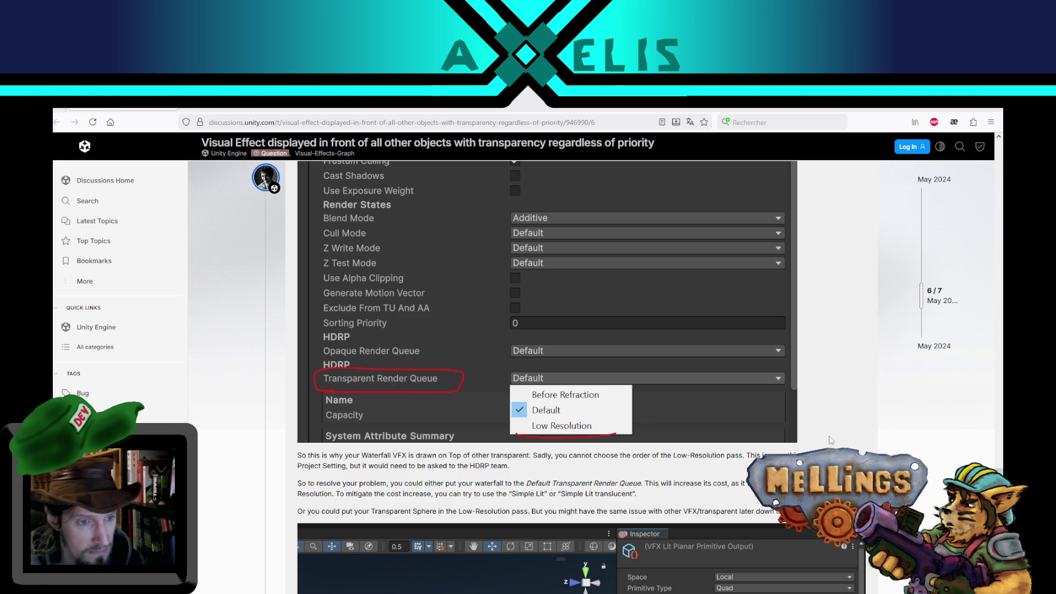
scroll(910, 450, down, 3)
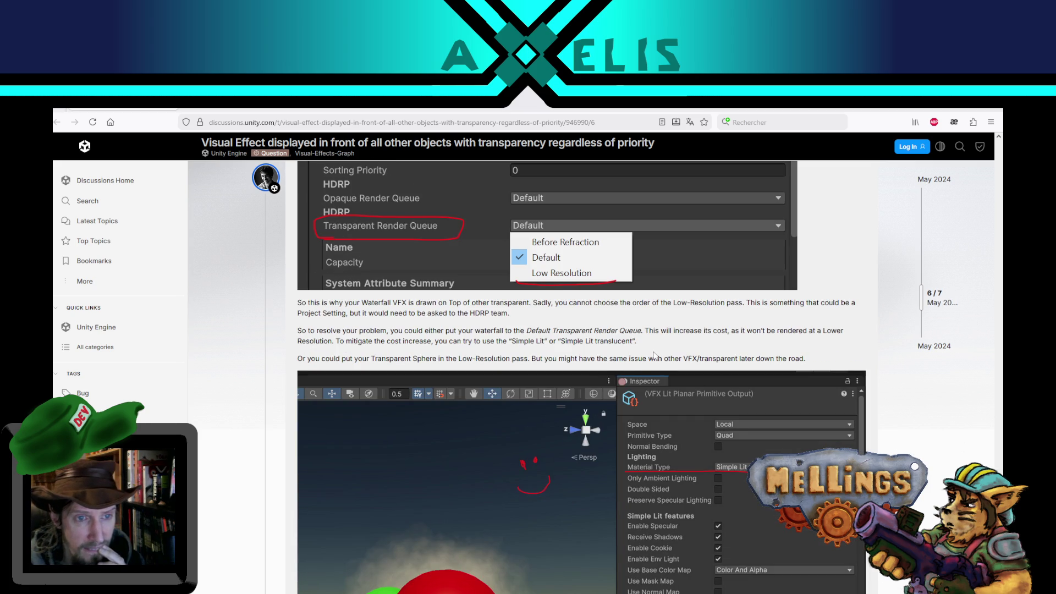
scroll(654, 354, down, 2)
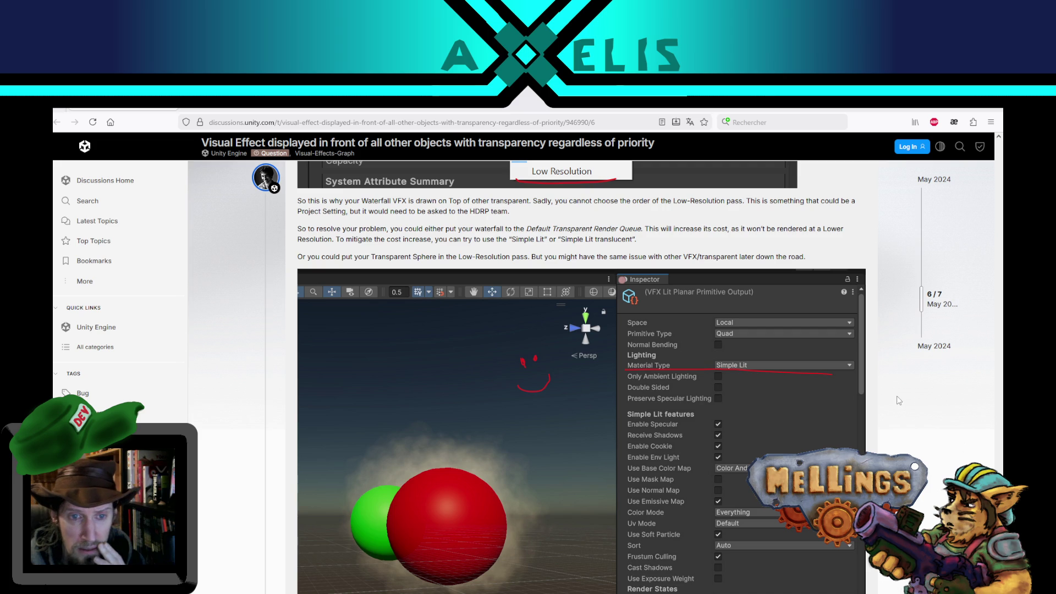
scroll(891, 395, up, 1)
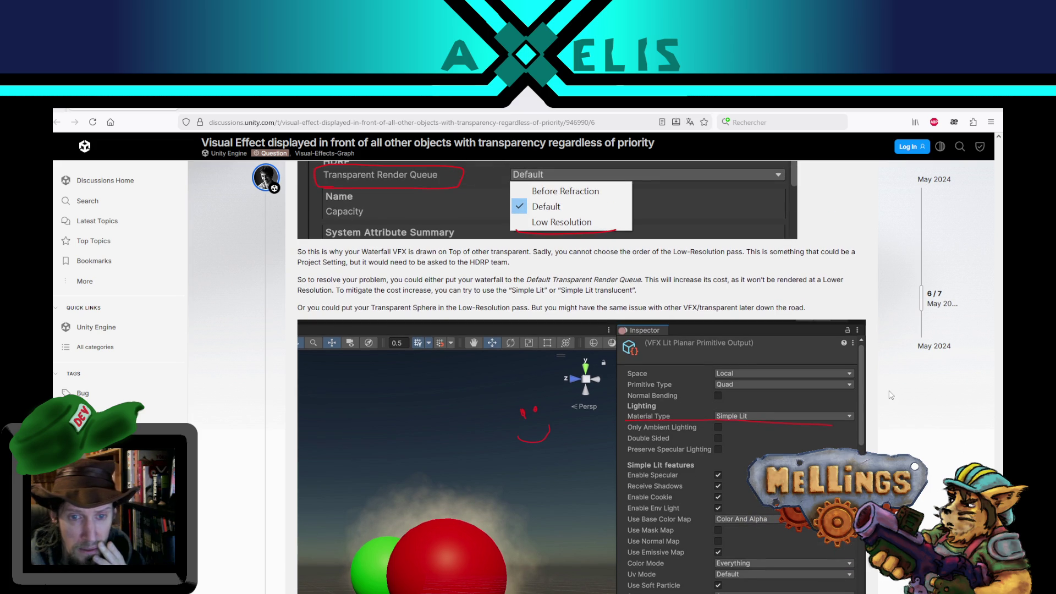
scroll(891, 395, up, 1)
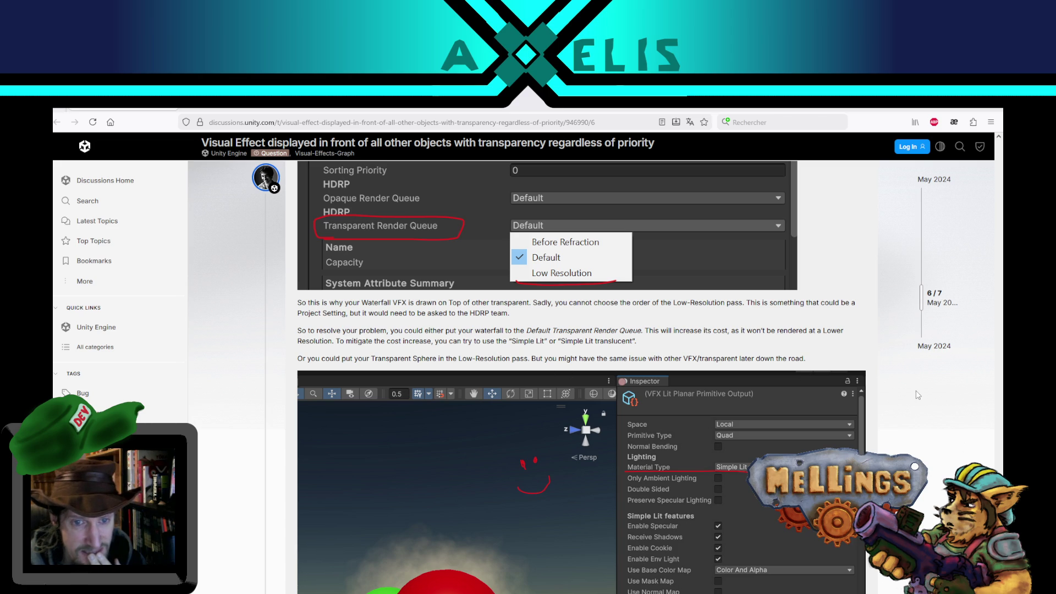
scroll(905, 402, down, 3)
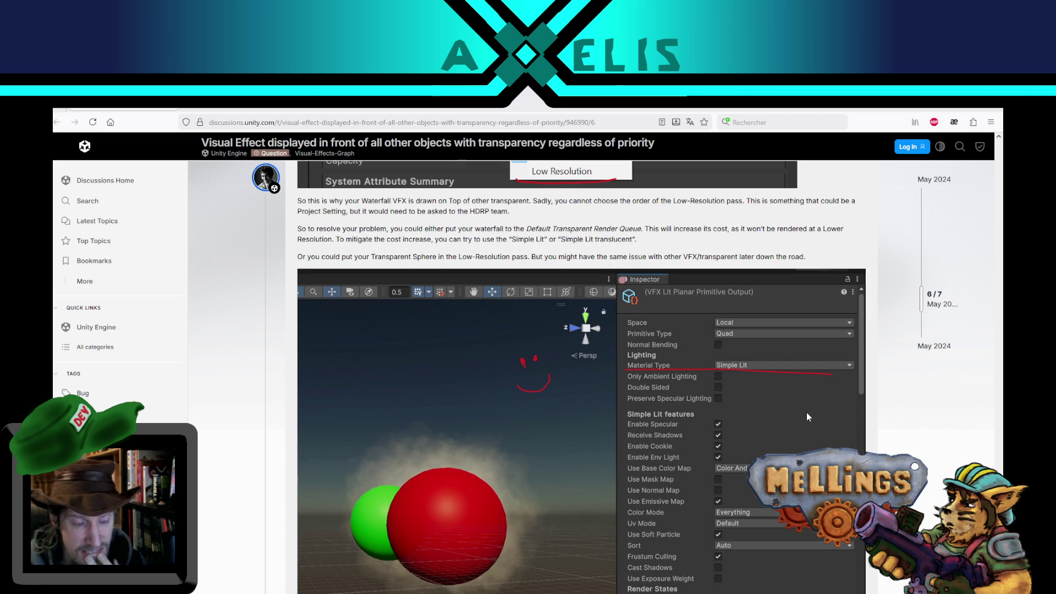
key(alt+Tab)
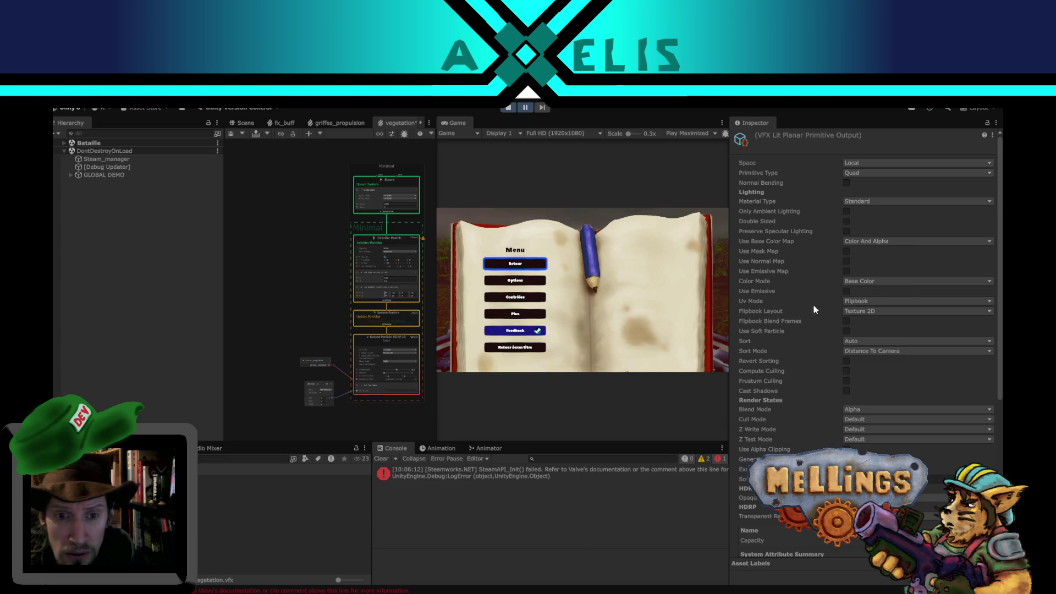
Bring the Scene view back in place of the vegetation VFX graph.
scroll(801, 385, down, 4)
scroll(782, 378, up, 4)
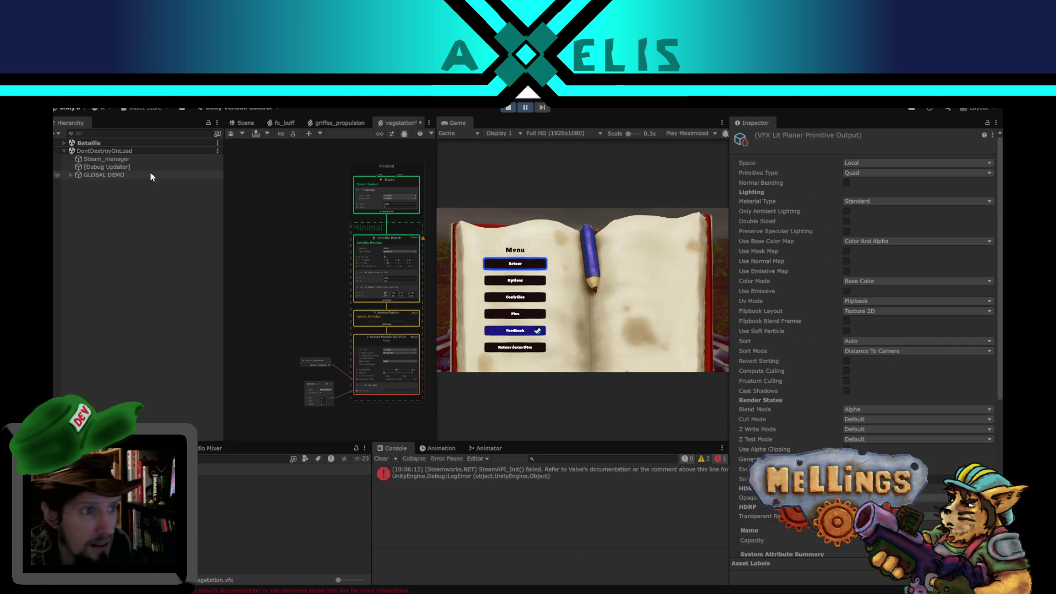
click(246, 123)
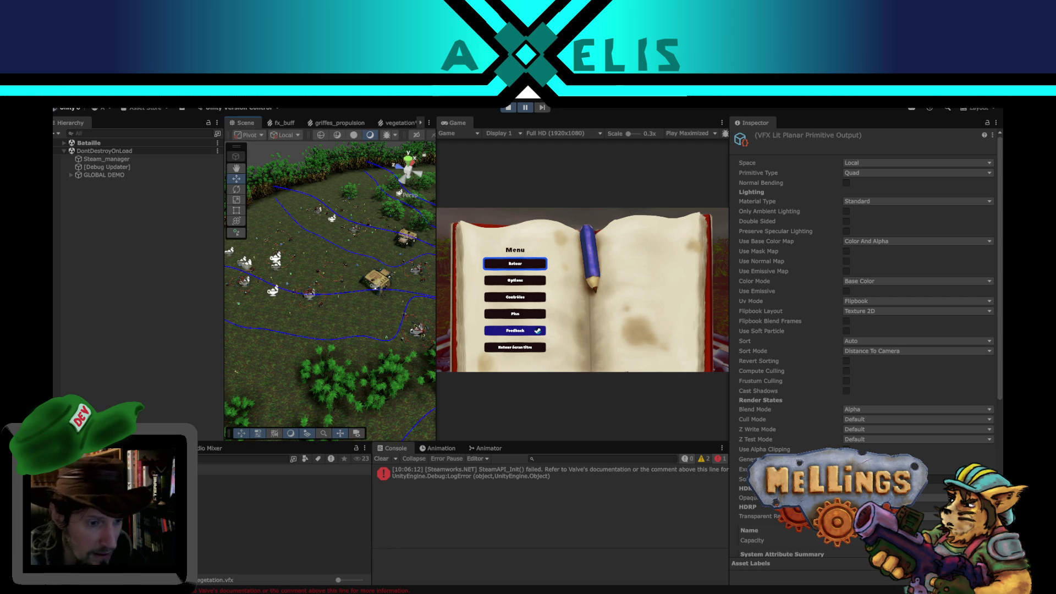
Reread the forum thread in Firefox, then return to Unity's Hierarchy search field.
key(alt+Tab)
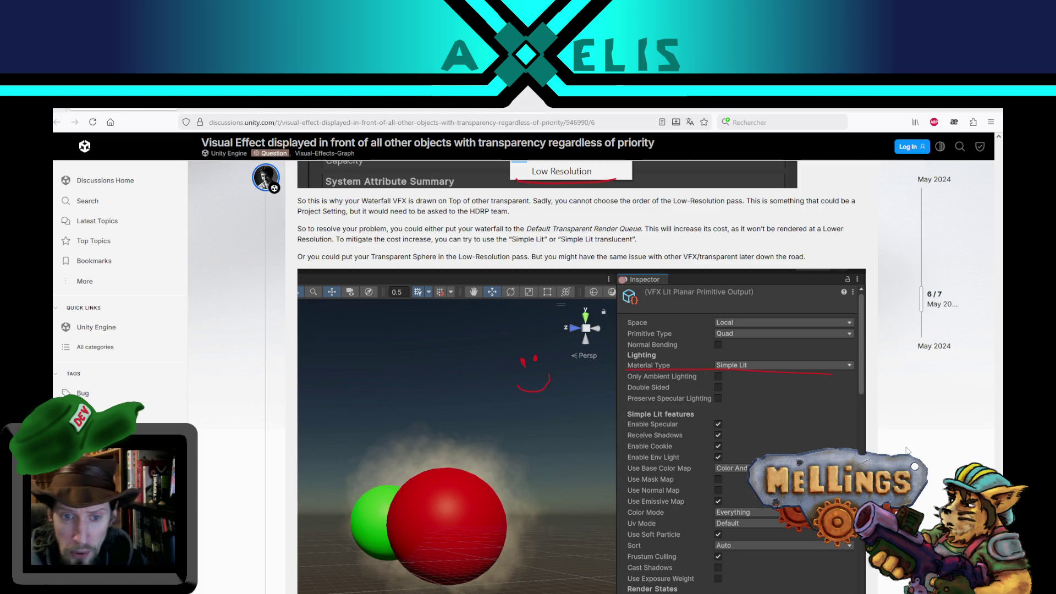
scroll(709, 381, down, 2)
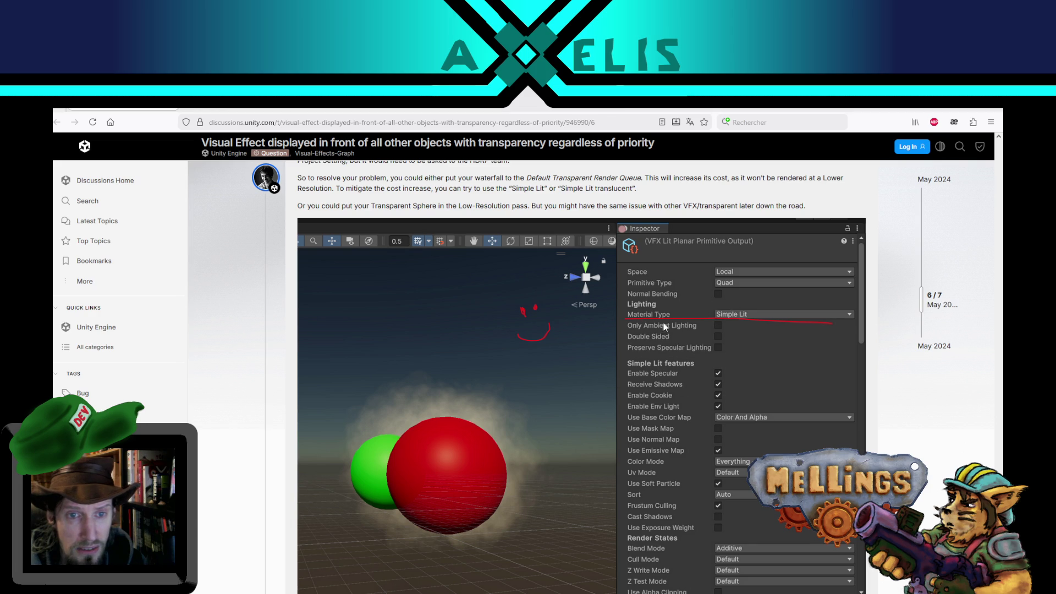
mouse_move(494, 591)
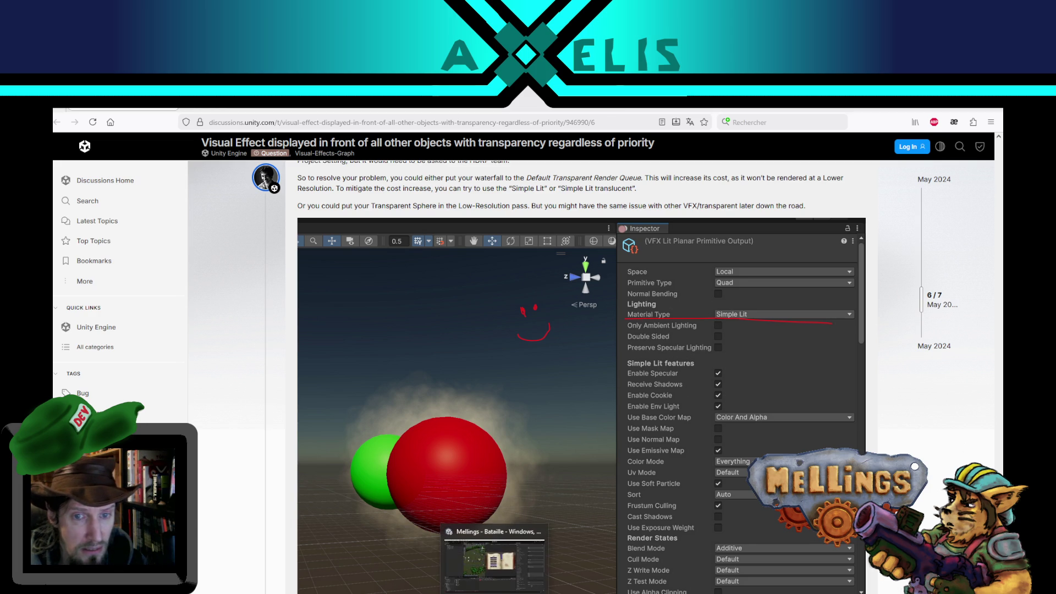
scroll(574, 366, up, 4)
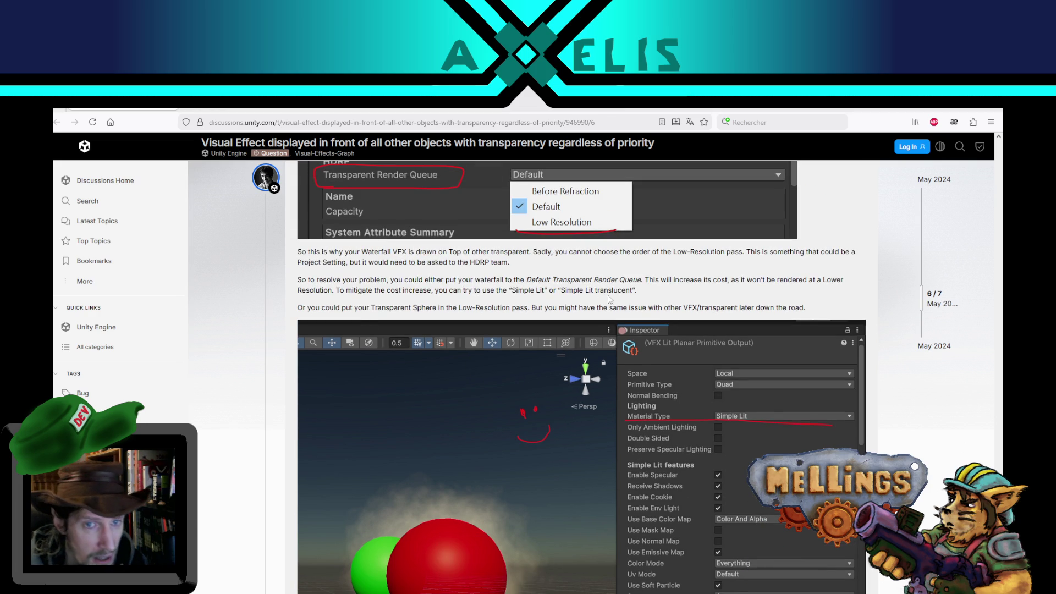
key(alt+Tab)
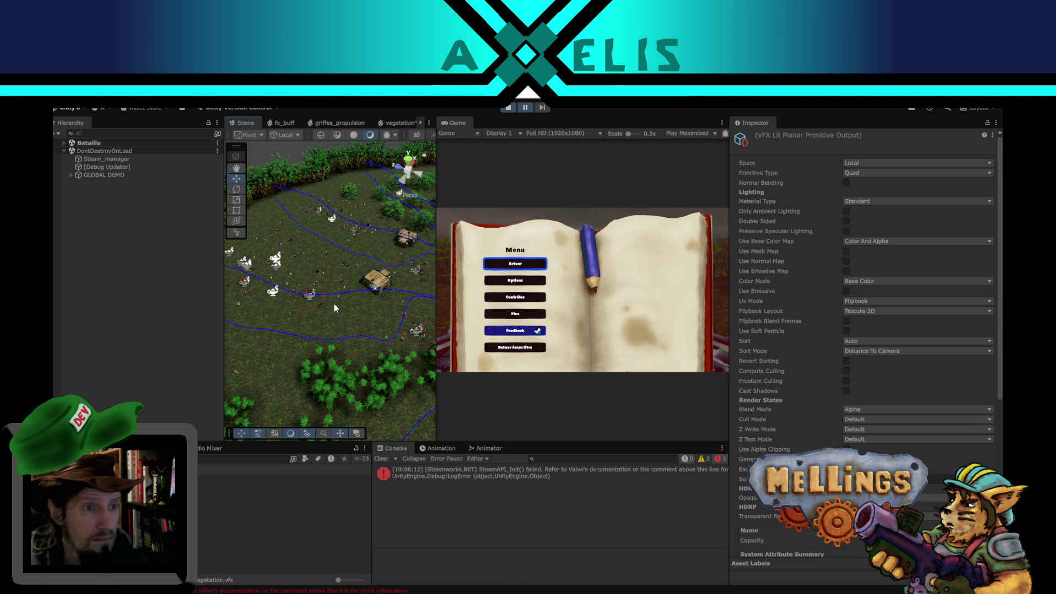
click(80, 133)
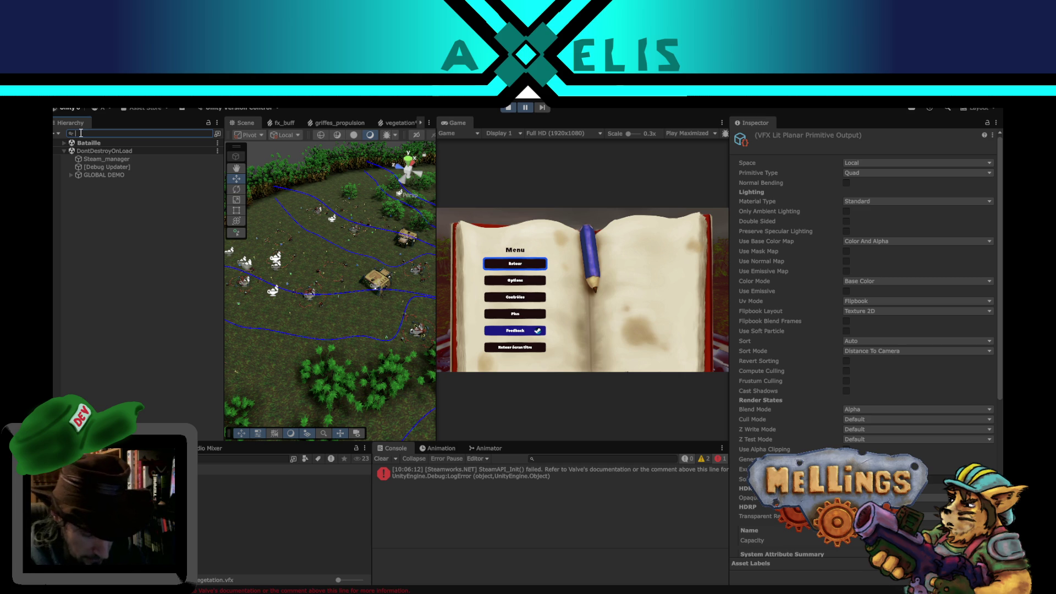
Search the Hierarchy for 'vegeta' and select the vegetation objects, narrowing to one.
text(vegetatio)
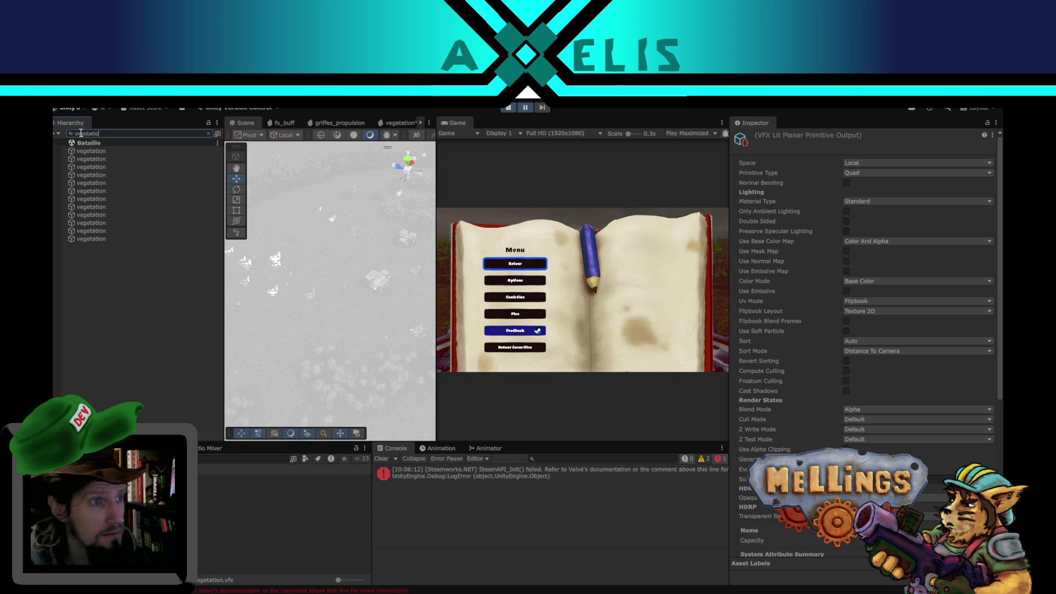
click(101, 151)
shift+click(104, 238)
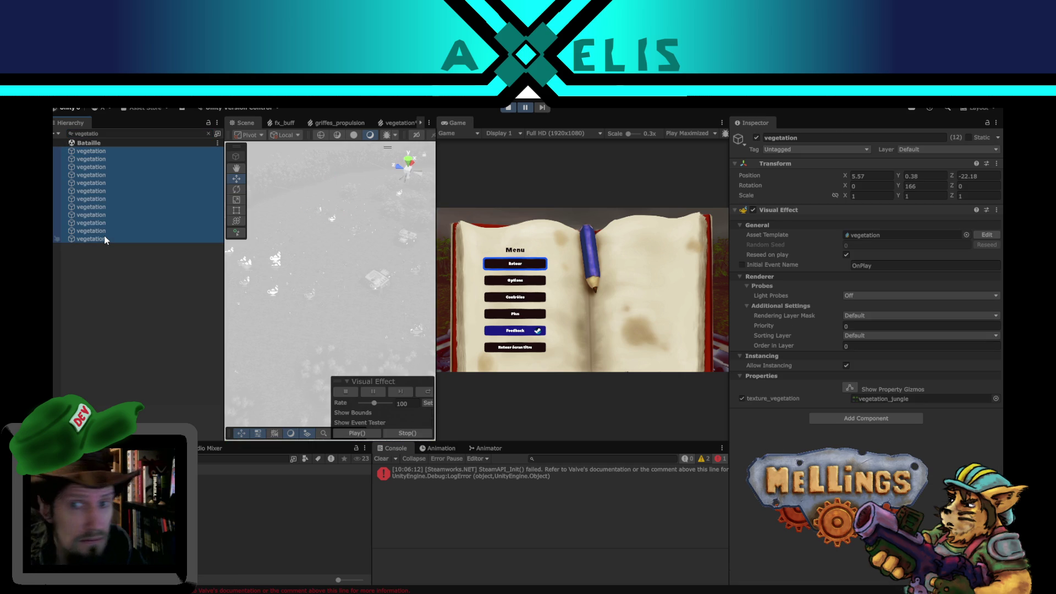
click(120, 151)
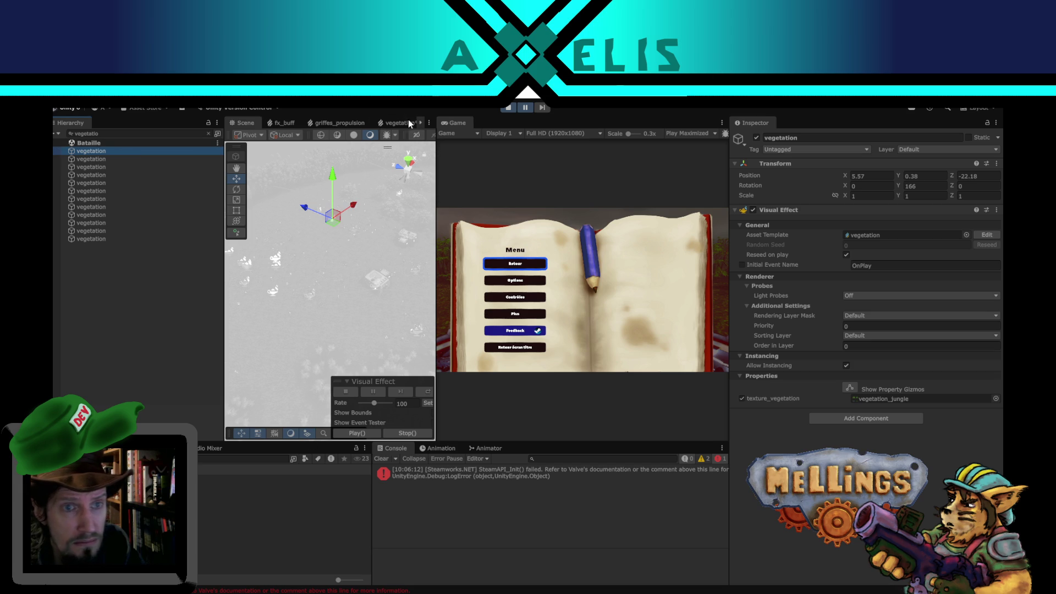
Review the vegetation graph's Spawn, Initialize and Output nodes, then locate the effect's asset.
click(388, 123)
click(379, 180)
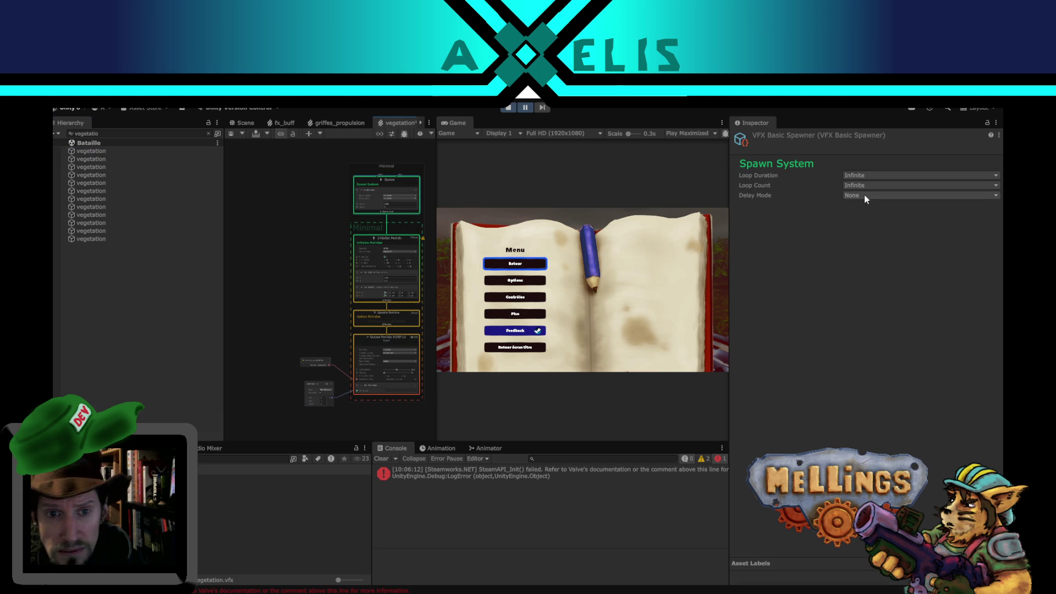
click(359, 240)
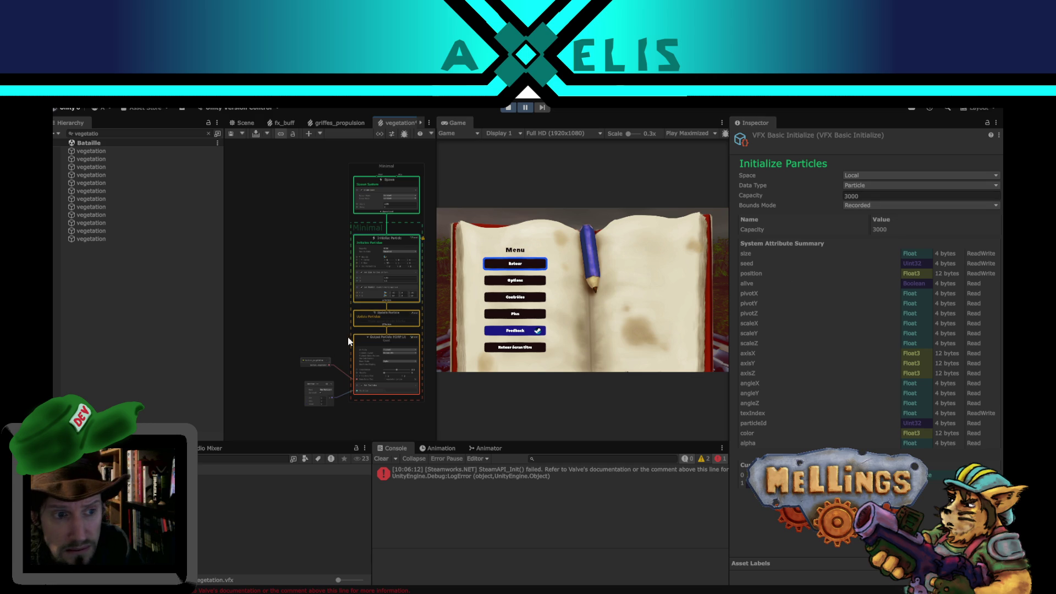
click(368, 339)
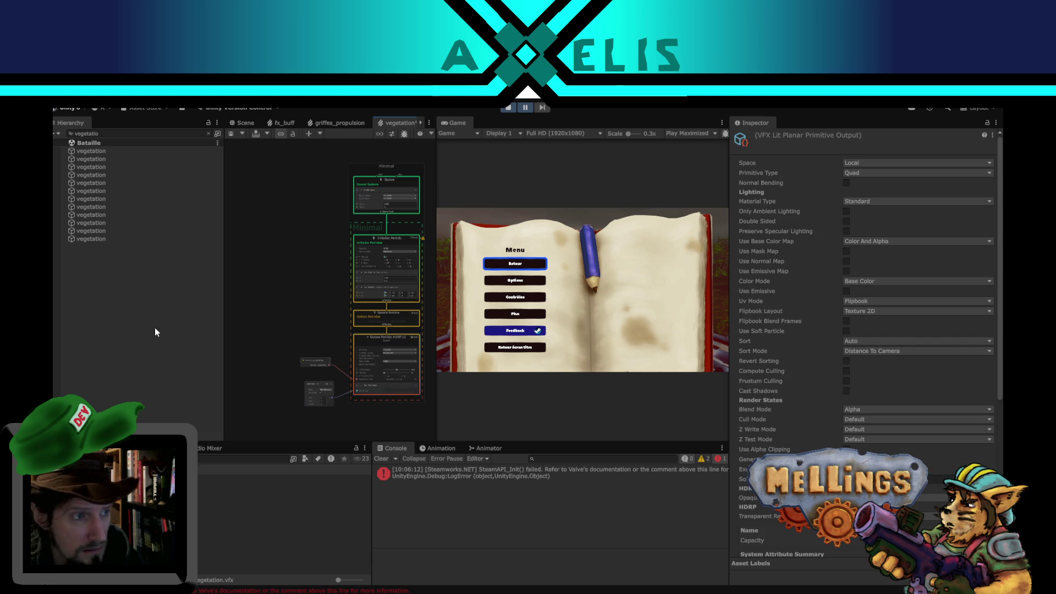
click(111, 151)
click(849, 233)
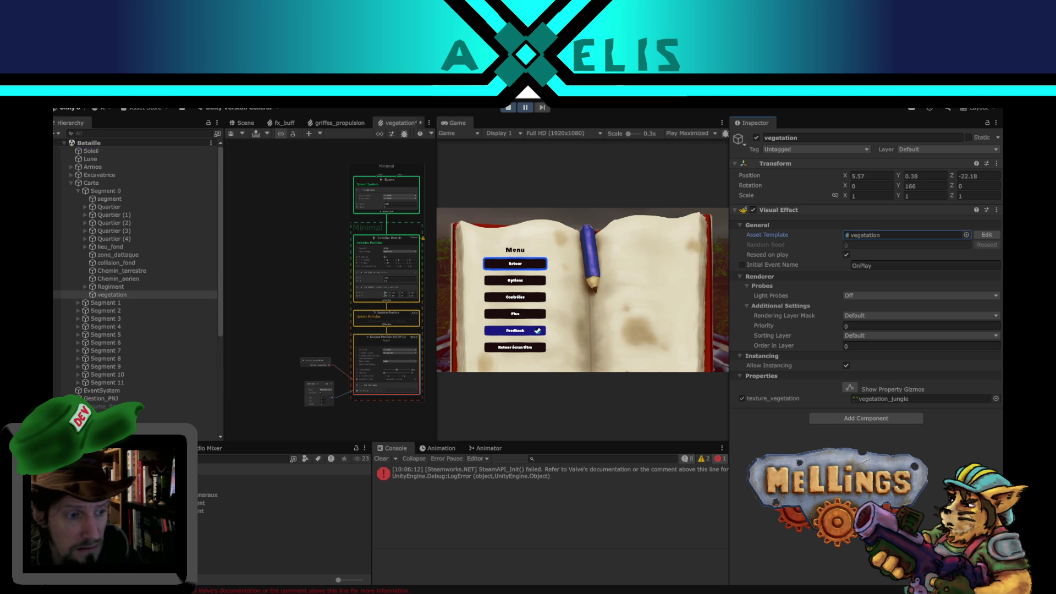
Inspect the vegetation effect asset, then pan the Scene view and select the vegetation object.
double_click(849, 235)
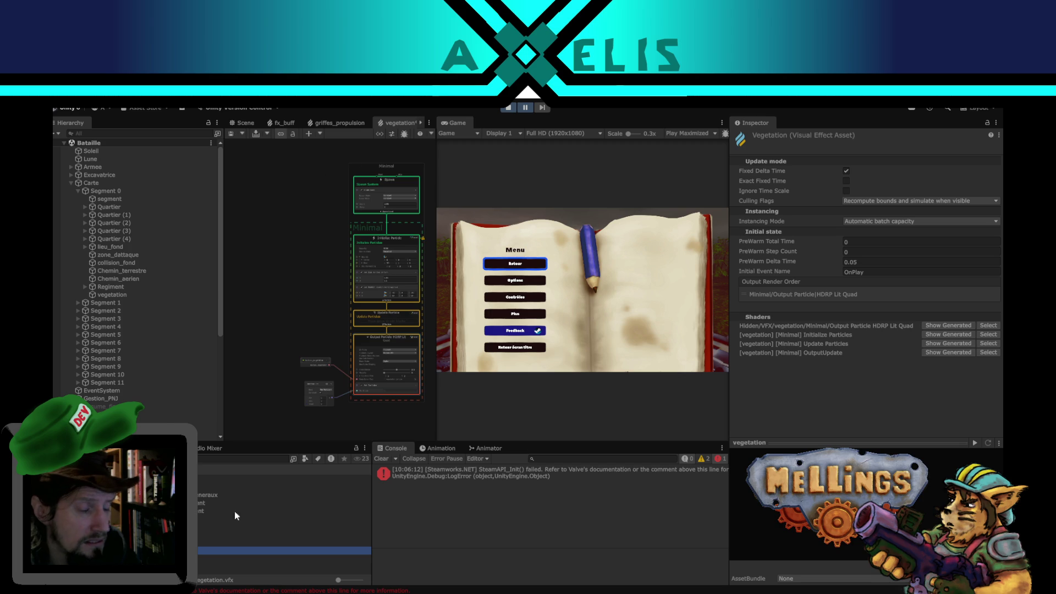
click(270, 579)
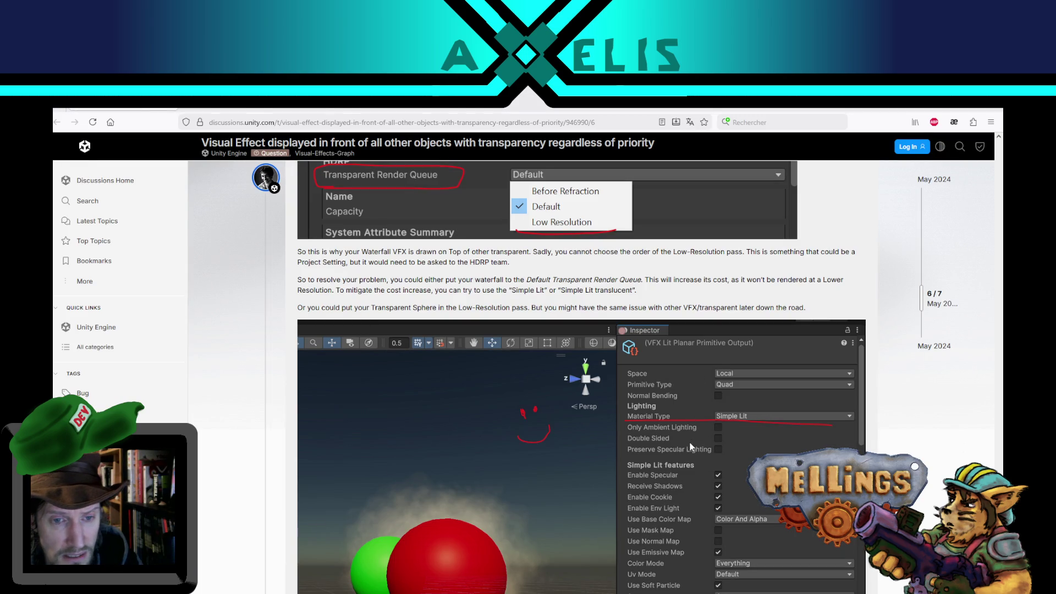
click(137, 557)
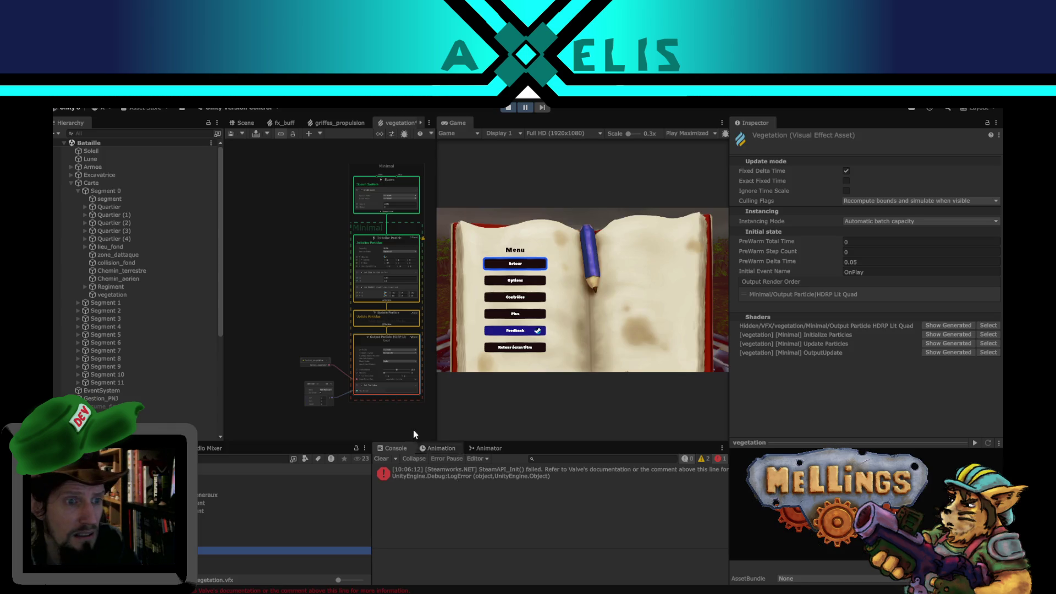
click(244, 123)
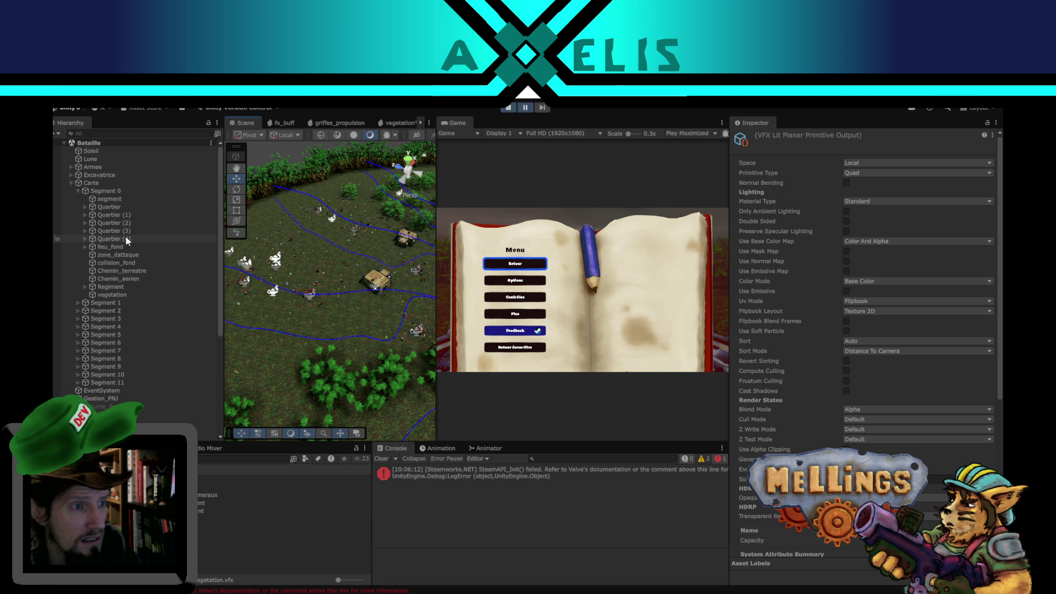
drag(294, 275, 358, 263)
click(362, 247)
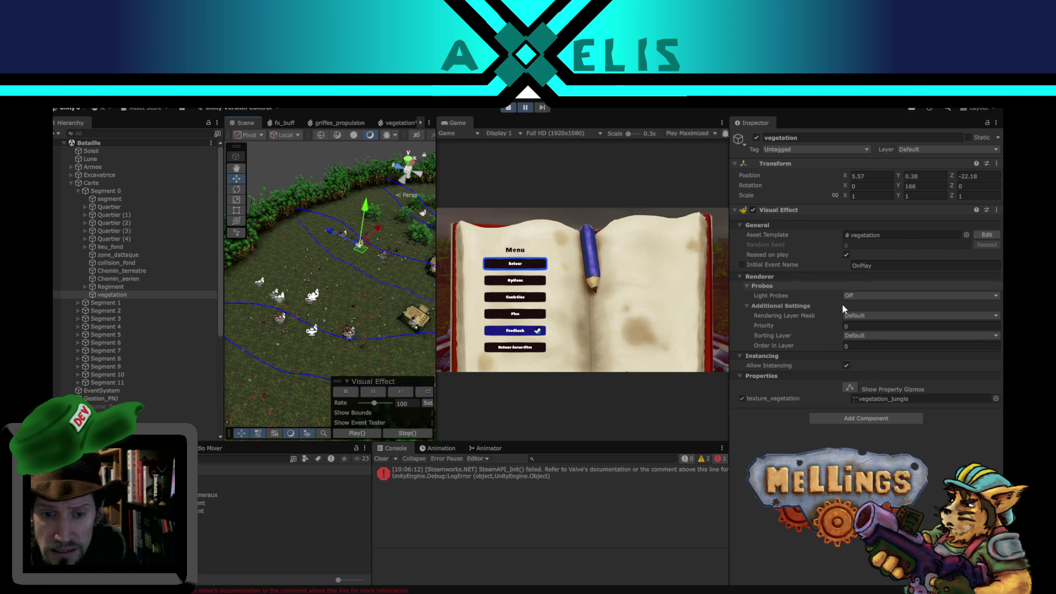
Return to the forum thread at its Transparent Render Queue explanation.
mouse_move(247, 592)
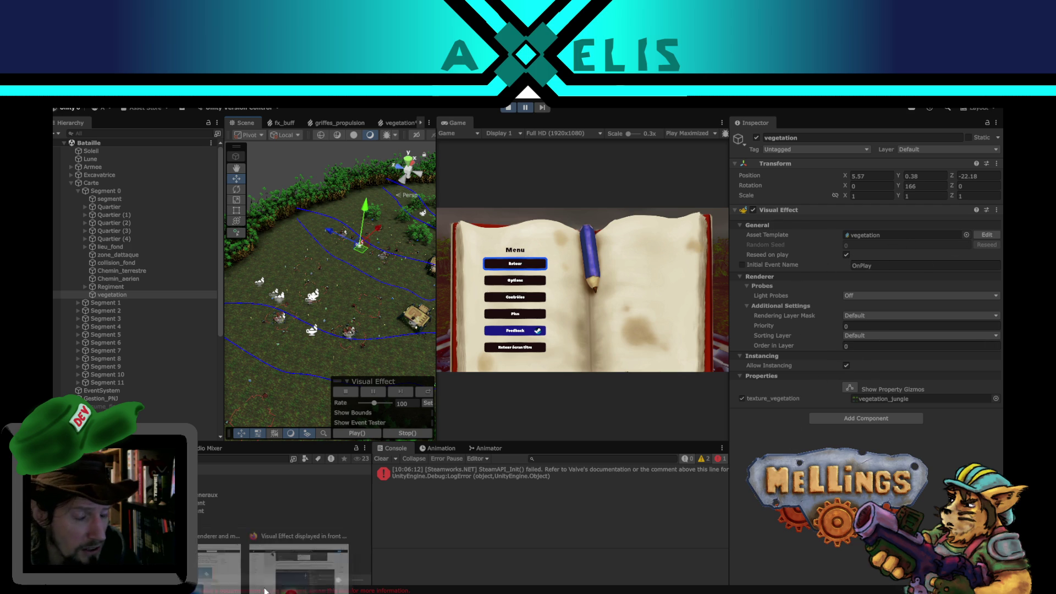
click(346, 527)
scroll(588, 333, up, 1)
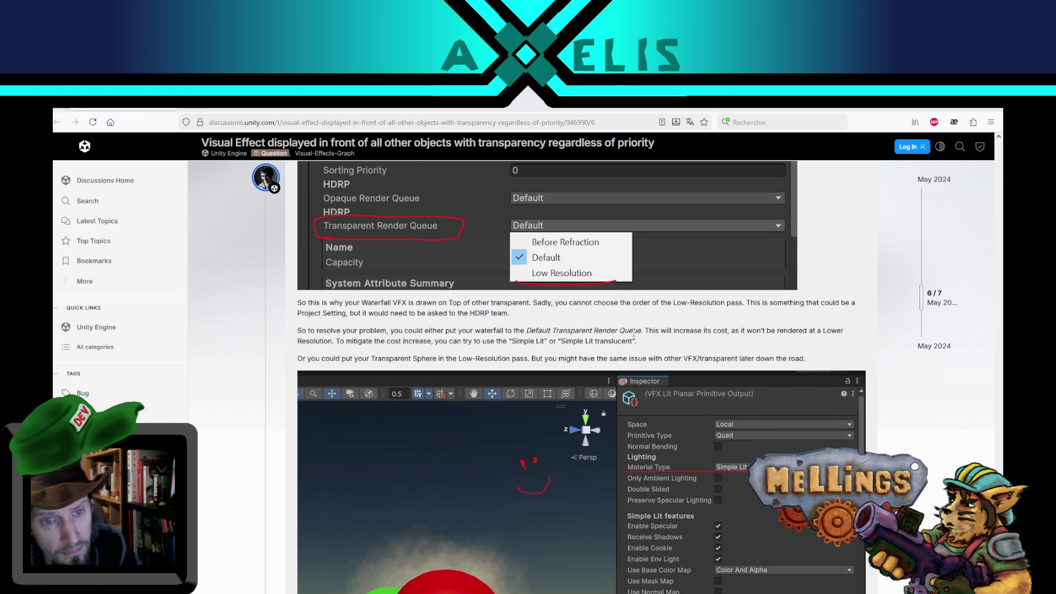
key(alt+Tab)
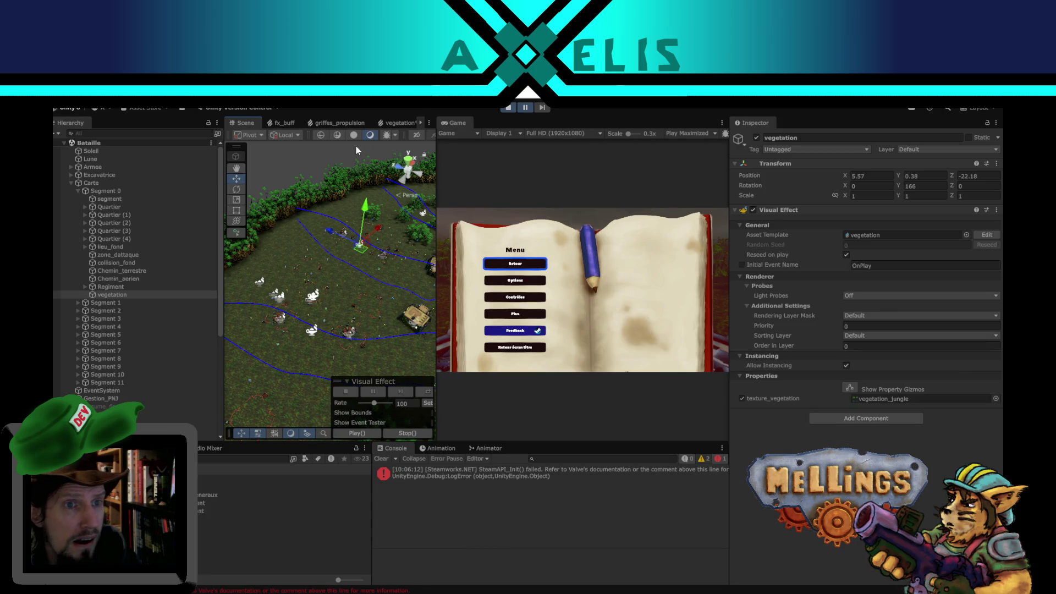
click(397, 123)
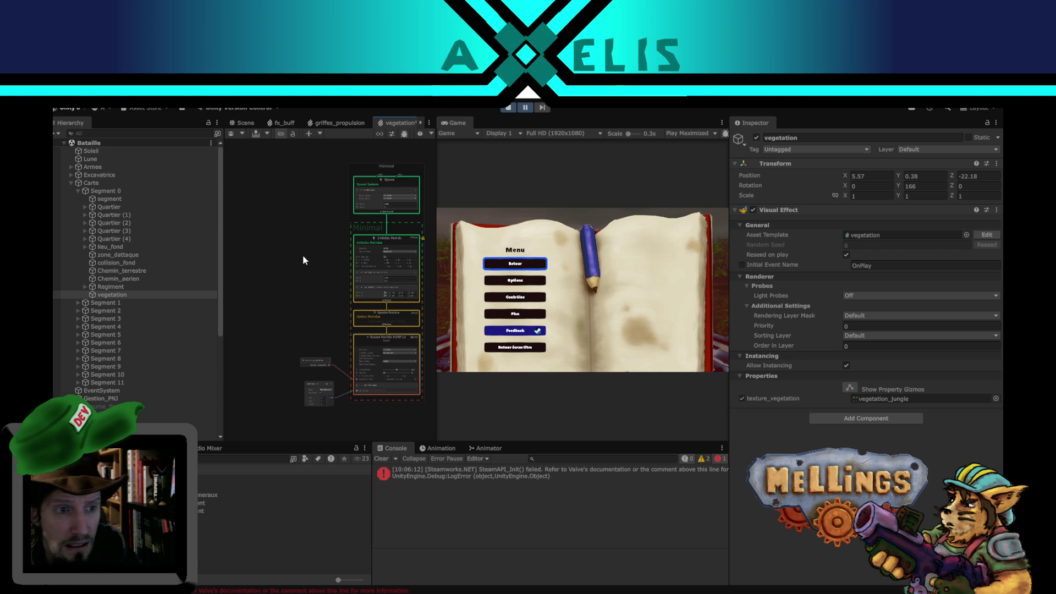
click(370, 338)
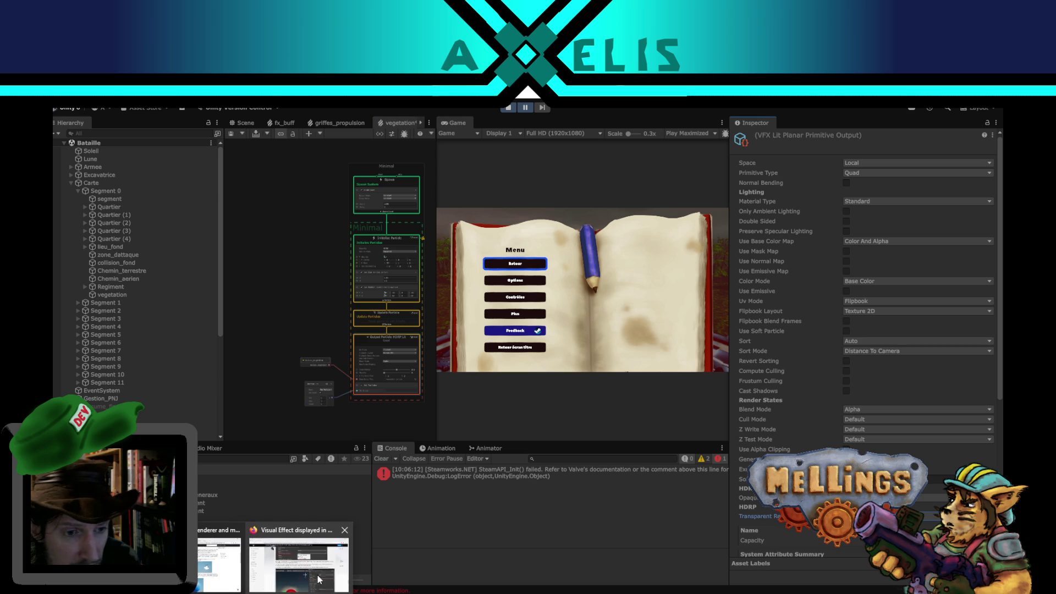
click(272, 573)
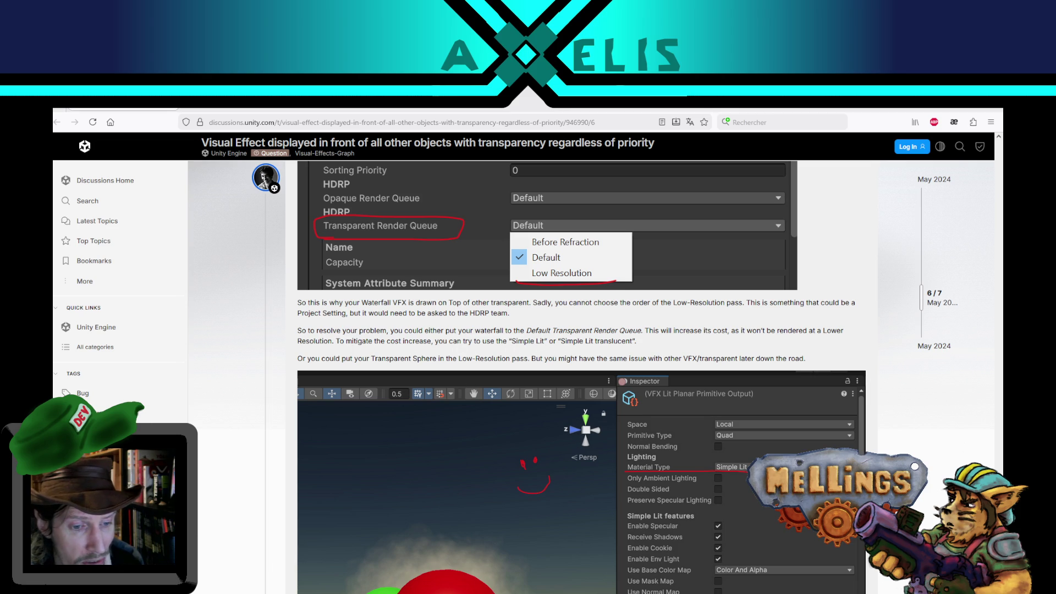
Scroll through the forum reply's Simple Lit output Inspector settings, then return to Unity.
mouse_move(495, 593)
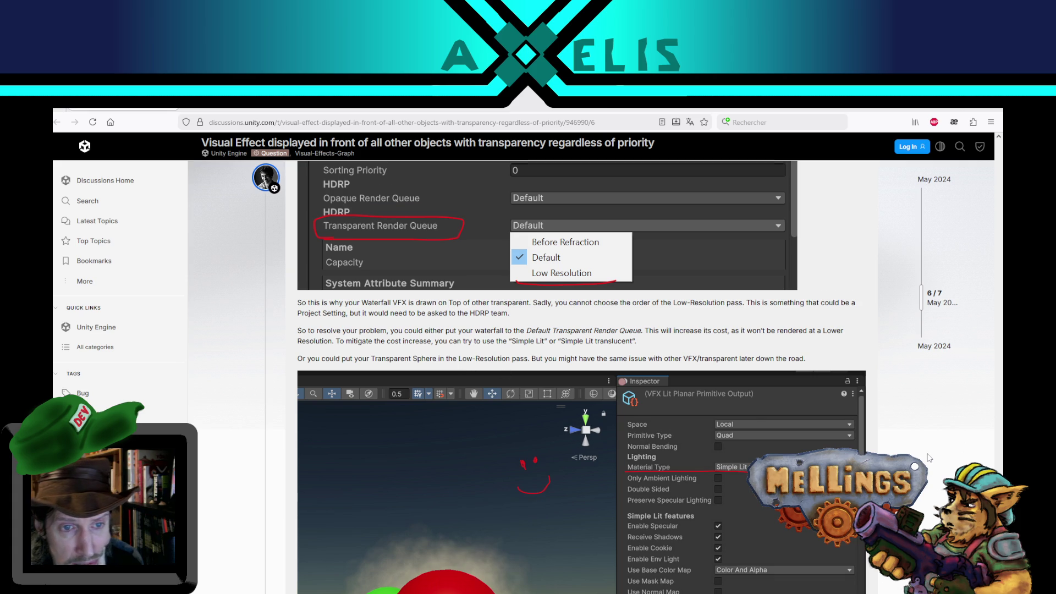
scroll(929, 458, down, 1)
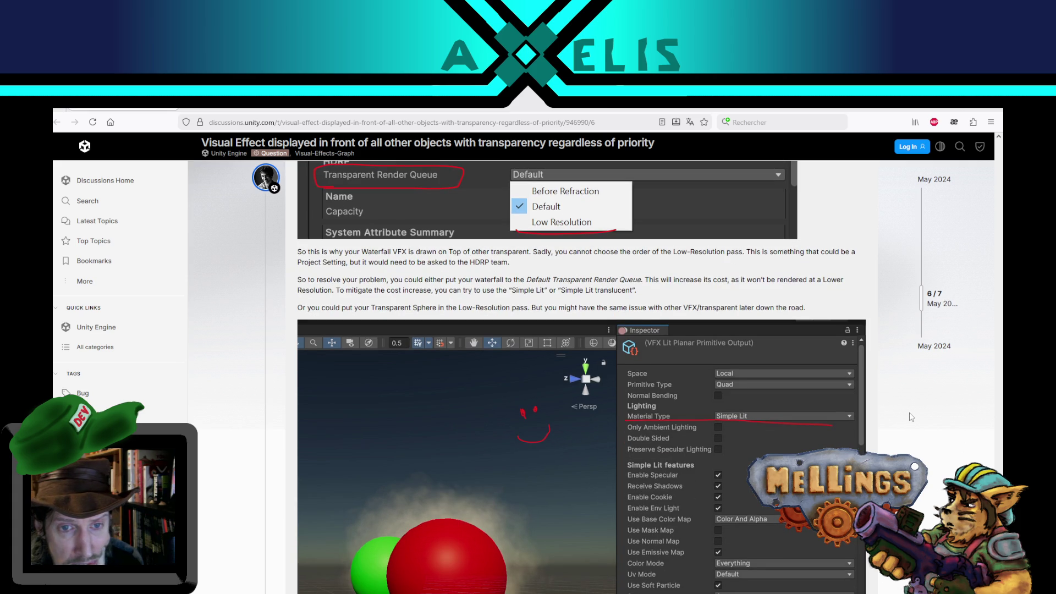
scroll(911, 418, down, 3)
scroll(911, 416, down, 4)
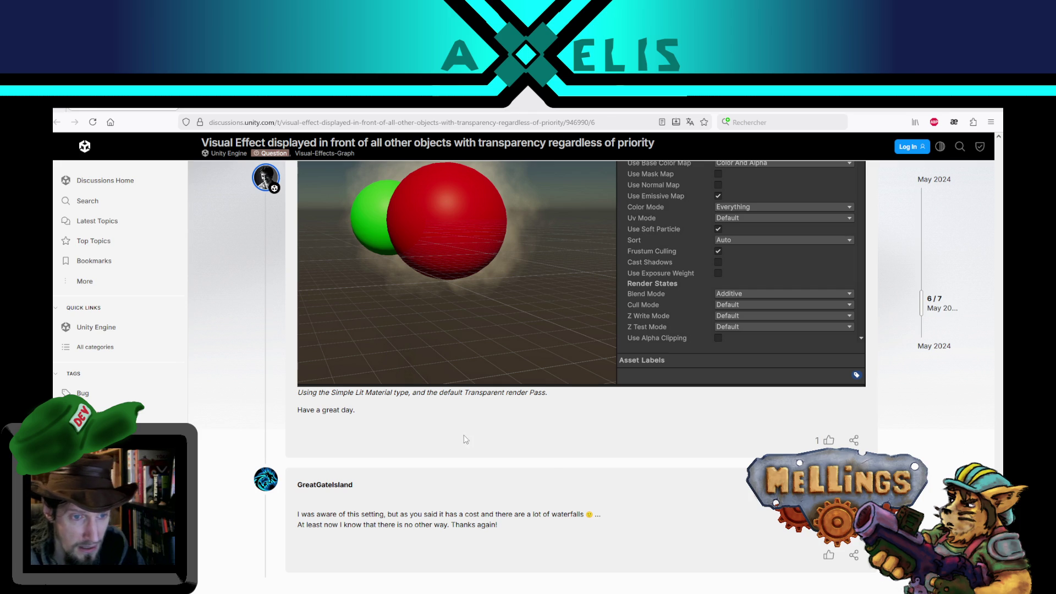
scroll(552, 470, down, 4)
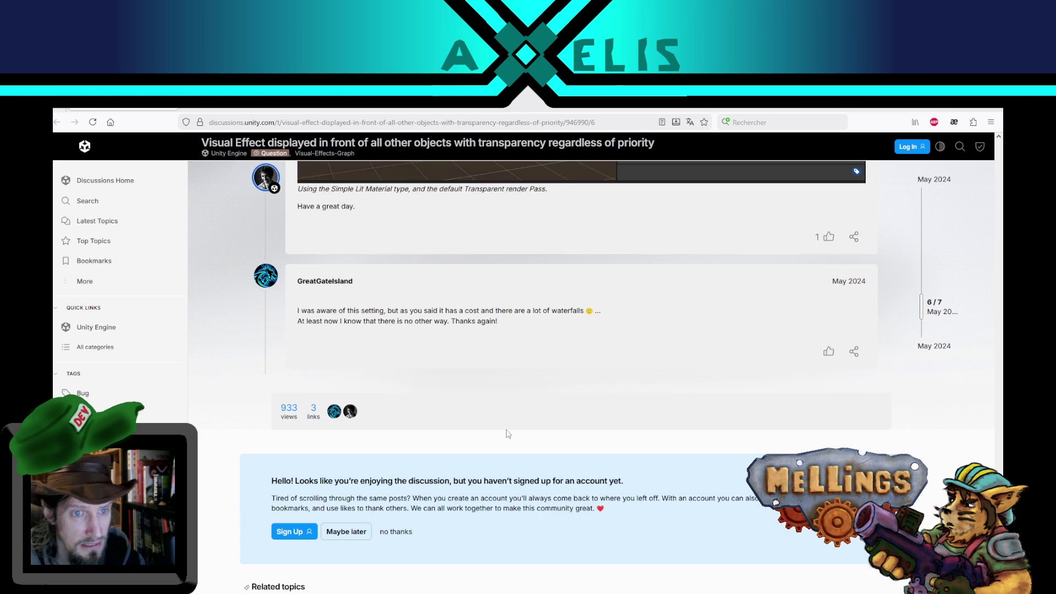
scroll(507, 433, up, 4)
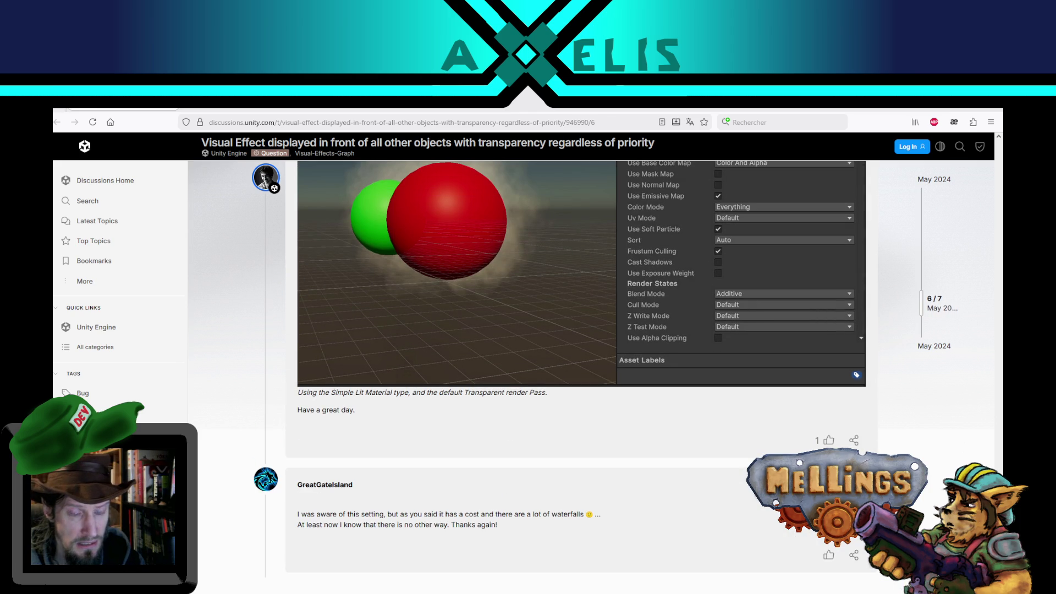
scroll(575, 350, up, 3)
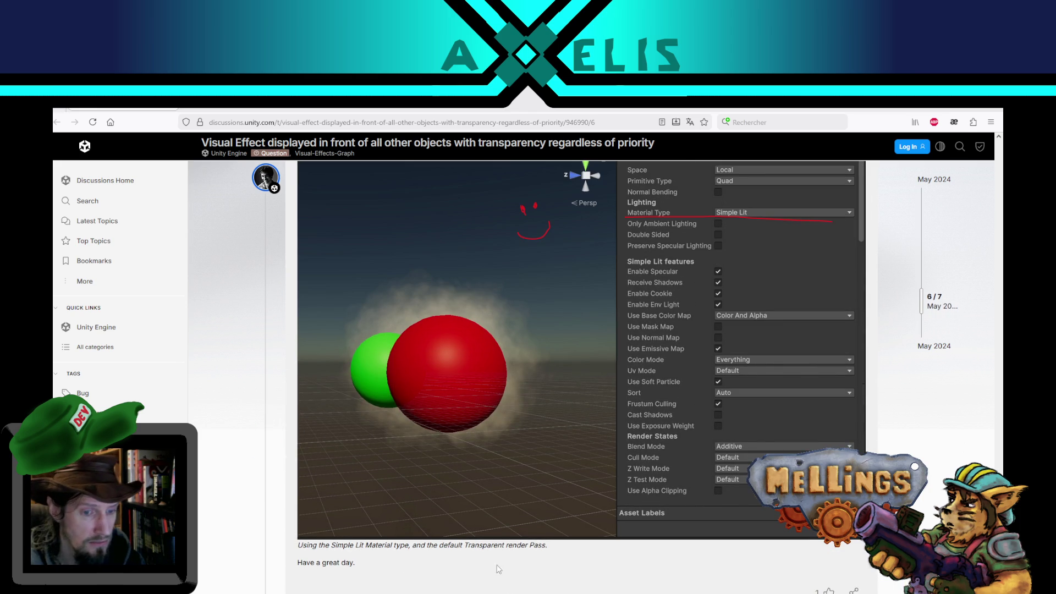
key(alt+Tab)
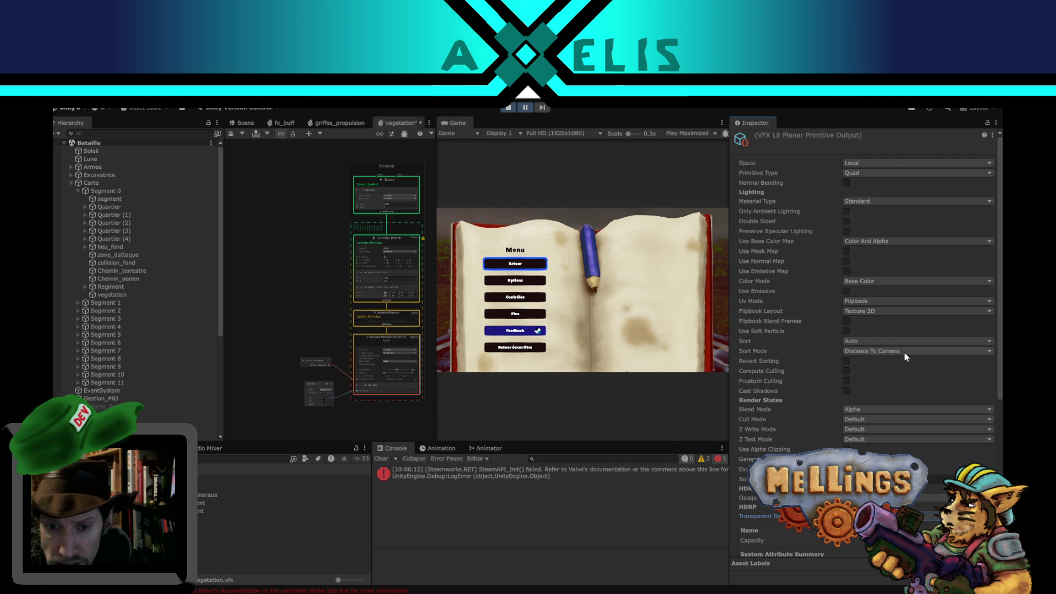
Set the Lit Planar Primitive Output's Sort Mode to Camera Depth and save with Ctrl+S.
click(893, 352)
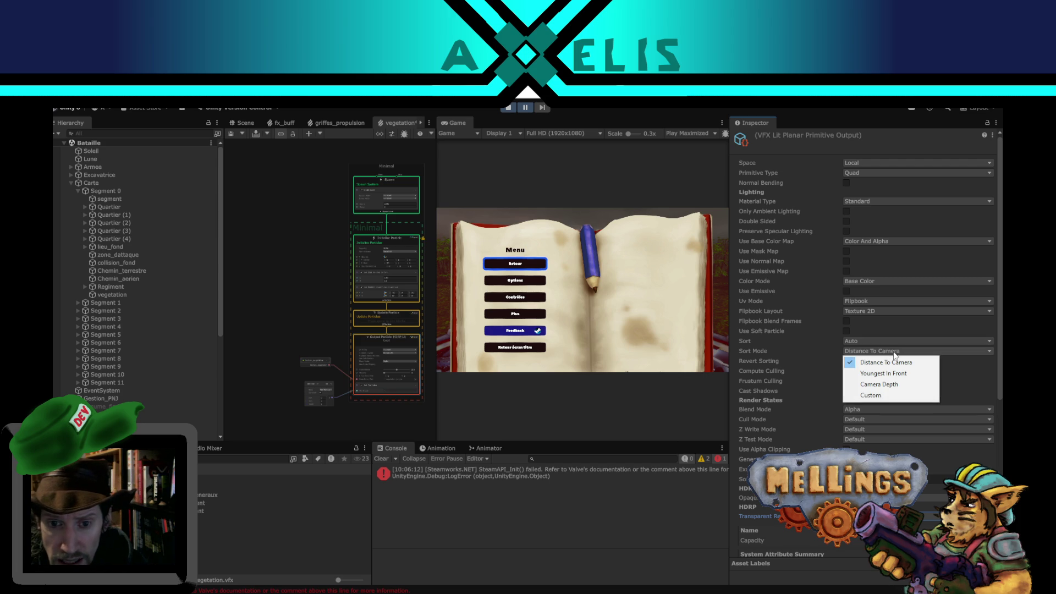
click(891, 395)
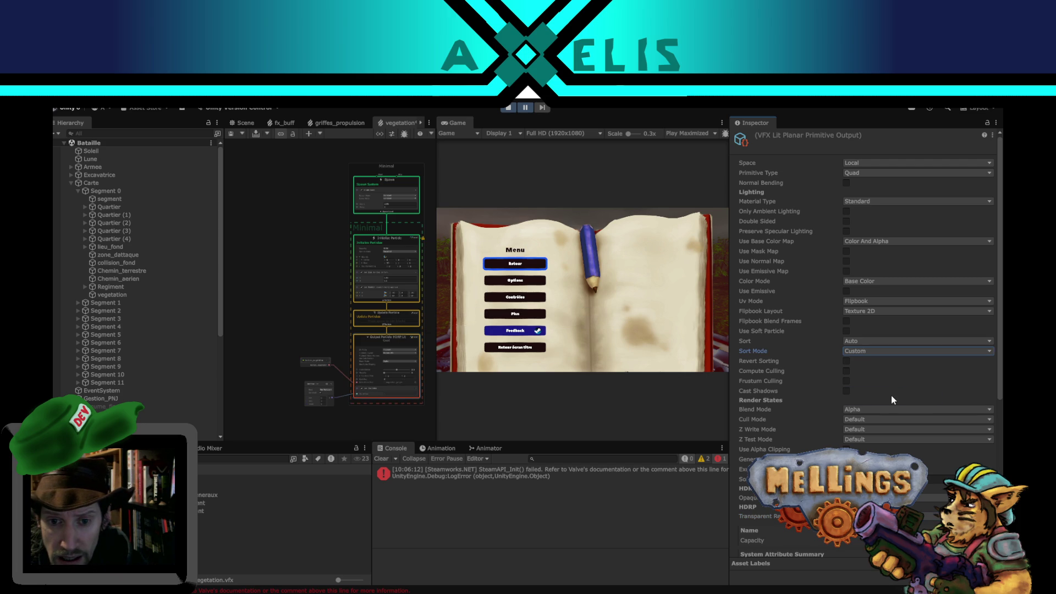
click(878, 351)
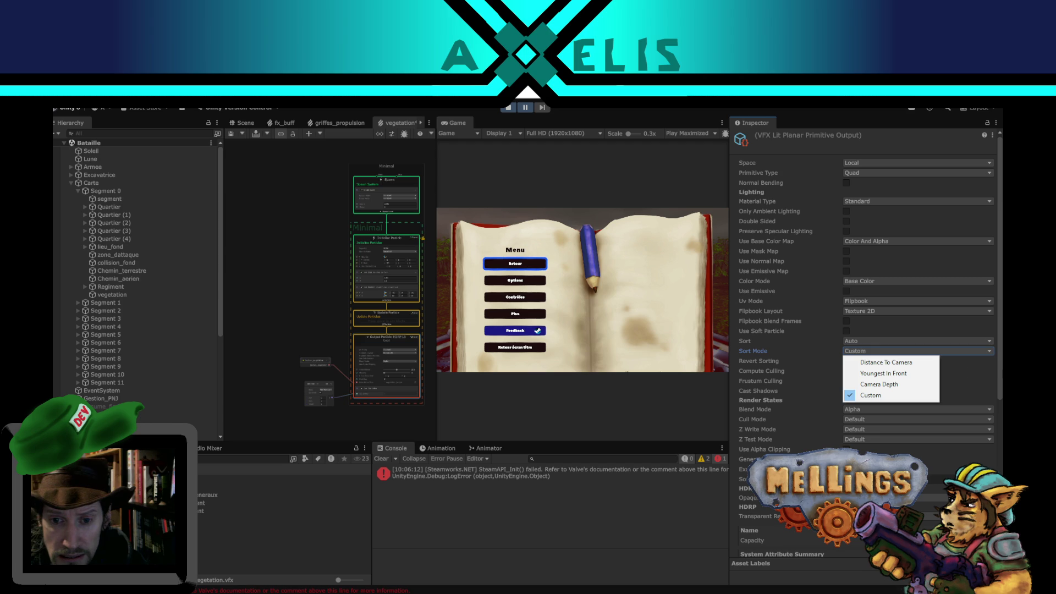
click(907, 383)
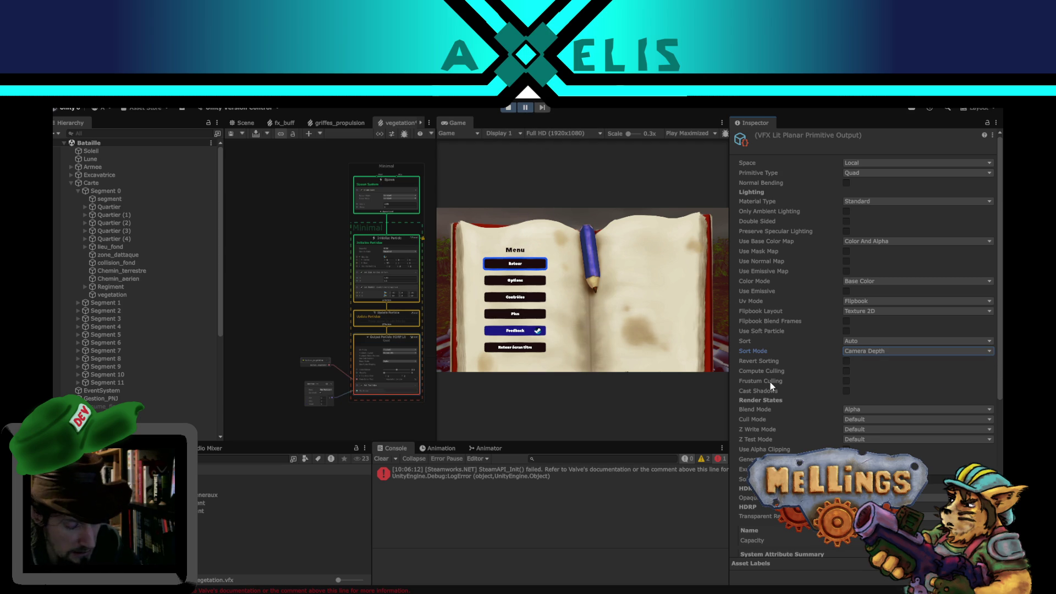
key(ctrl+s)
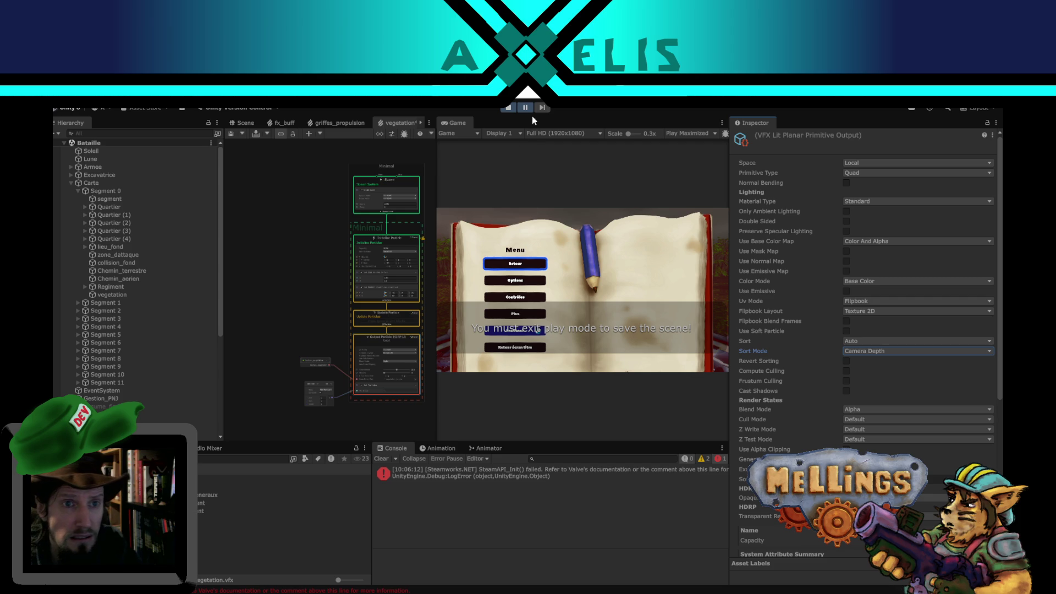
key(ctrl+p)
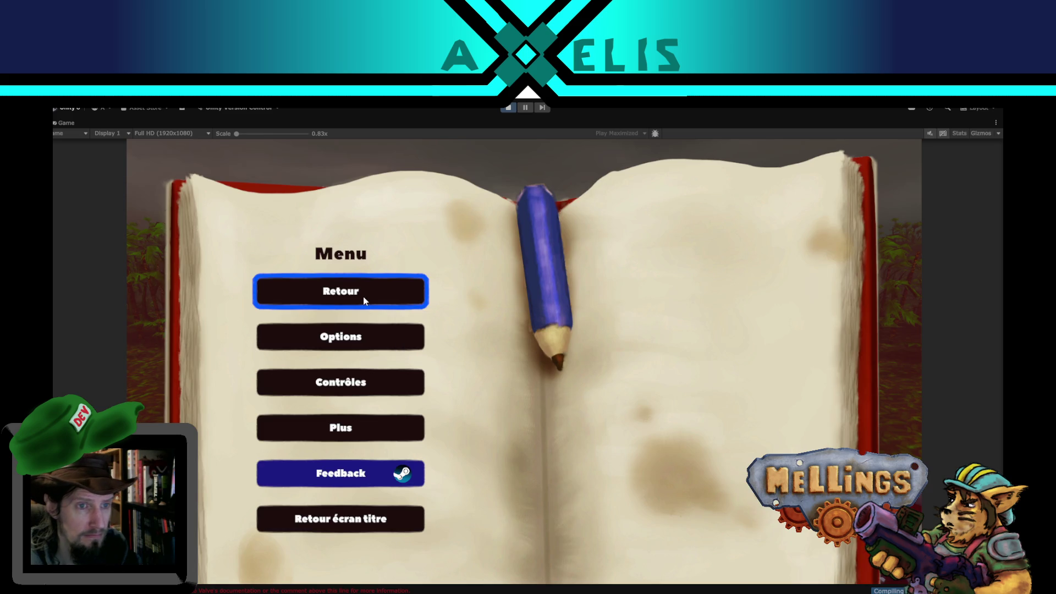
click(363, 298)
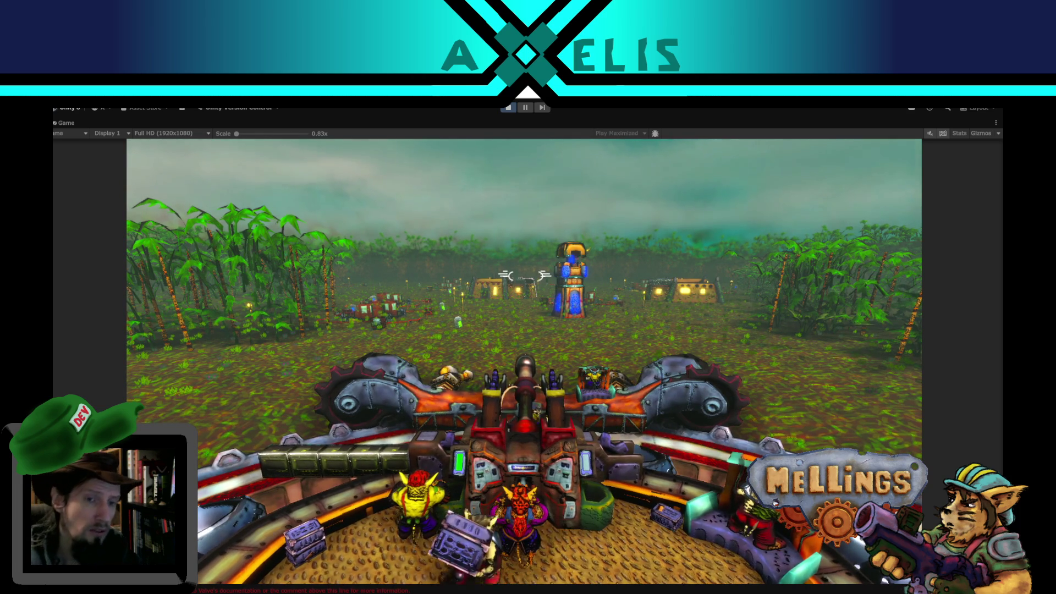
key(Escape)
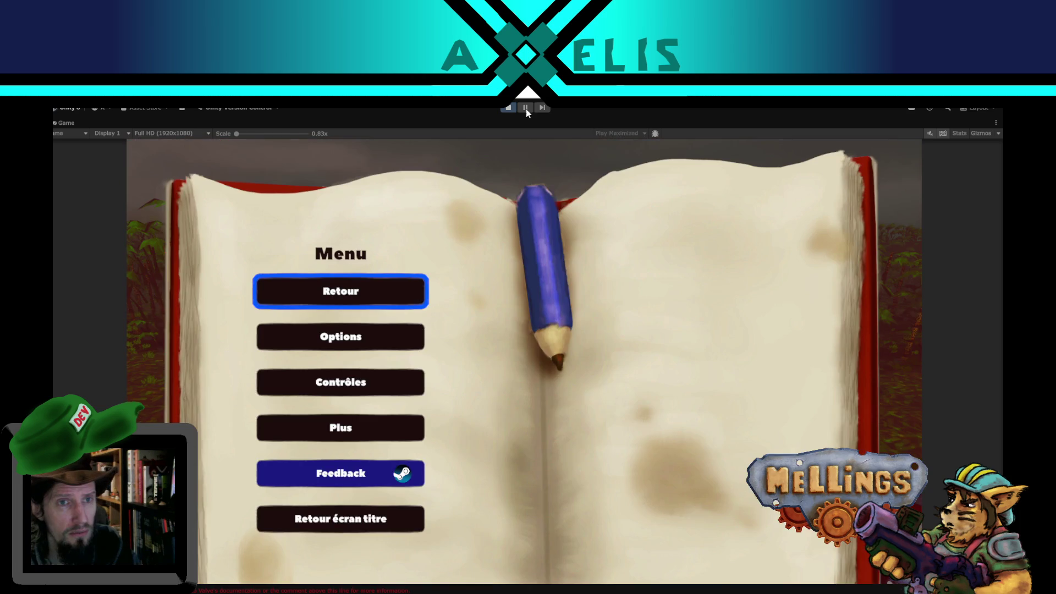
click(525, 109)
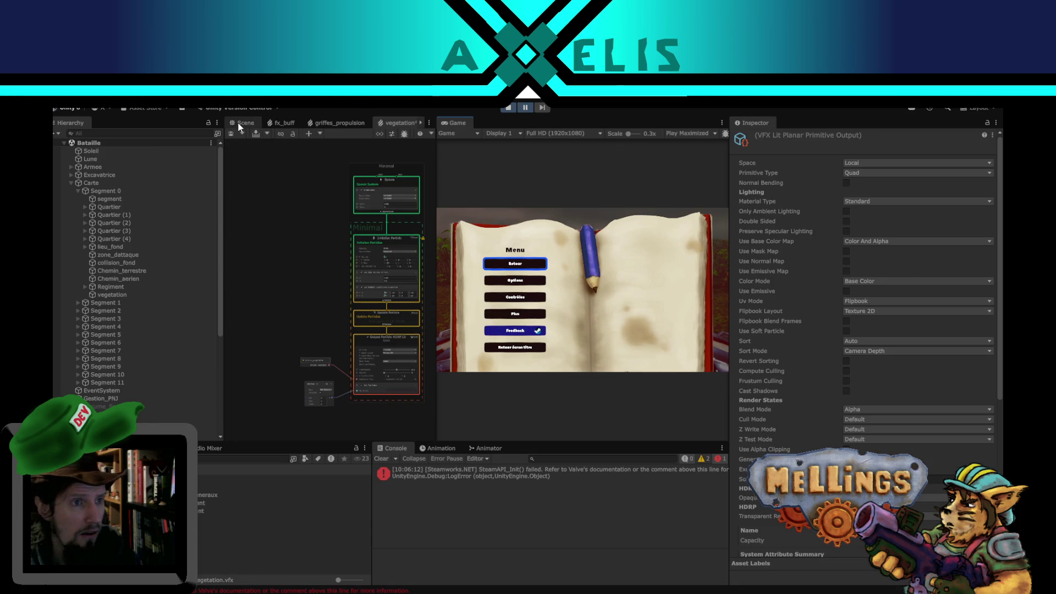
In the Scene view, select the vegetation effect object and enable Show Property Gizmos.
click(237, 122)
click(360, 251)
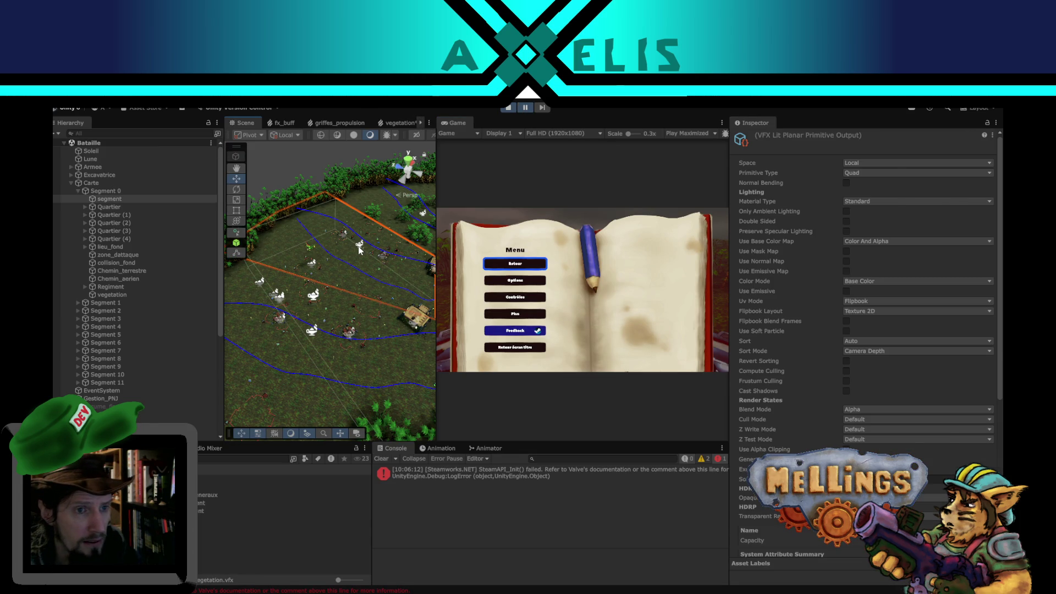
click(133, 296)
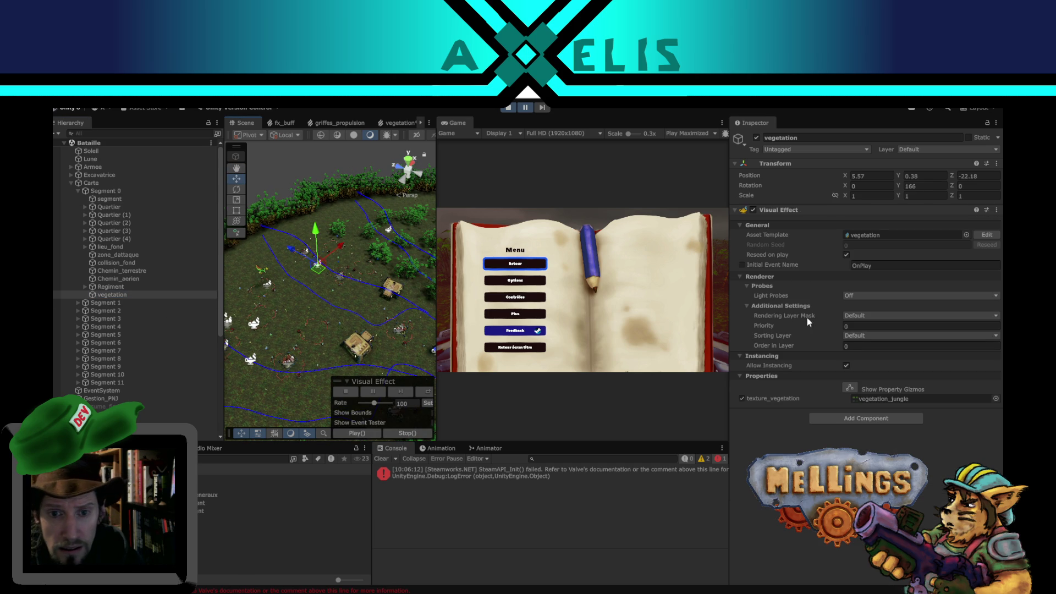
click(849, 387)
scroll(338, 309, down, 3)
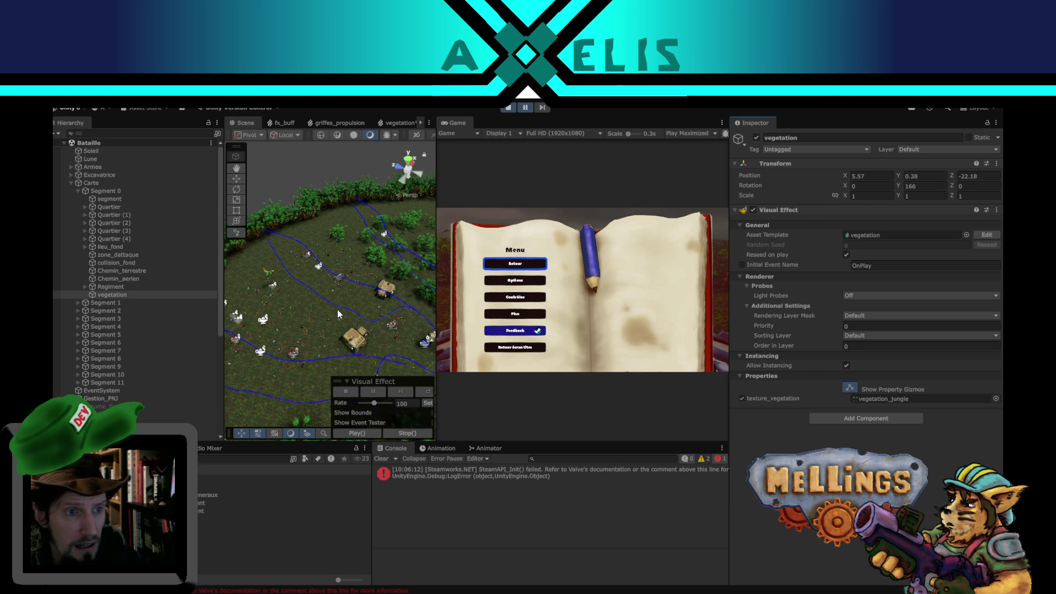
scroll(338, 309, down, 5)
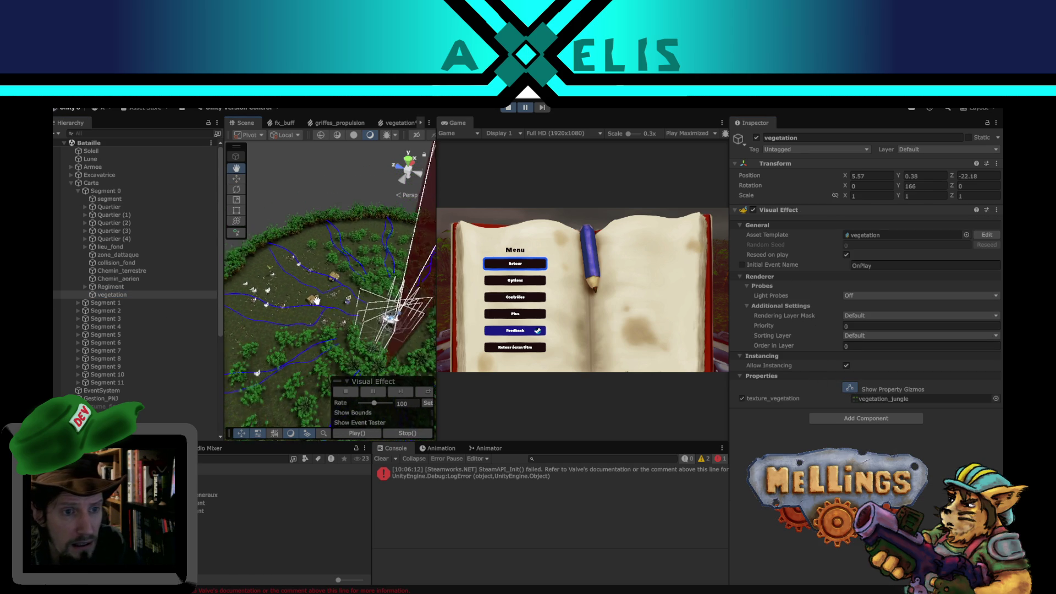
scroll(317, 289, up, 3)
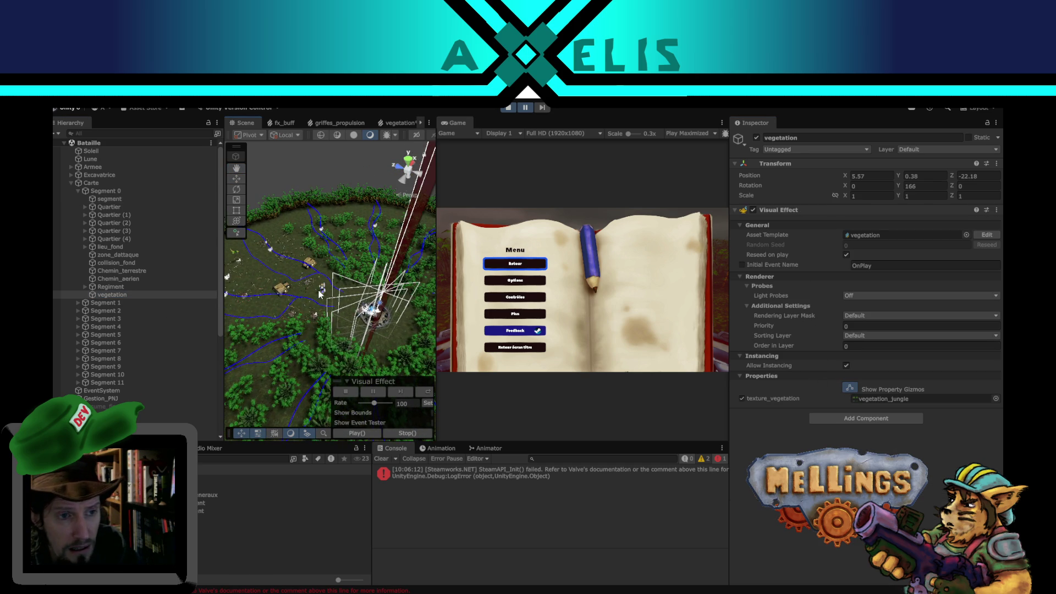
Toggle the property gizmos off and on, switch to the Move tool, then reopen the vegetation graph.
click(849, 388)
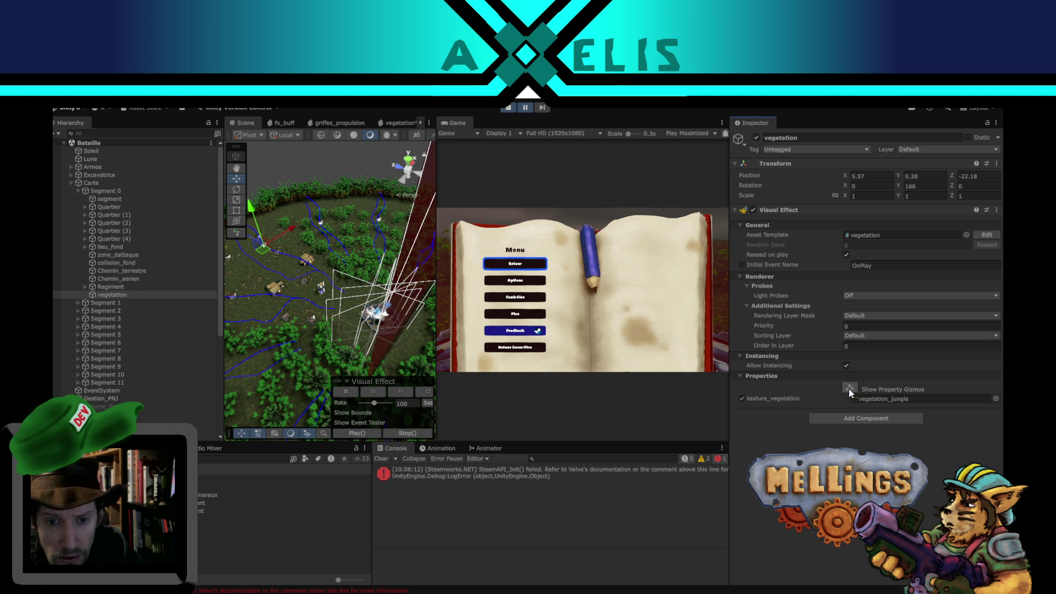
click(849, 388)
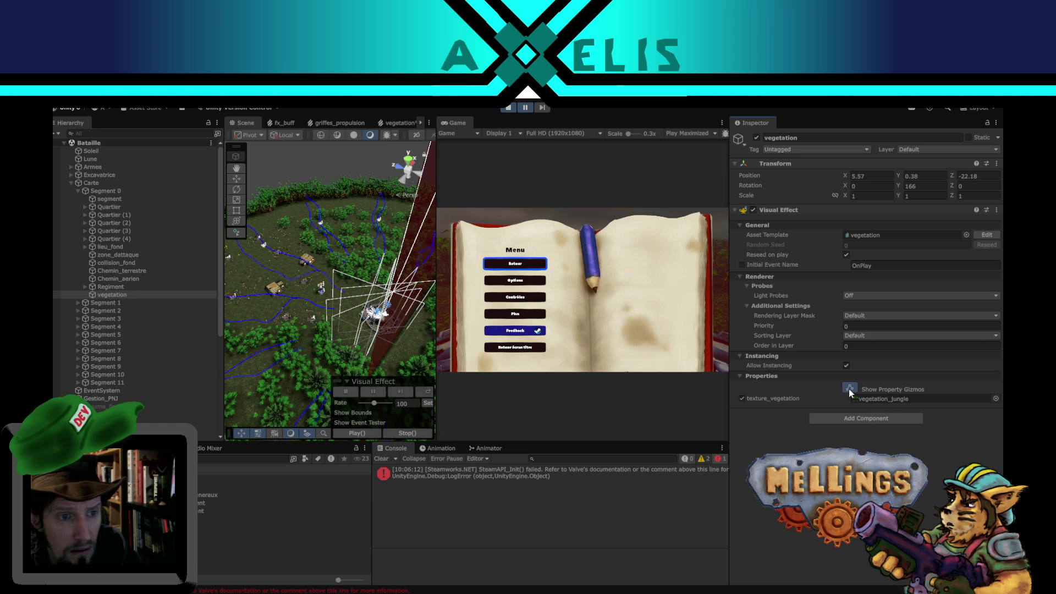
key(w)
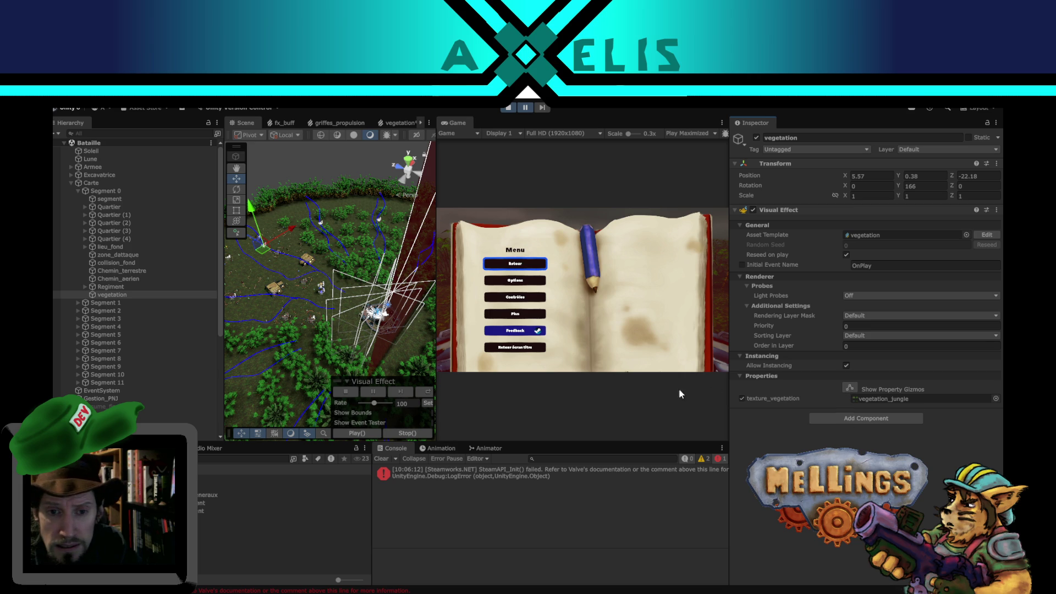
scroll(330, 275, up, 1)
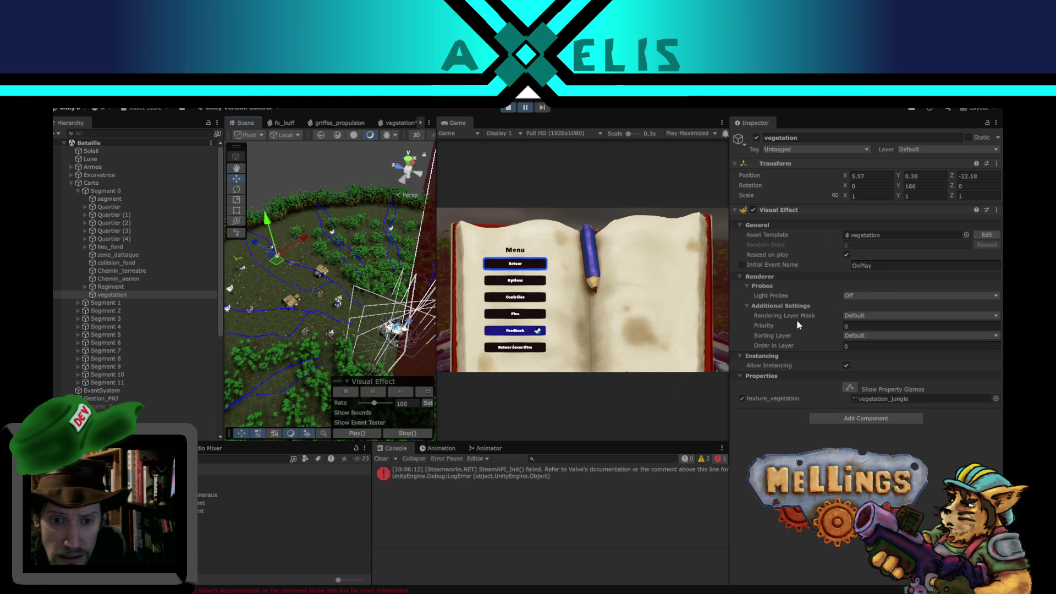
click(399, 124)
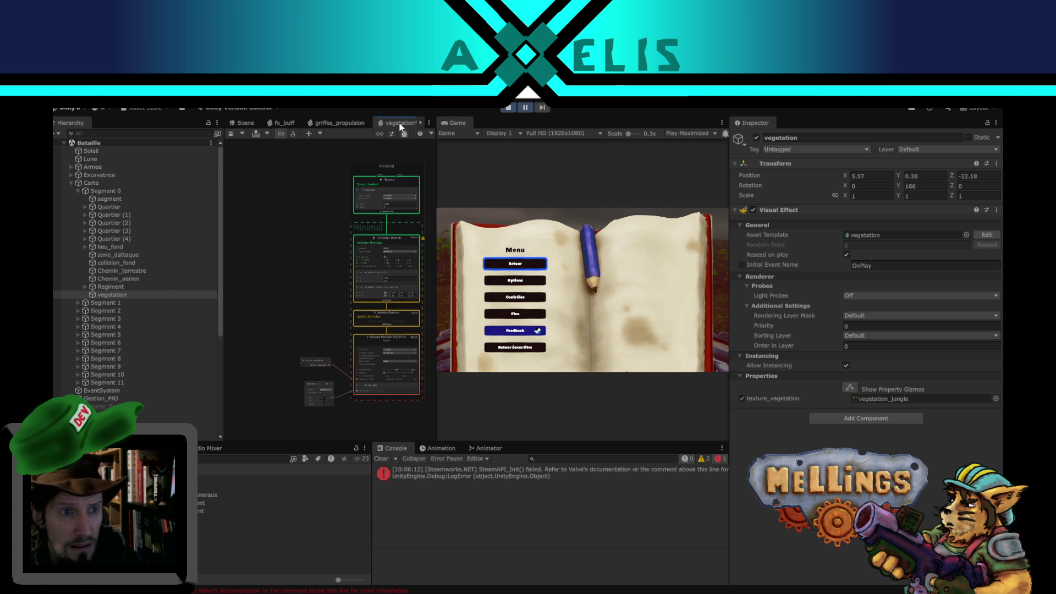
scroll(343, 206, up, 2)
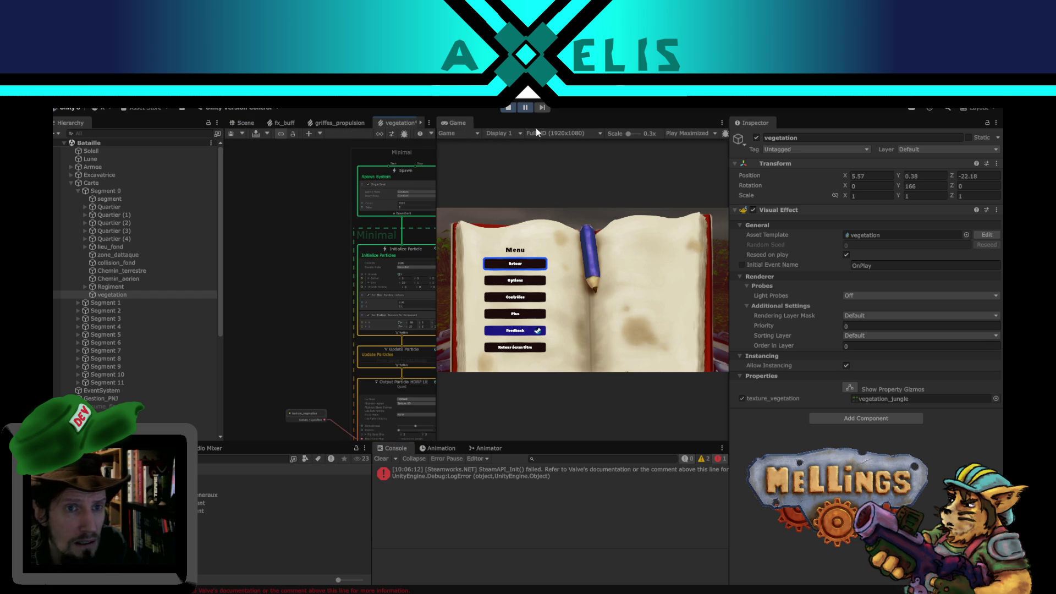
scroll(328, 230, up, 5)
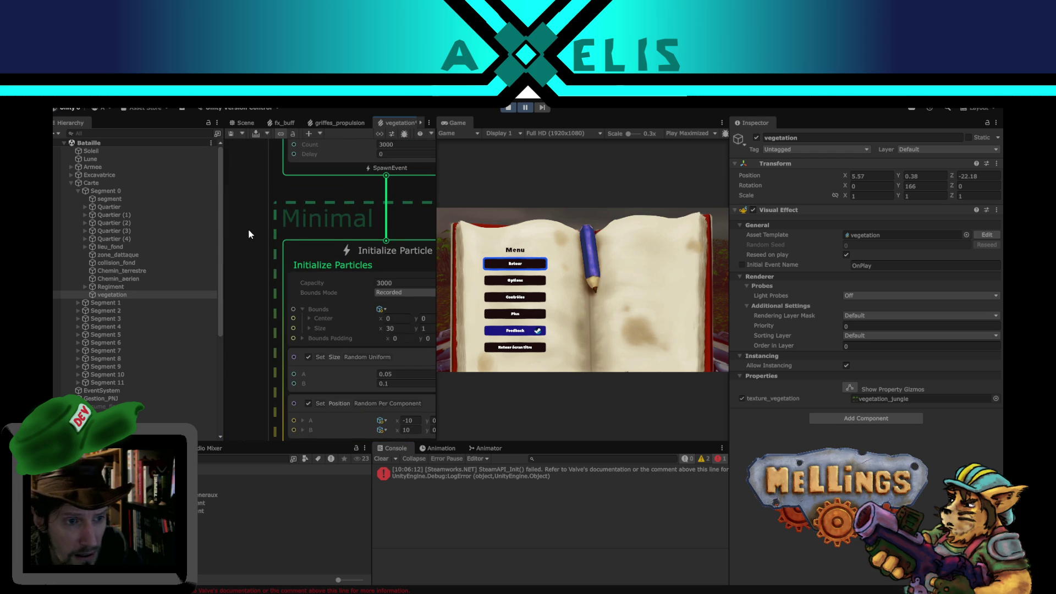
scroll(249, 230, down, 1)
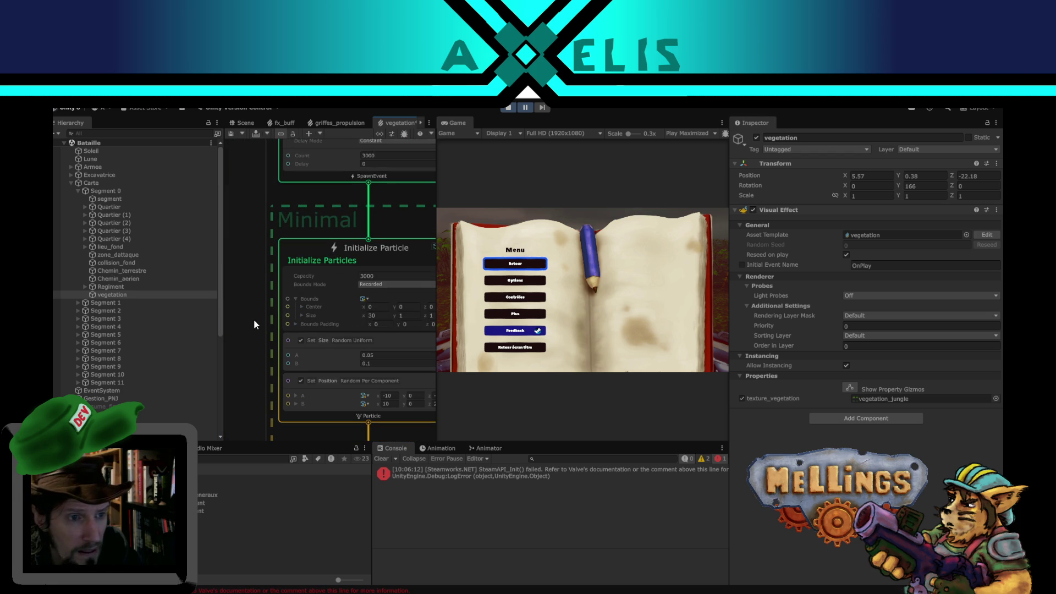
mouse_move(253, 319)
mouse_down()
mouse_move(229, 344)
mouse_move(203, 341)
mouse_move(206, 328)
mouse_move(225, 327)
mouse_up()
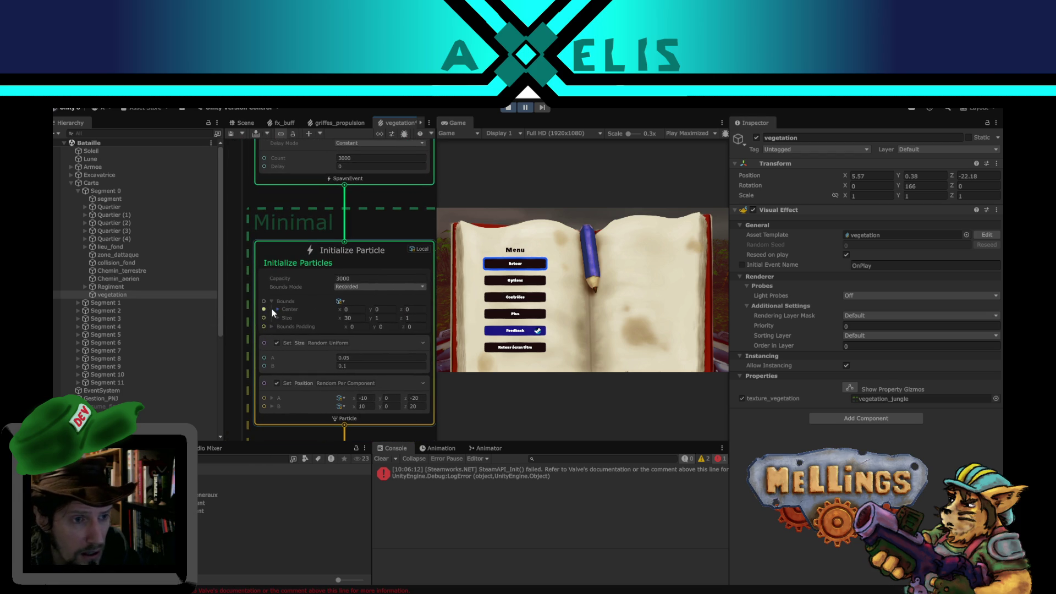
click(346, 319)
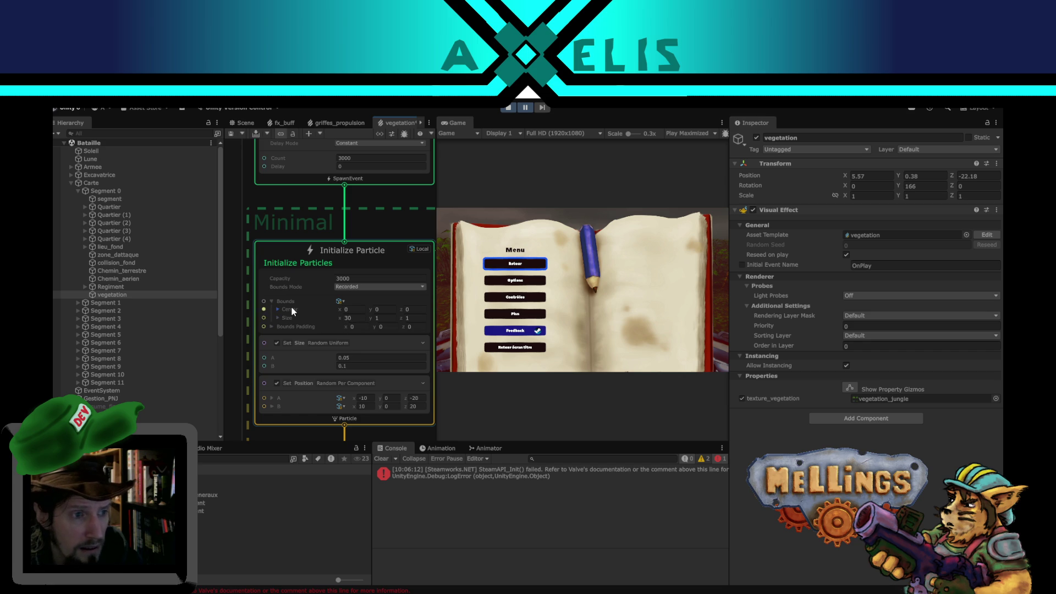
scroll(324, 303, down, 5)
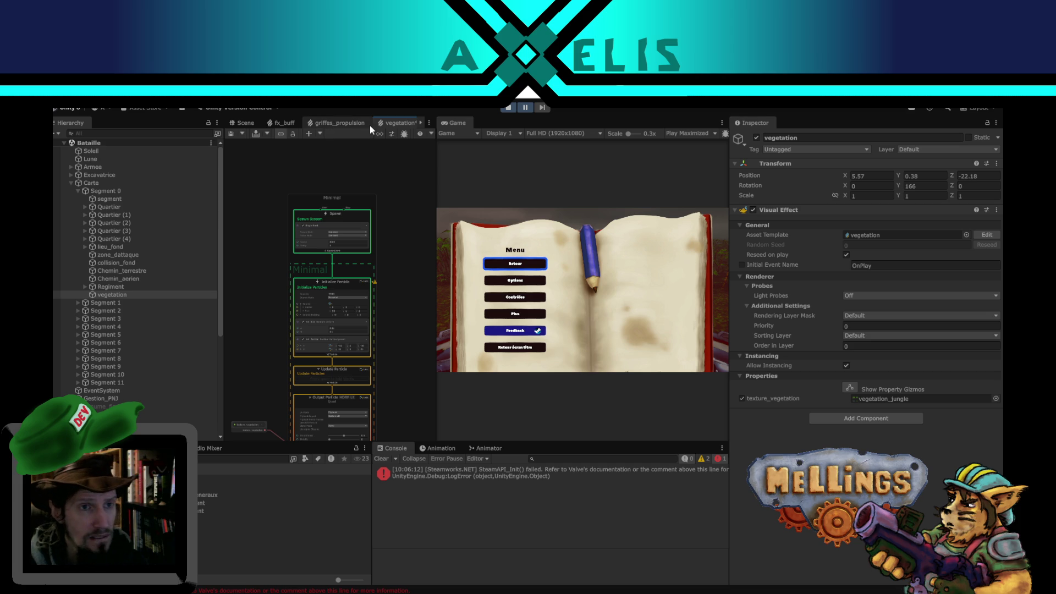
Dock the vegetation graph beside a wider scene view and exit Play mode.
mouse_move(393, 123)
mouse_down()
mouse_move(495, 124)
mouse_move(478, 128)
mouse_up()
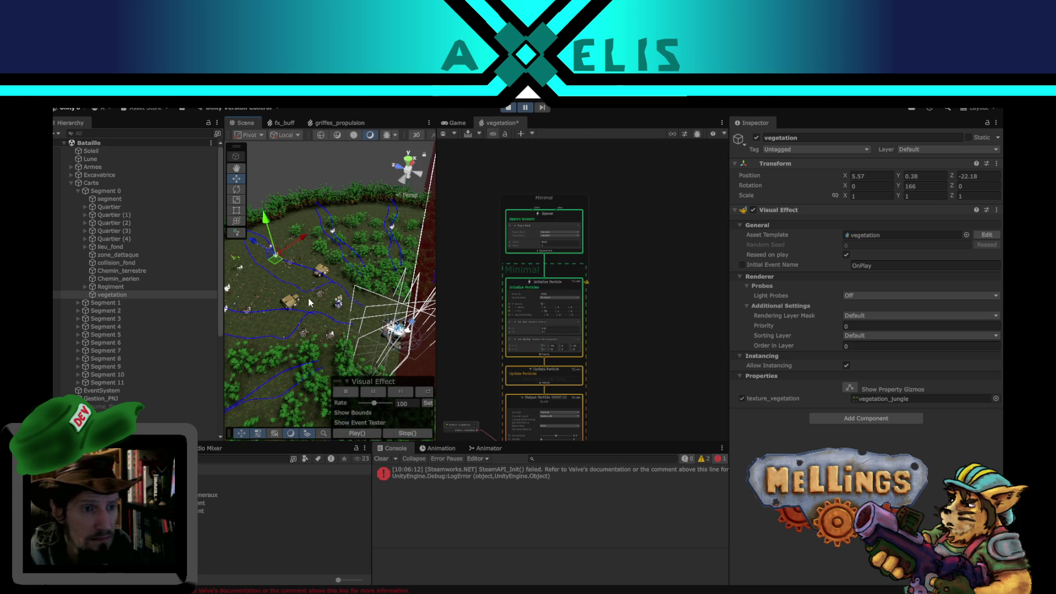
drag(474, 321, 507, 327)
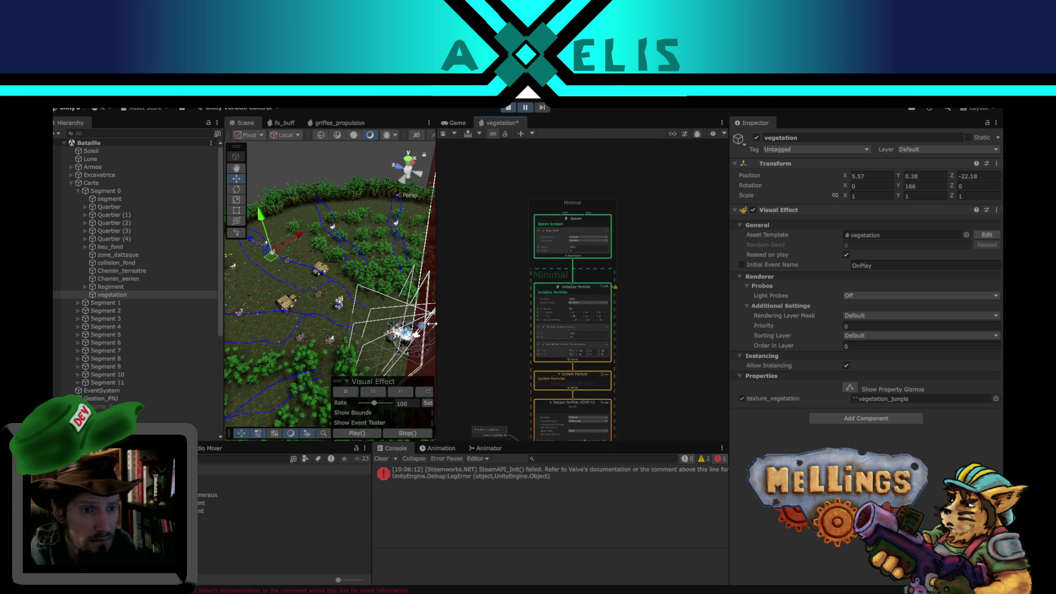
drag(220, 325, 185, 325)
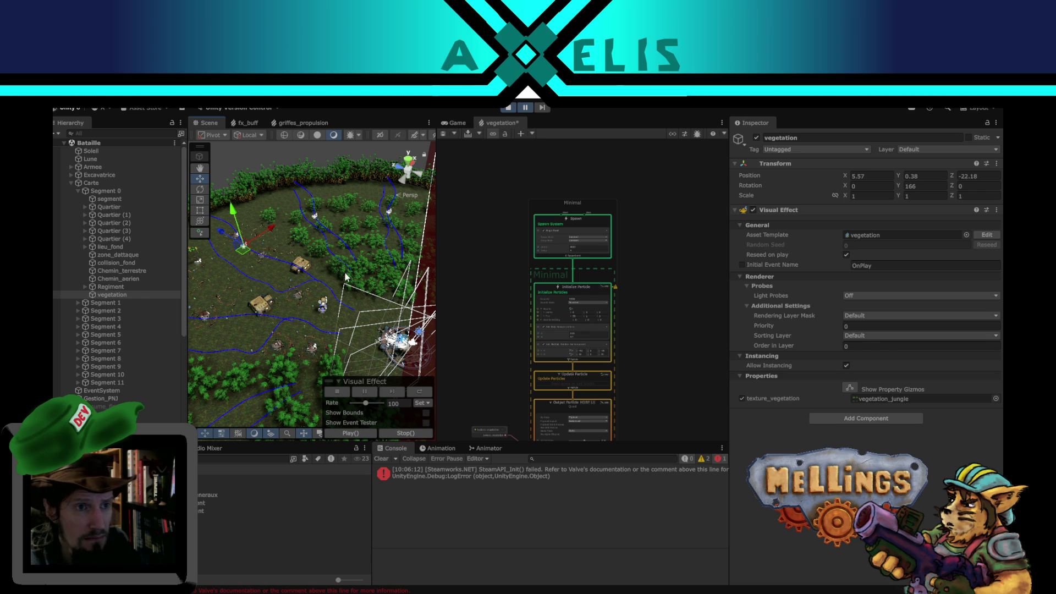
click(509, 110)
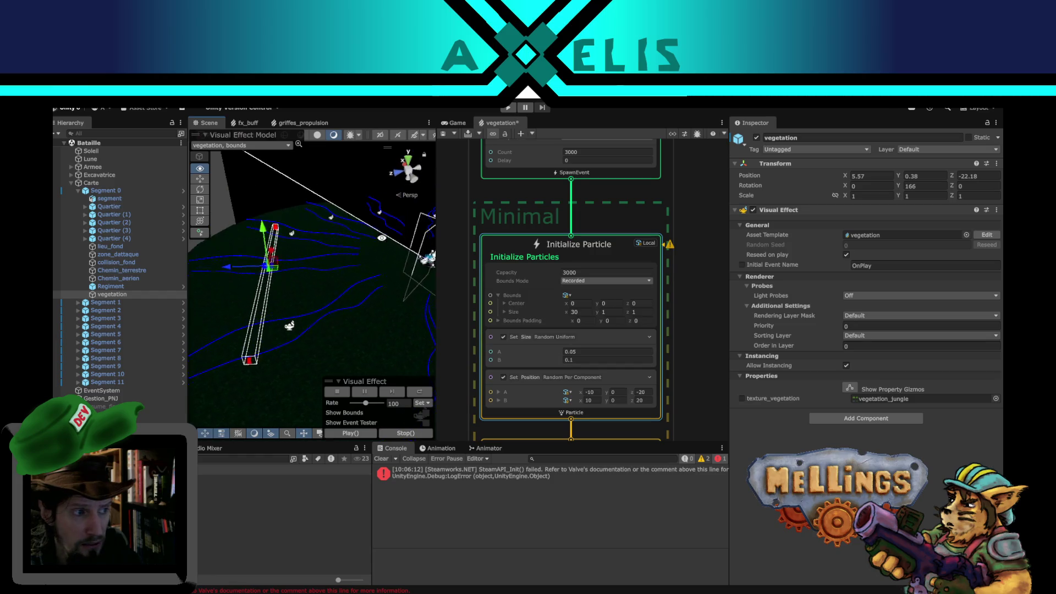
Orbit to the vegetation bounds box and leave Bounds Padding X at 0.
mouse_move(381, 238)
mouse_down()
mouse_move(397, 213)
mouse_move(369, 269)
mouse_up()
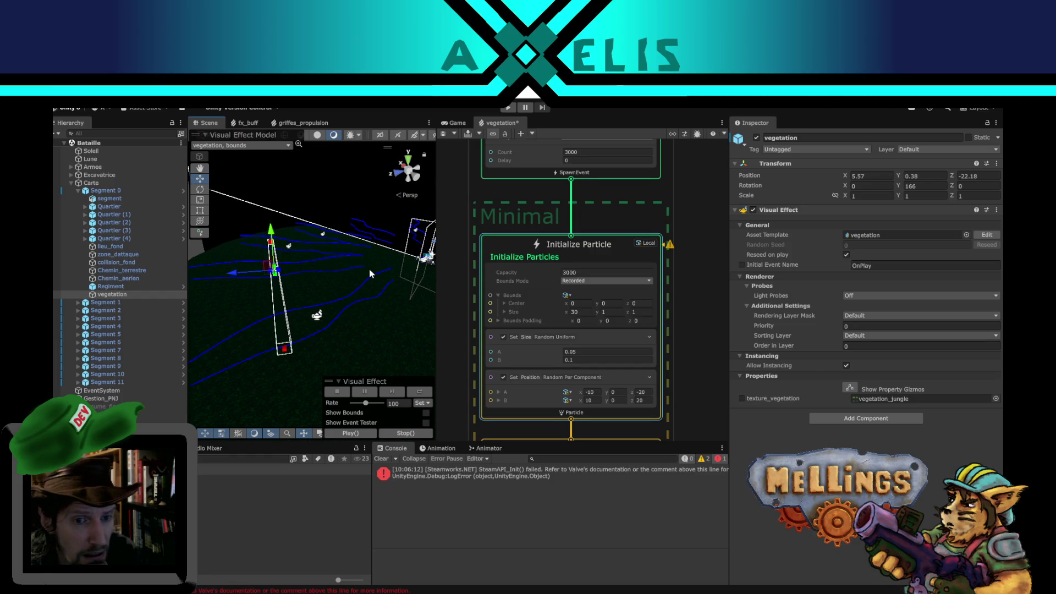
click(579, 320)
key(Return)
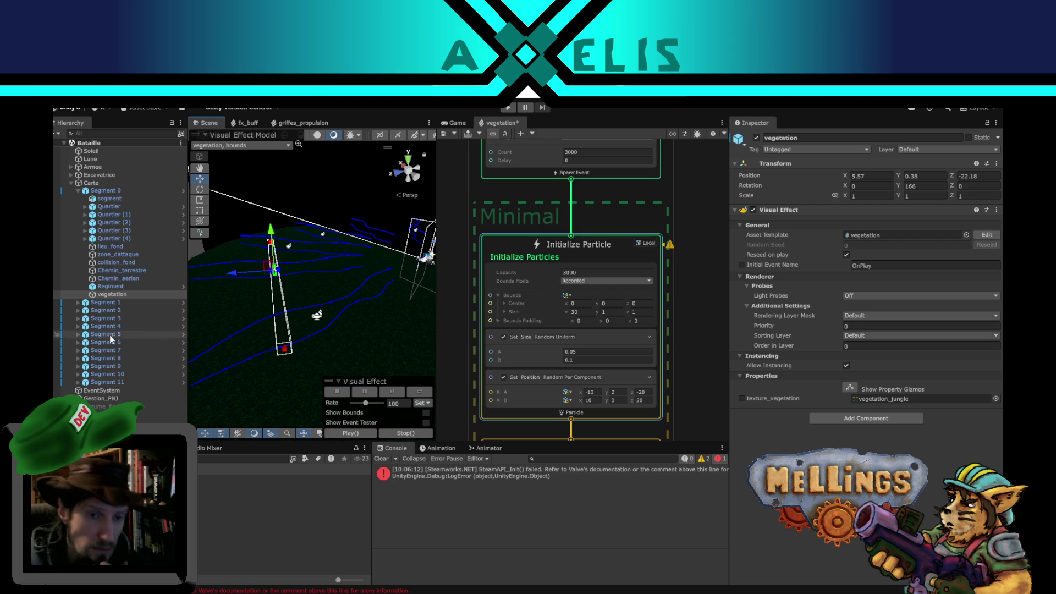
Pan the graph to the Output Particle settings, then switch to the Game view.
scroll(696, 293, down, 1)
drag(695, 293, 697, 233)
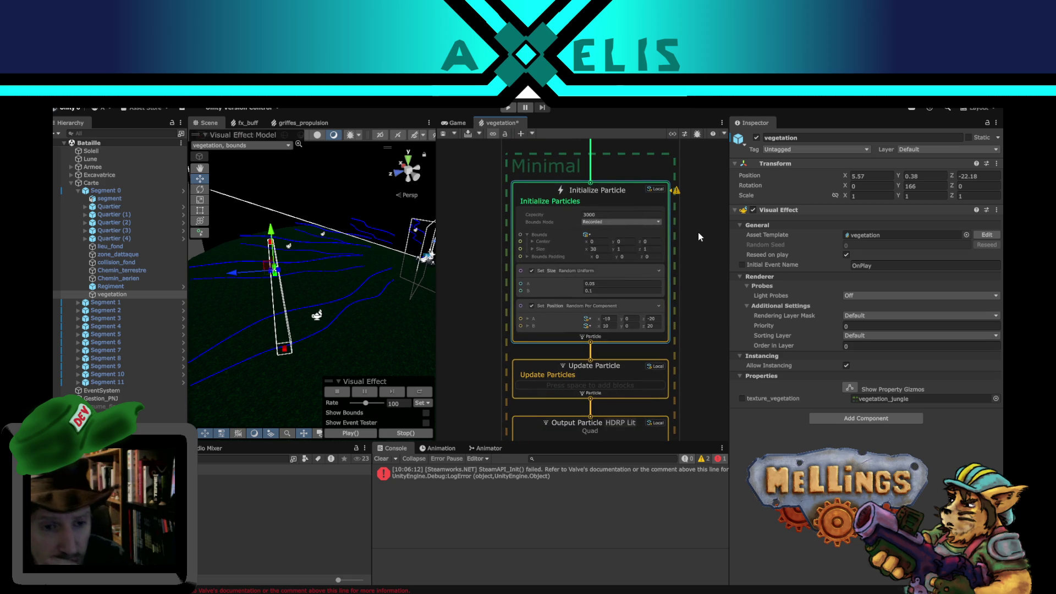
drag(701, 340, 674, 217)
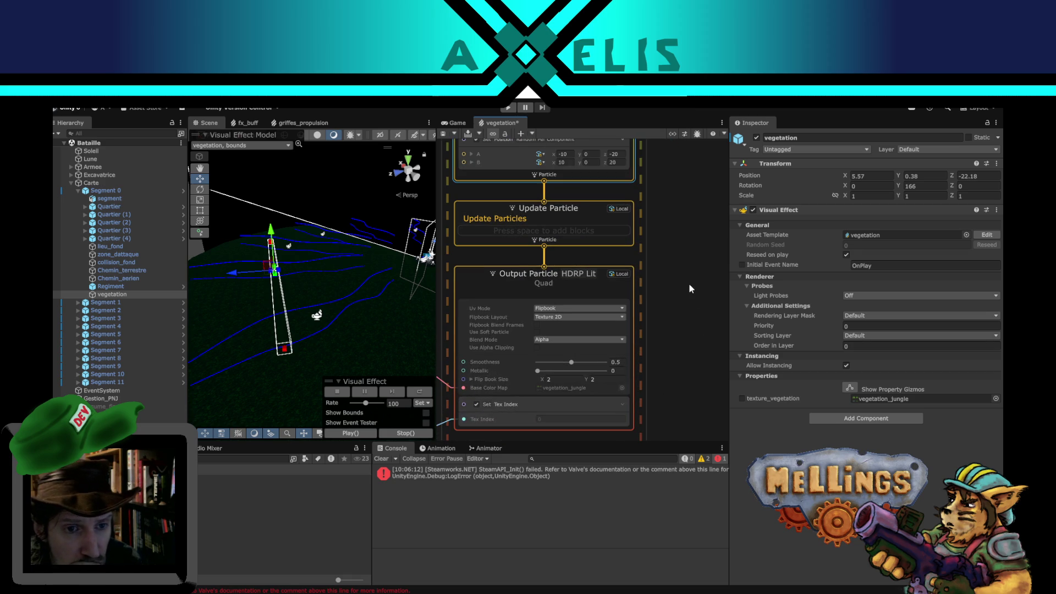
drag(656, 297, 688, 316)
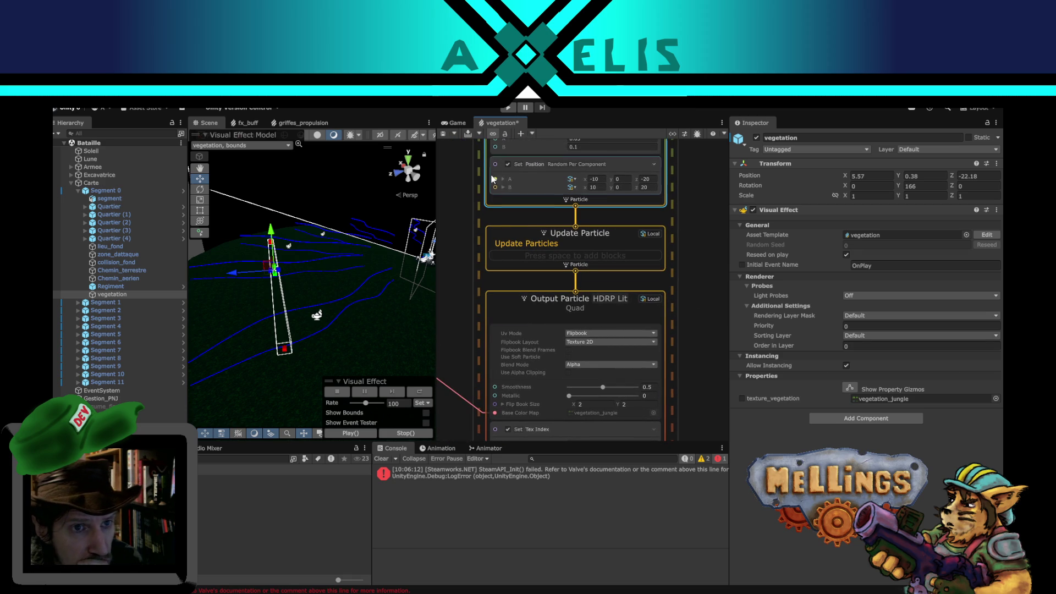
click(463, 123)
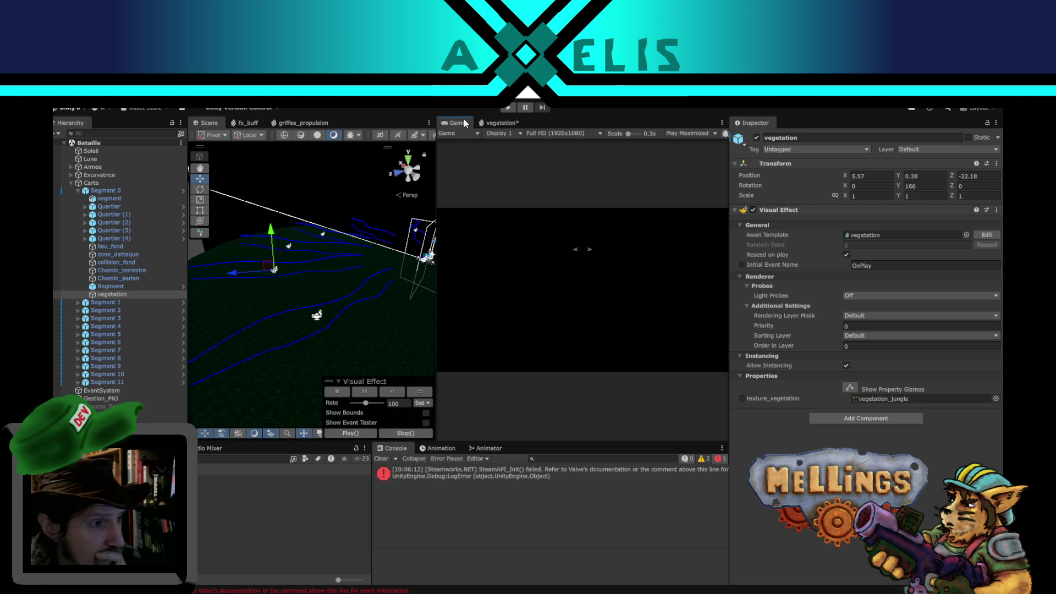
click(92, 166)
click(756, 137)
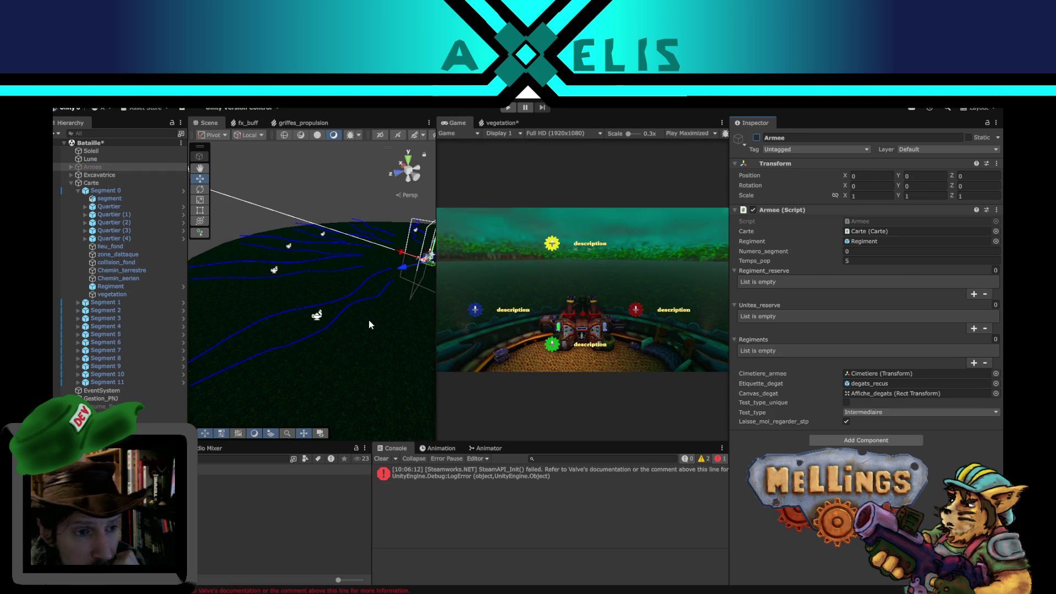
click(756, 137)
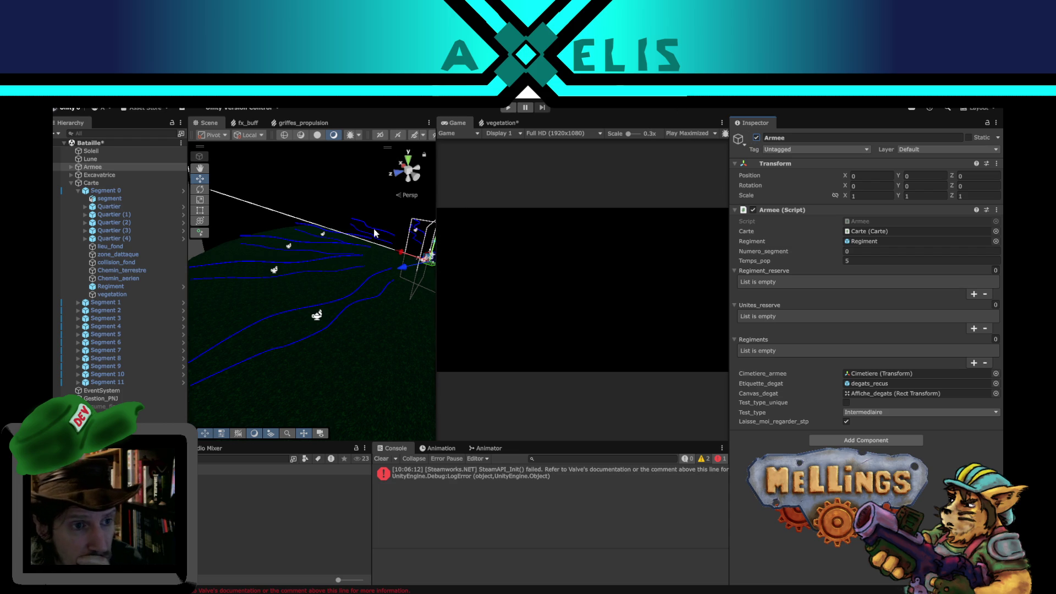
click(275, 274)
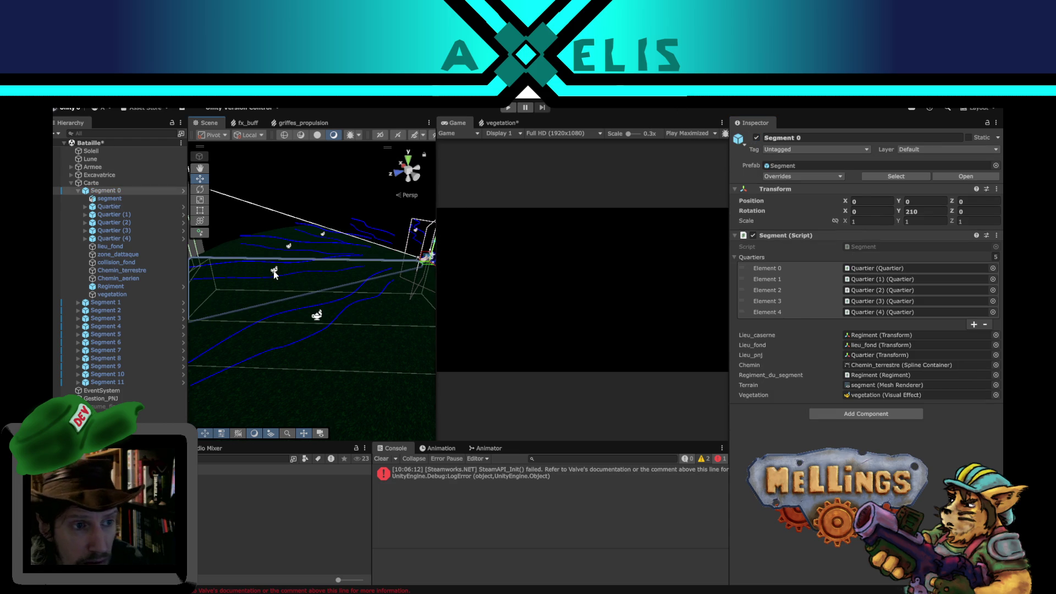
click(274, 273)
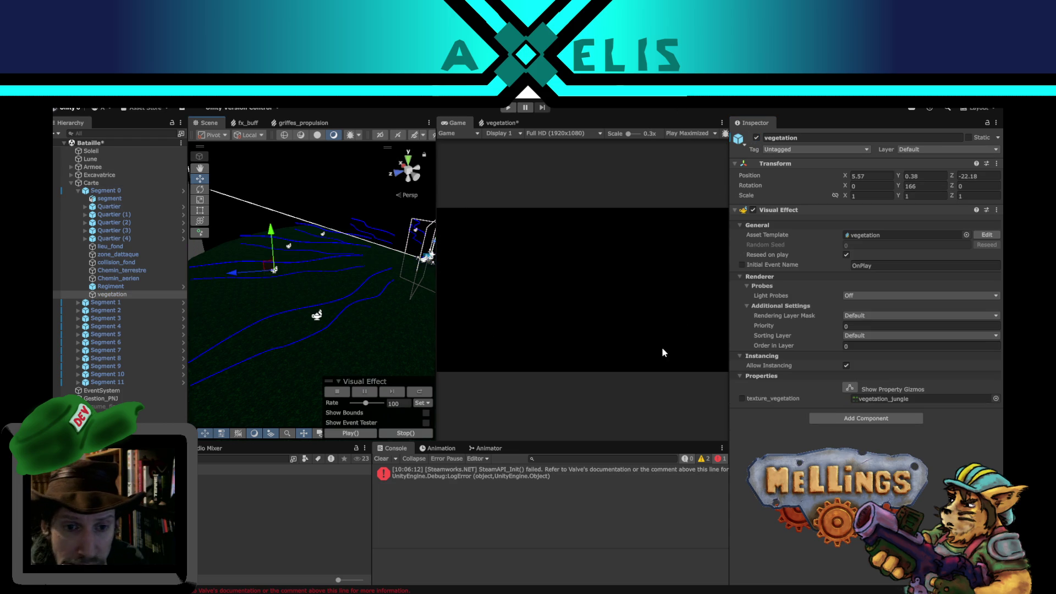
Frame the vegetation object and enable its texture_vegetation property override in the Inspector.
scroll(288, 269, up, 3)
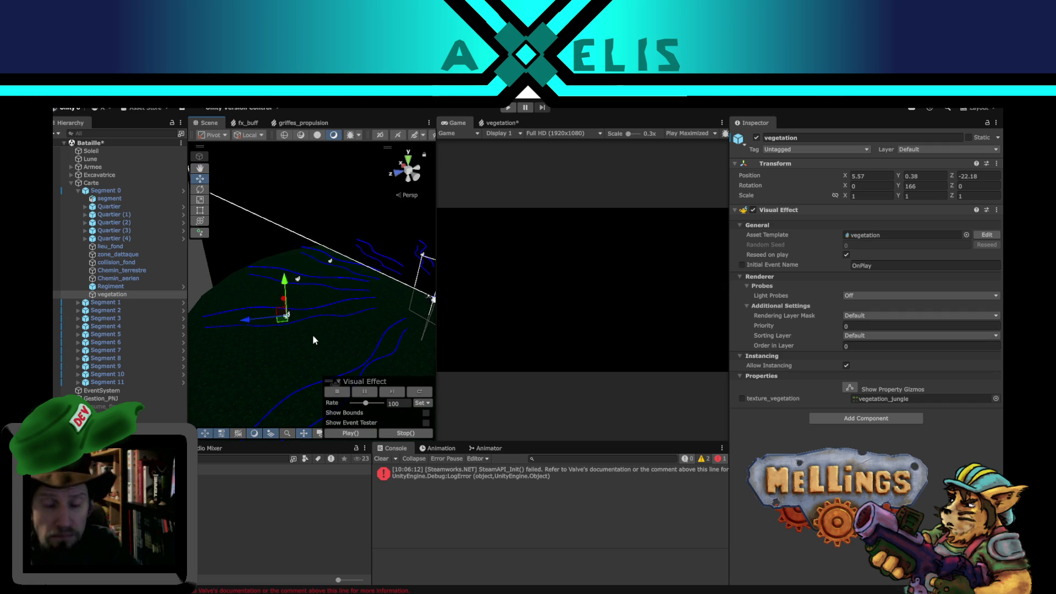
key(f)
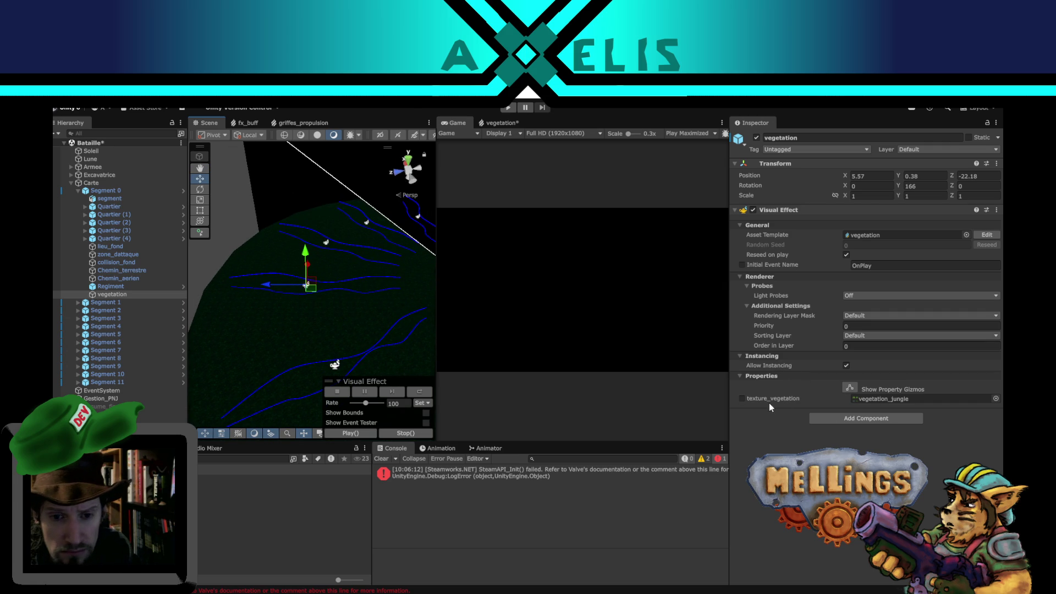
click(741, 398)
click(243, 203)
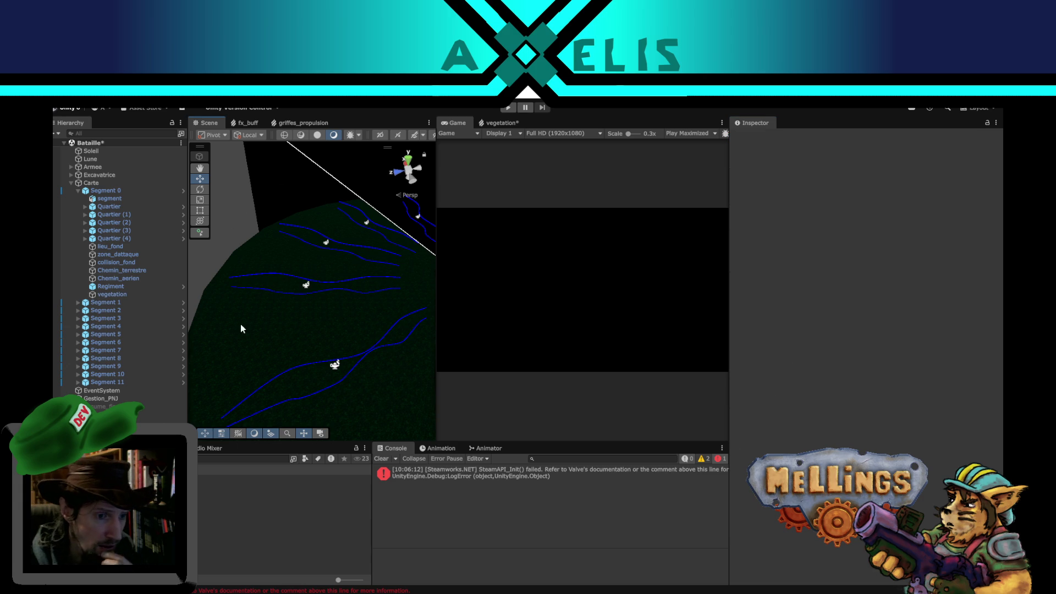
In the browser, go back to the DuckDuckGo search results and scroll through them.
mouse_move(264, 575)
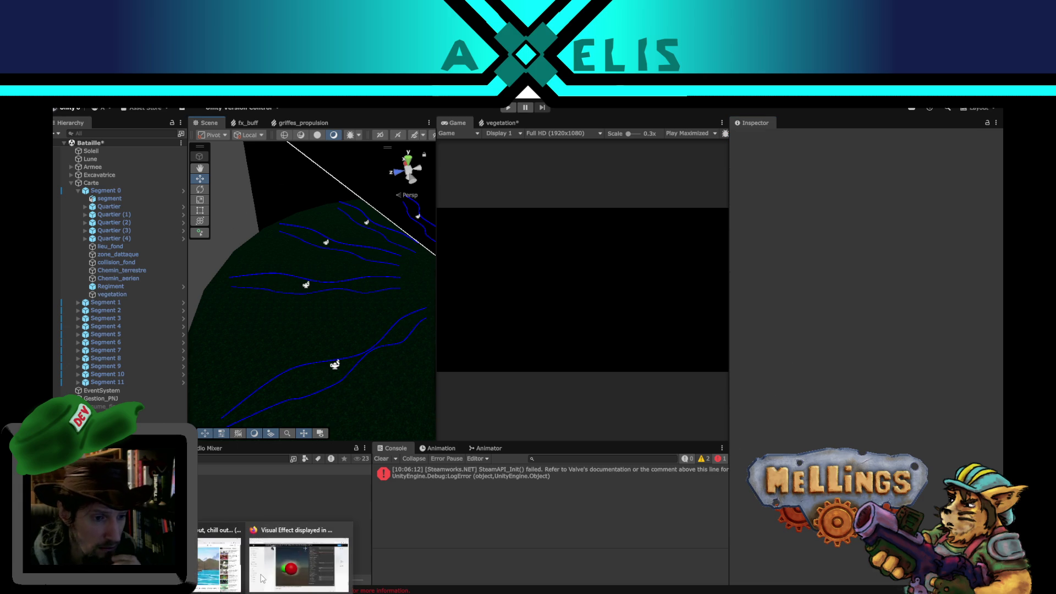
click(297, 555)
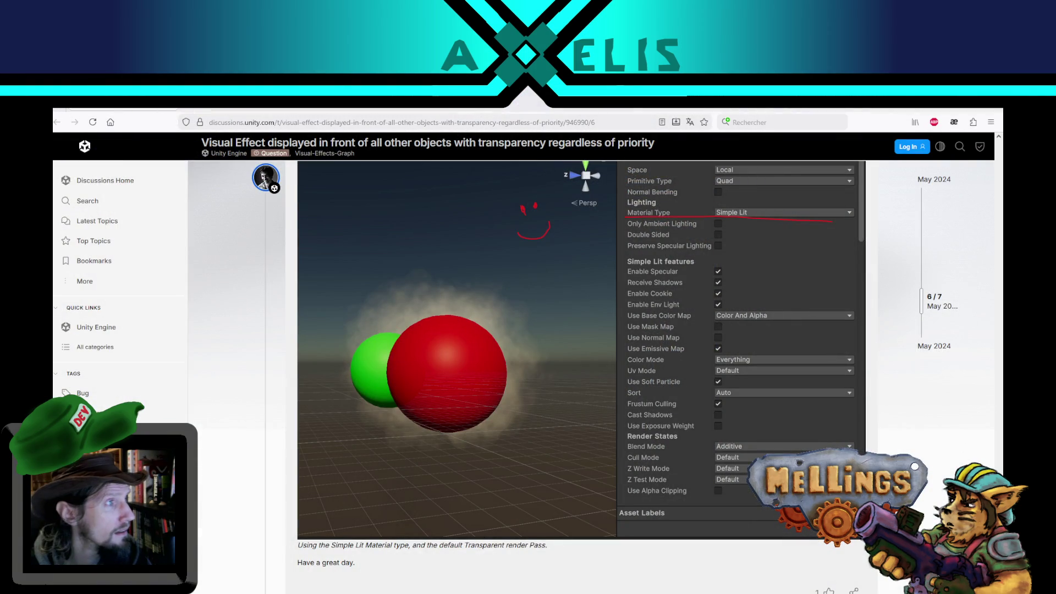
key(alt+Left)
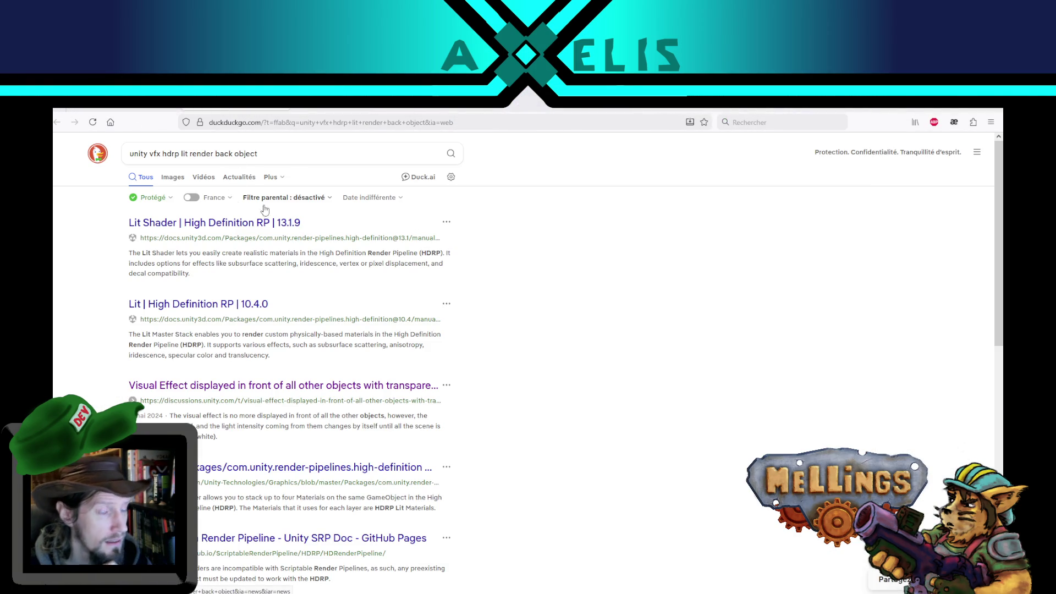
scroll(484, 242, down, 2)
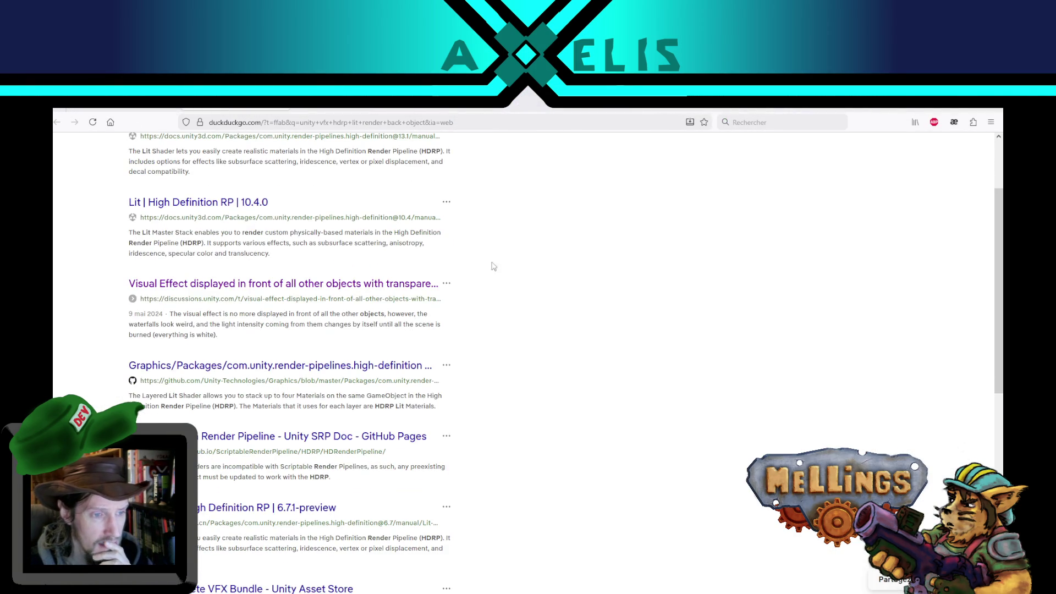
scroll(495, 440, down, 2)
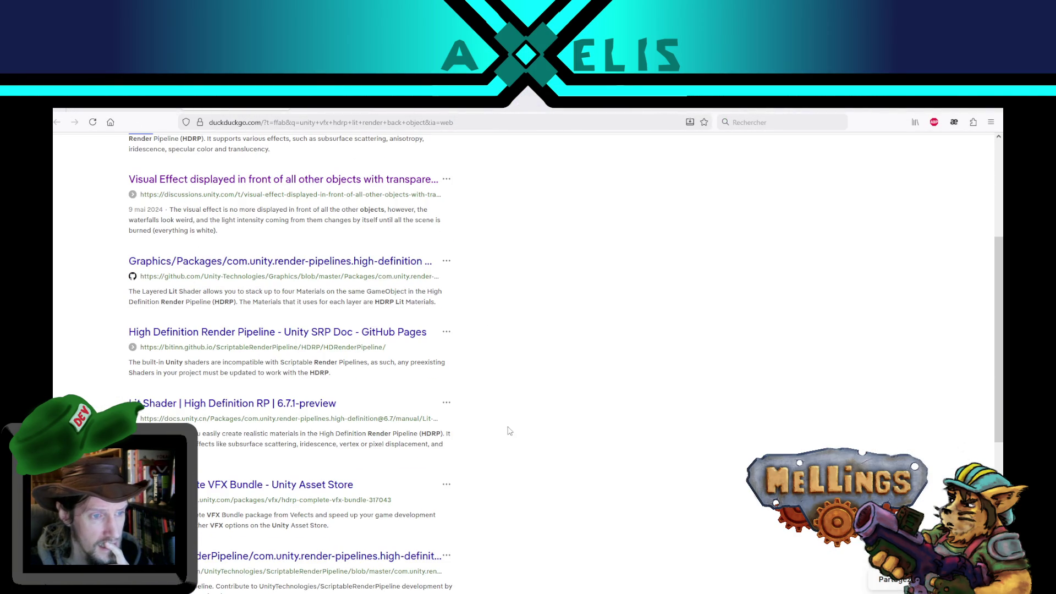
scroll(507, 432, down, 2)
scroll(523, 417, down, 4)
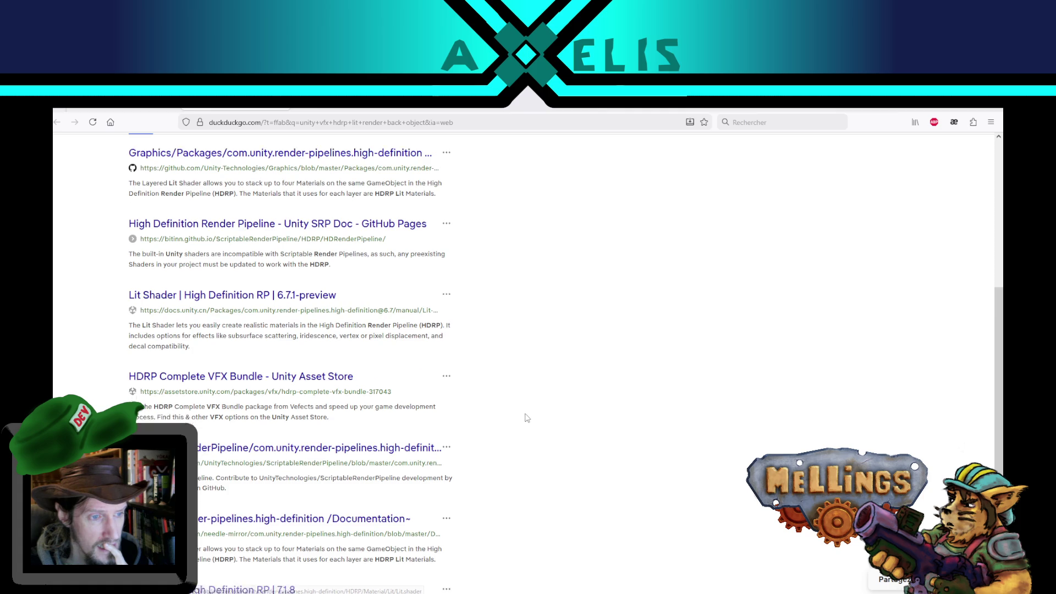
scroll(453, 417, up, 5)
scroll(453, 416, up, 2)
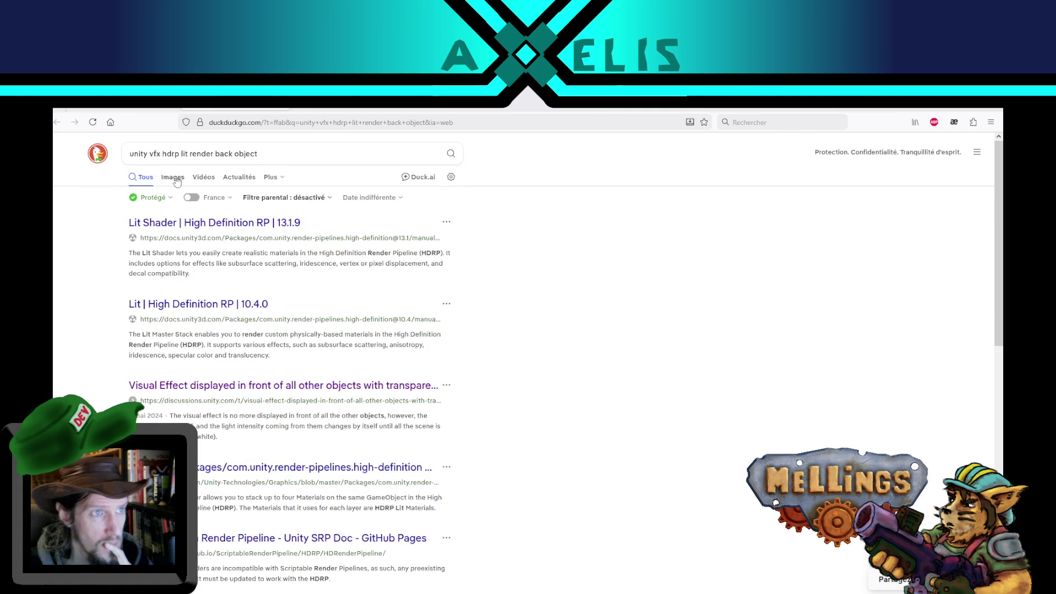
Read the Unity Discussions thread on VFX drawn over transparent objects, then switch to the HDRP docs.
click(385, 314)
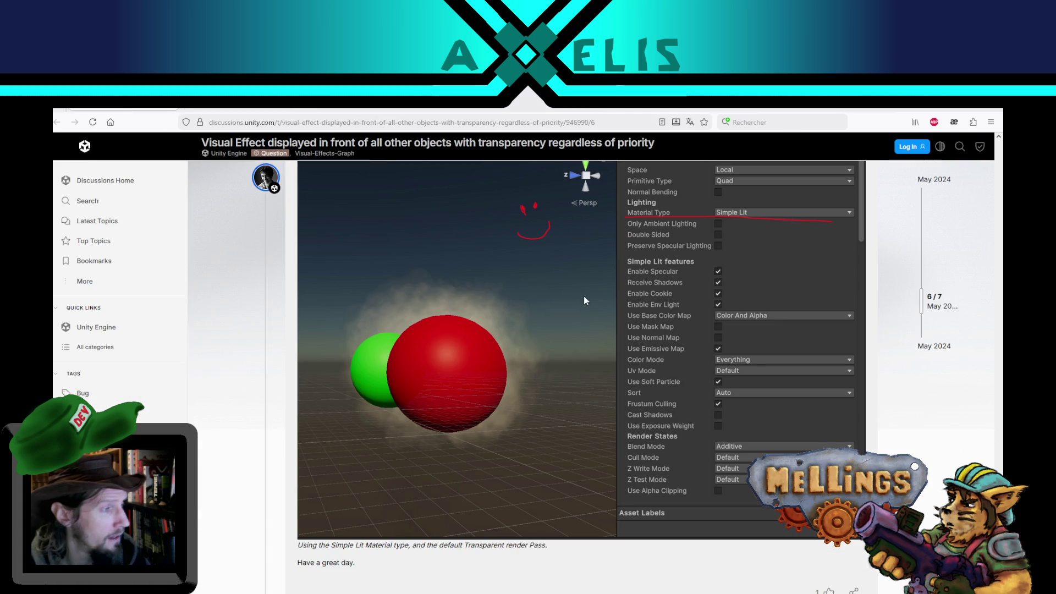
scroll(352, 330, down, 7)
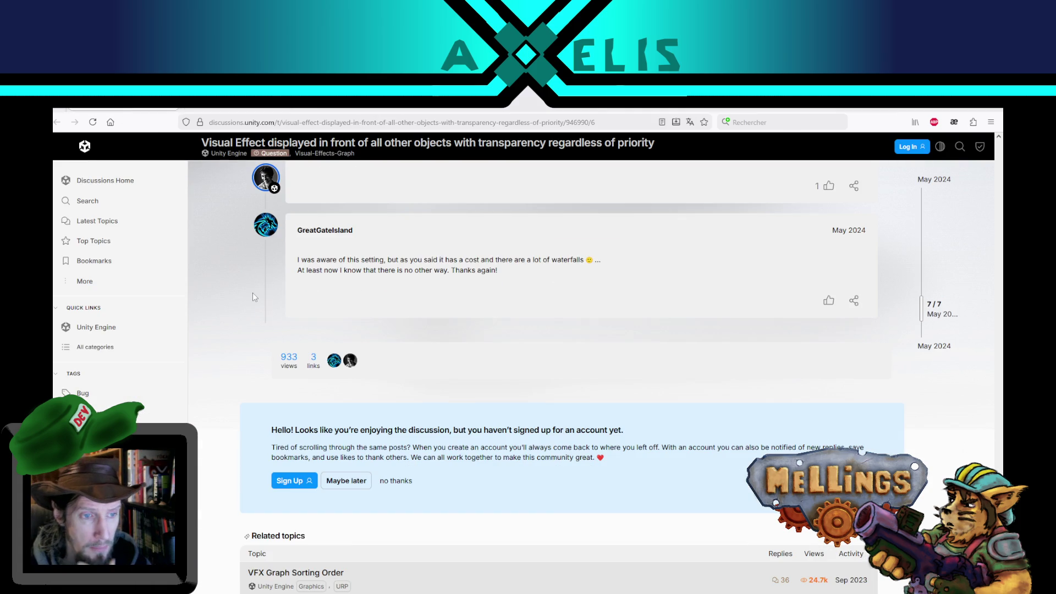
scroll(242, 299, up, 3)
scroll(238, 308, up, 10)
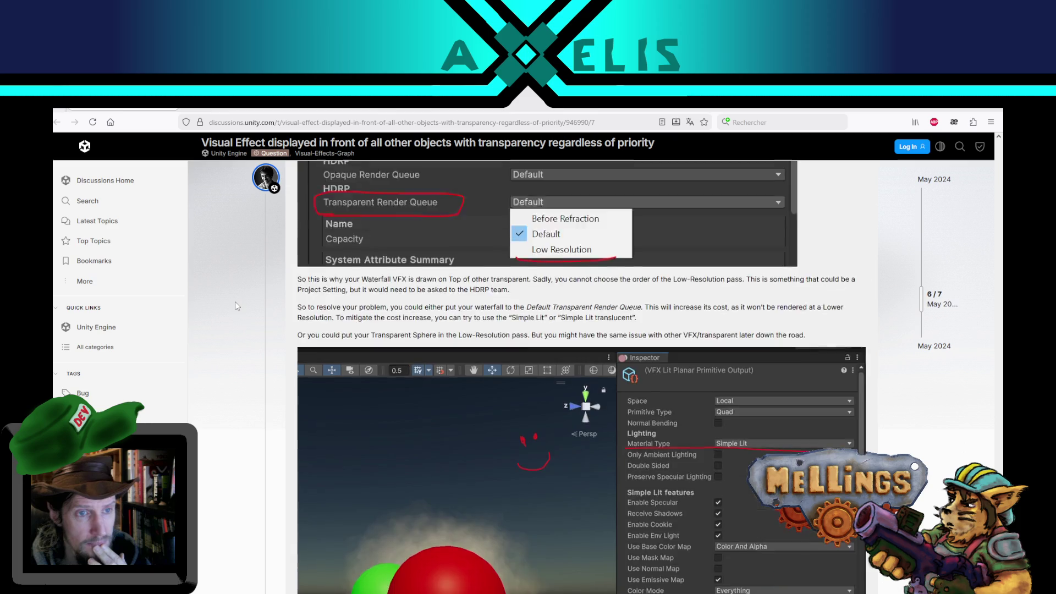
scroll(854, 300, up, 5)
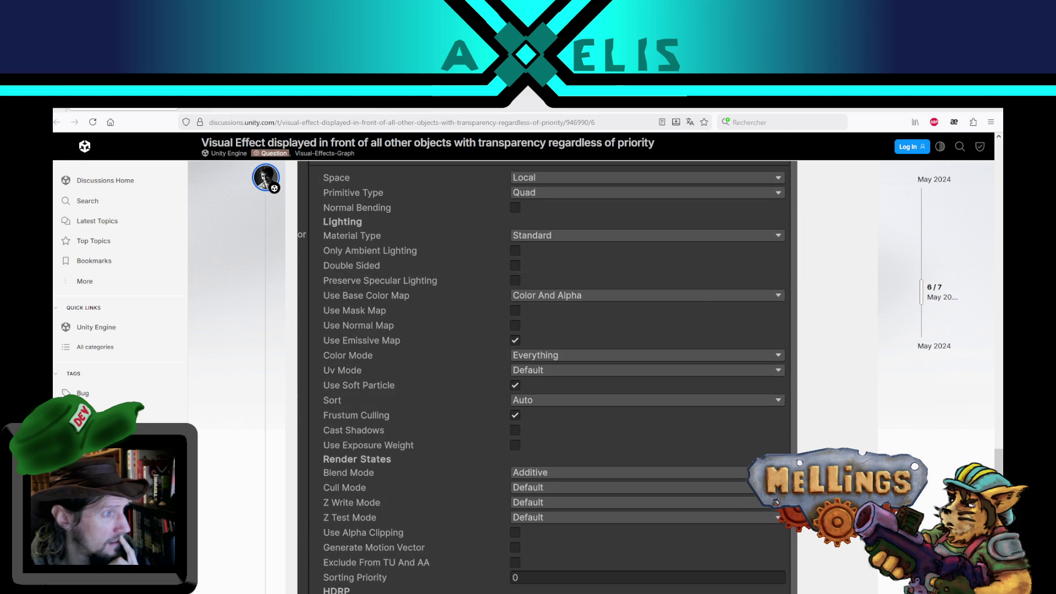
click(348, 104)
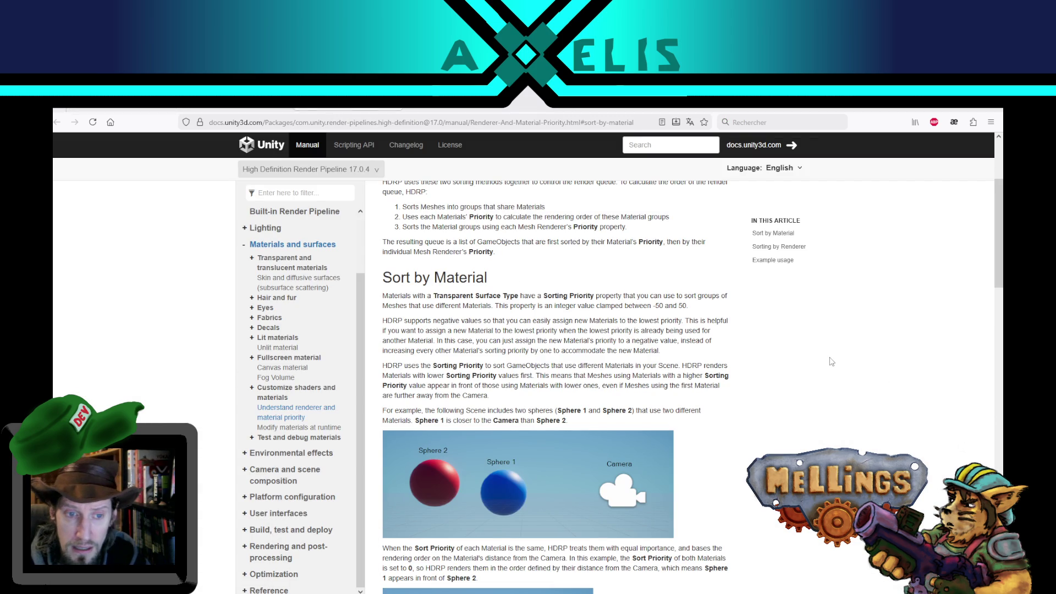
Scroll through the HDRP Sort by Material and Renderer Priority examples, then return to Unity.
scroll(781, 357, down, 7)
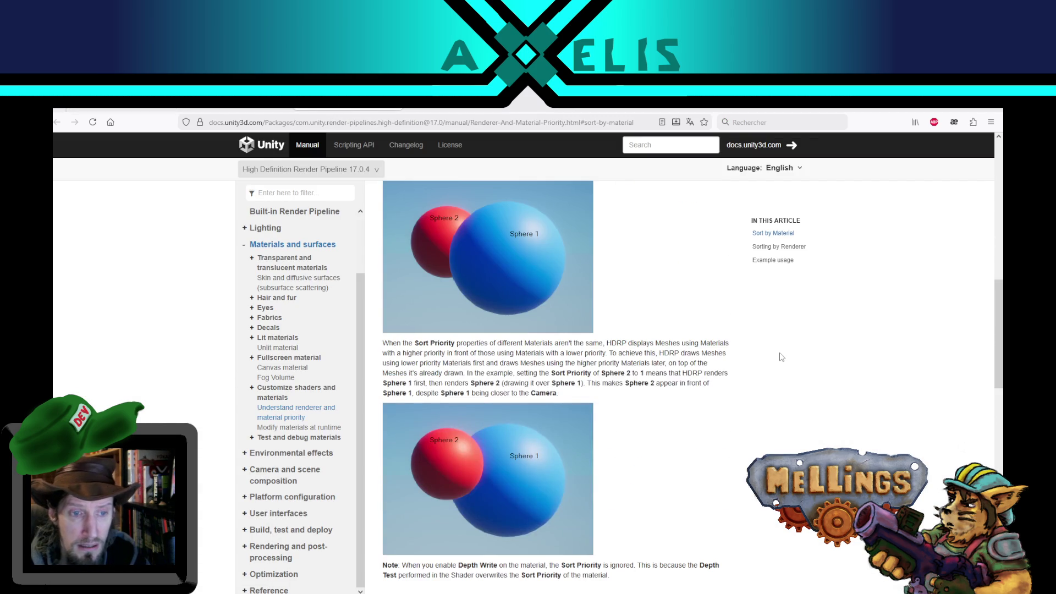
scroll(781, 356, down, 5)
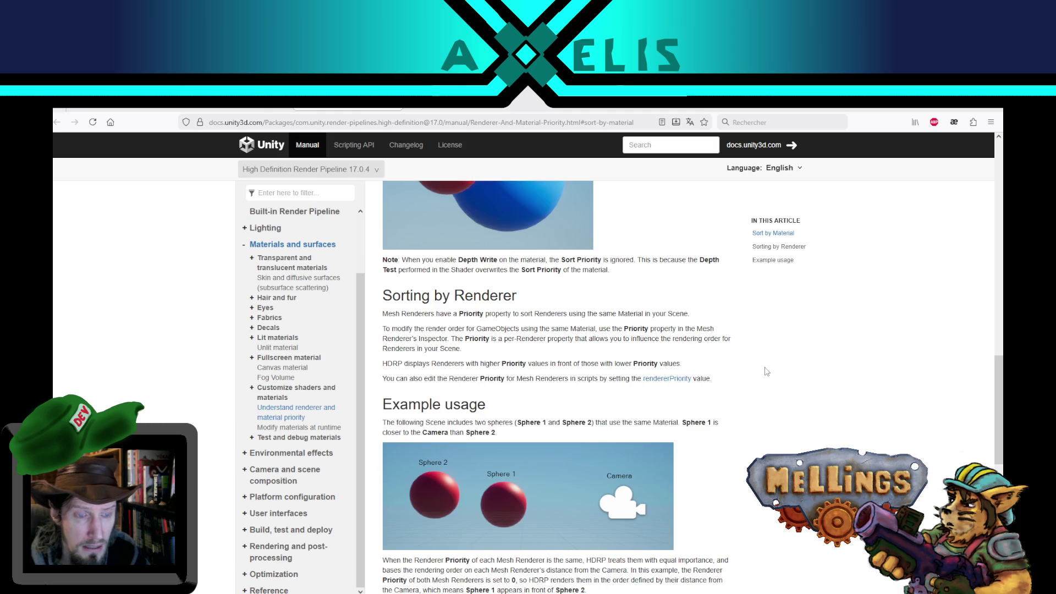
scroll(764, 374, down, 8)
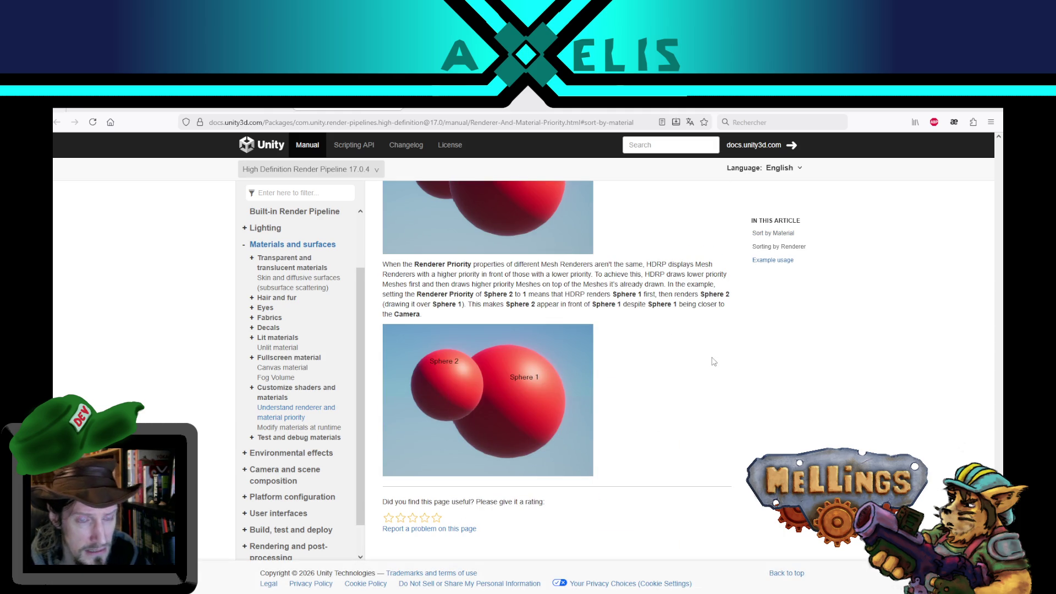
scroll(713, 361, up, 4)
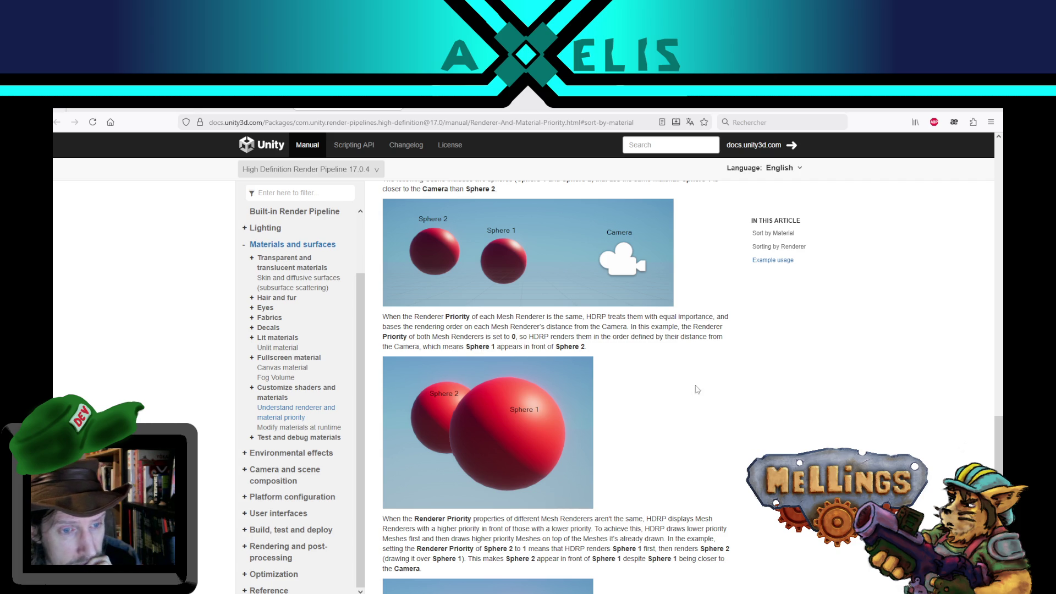
scroll(692, 488, down, 3)
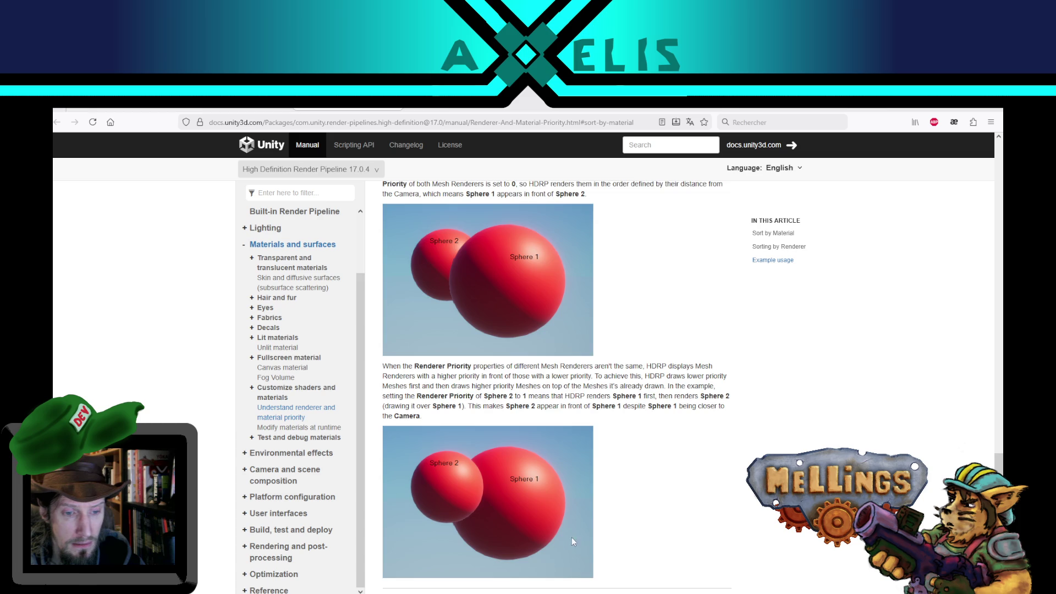
scroll(572, 536, down, 3)
key(alt+Tab)
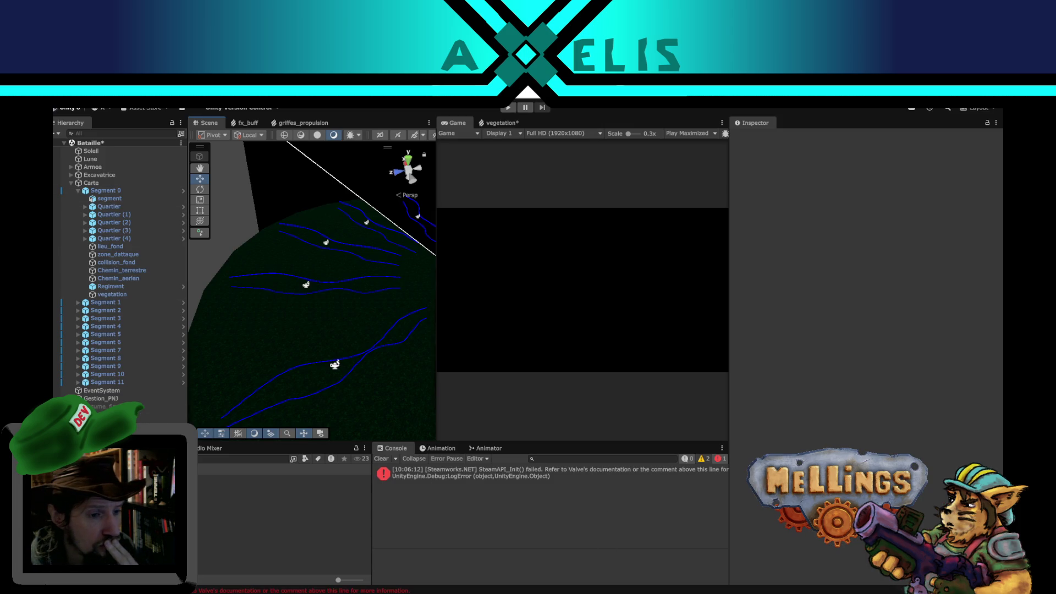
Open the Intro Demo scene, saving the Bataille changes, and enter Play mode.
double_click(248, 519)
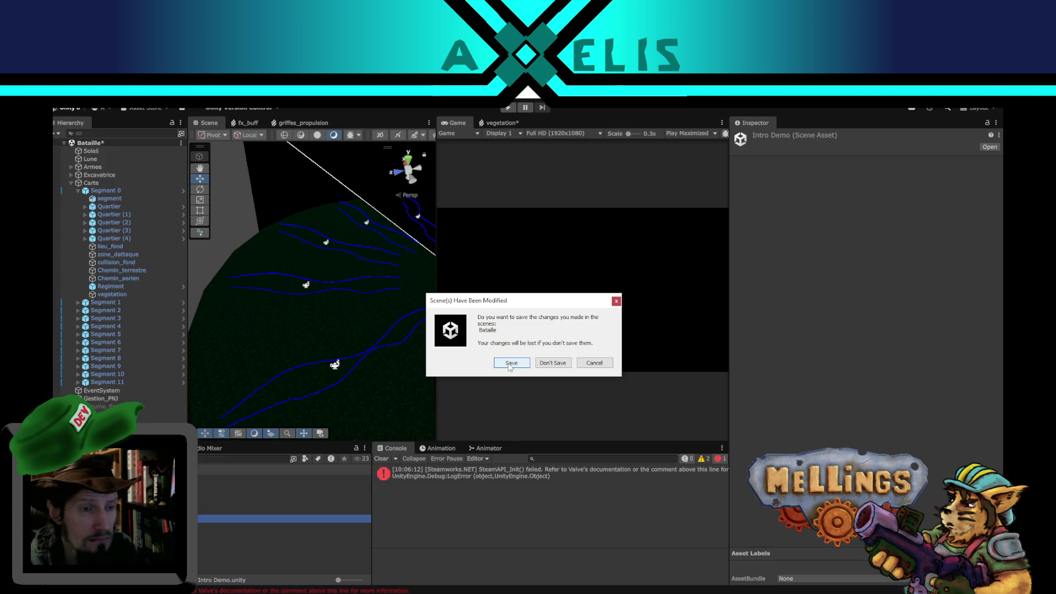
click(510, 363)
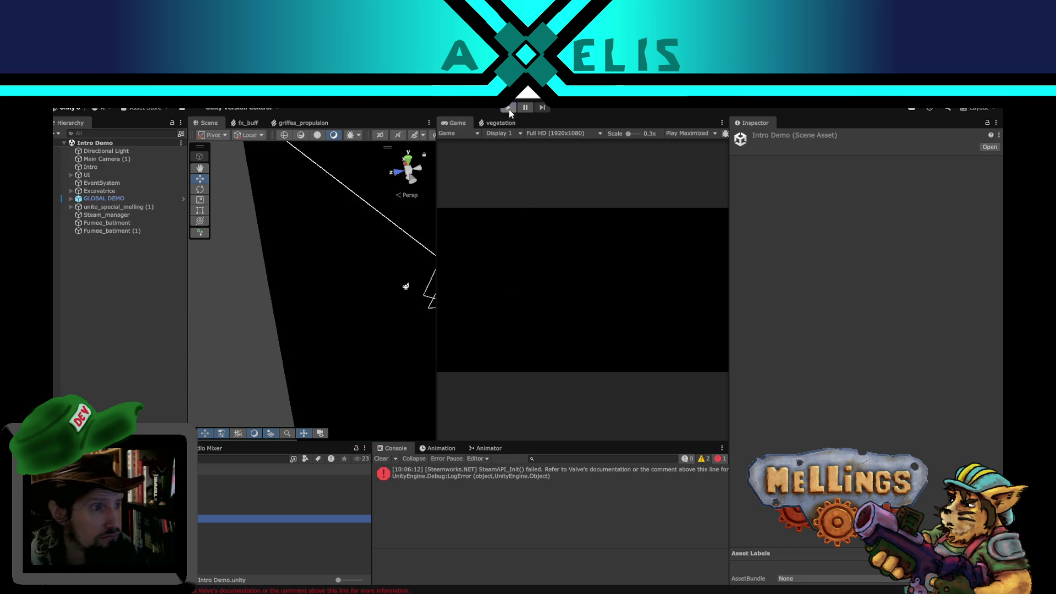
click(508, 108)
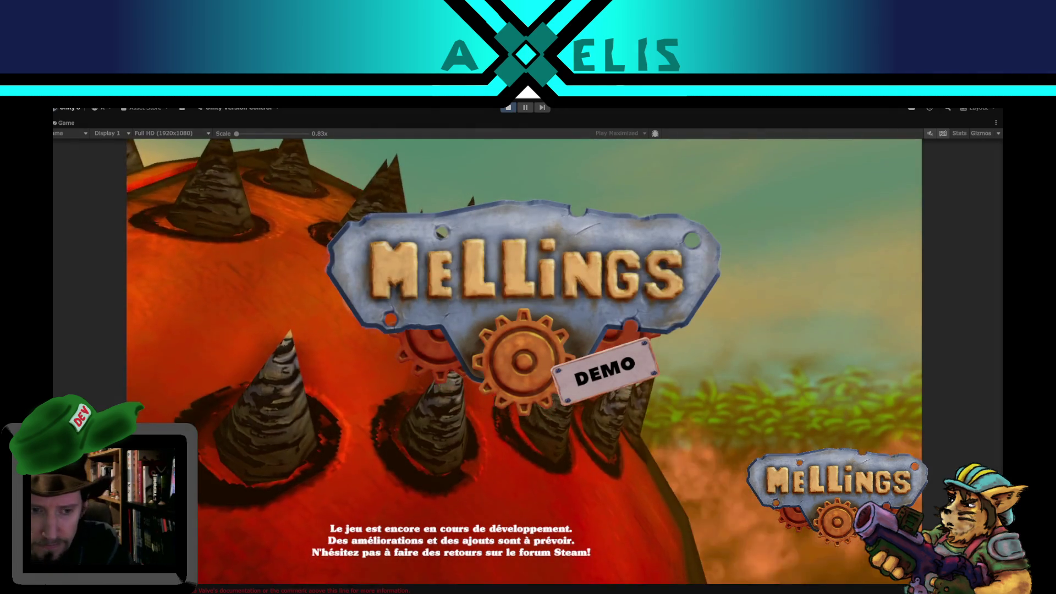
Start the game and launch the Jungle expedition via Démarrer, Lancer and Lancement.
click(787, 443)
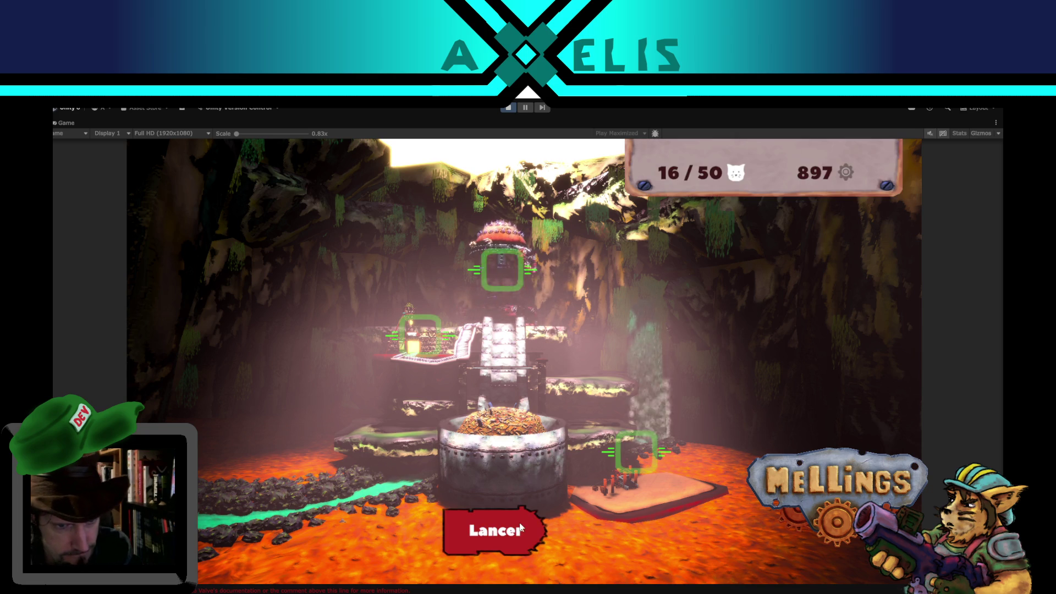
click(521, 529)
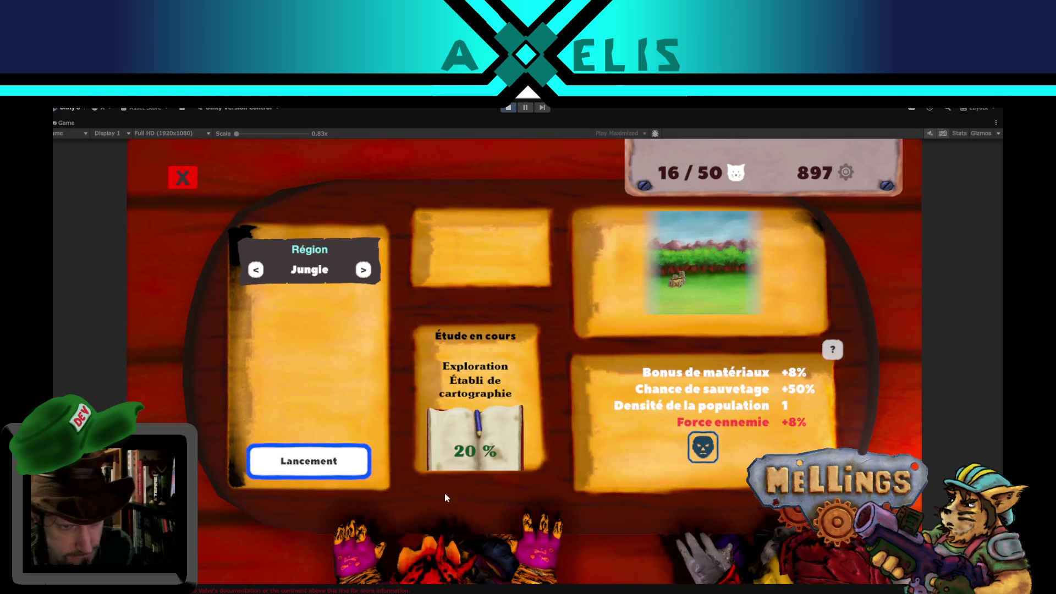
click(304, 461)
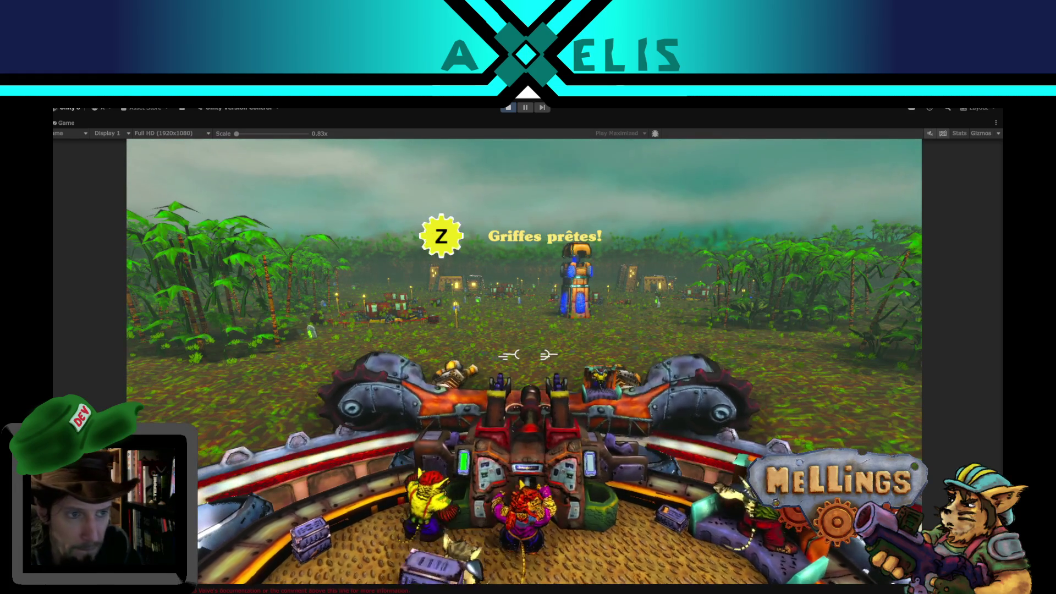
Use the claws ability, then toggle the pause menu, leaving it open.
key(z)
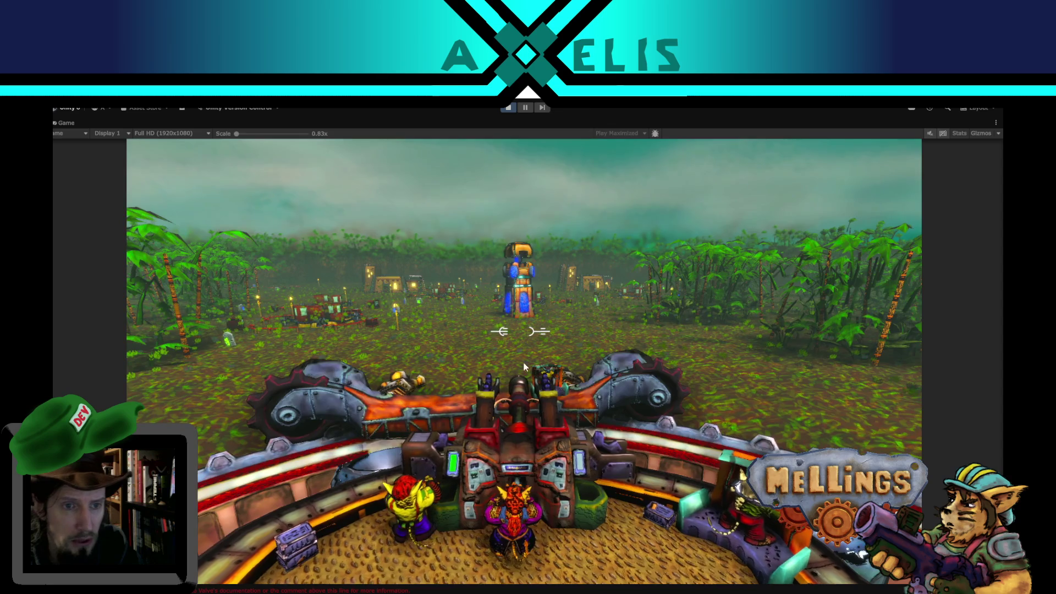
key(Escape)
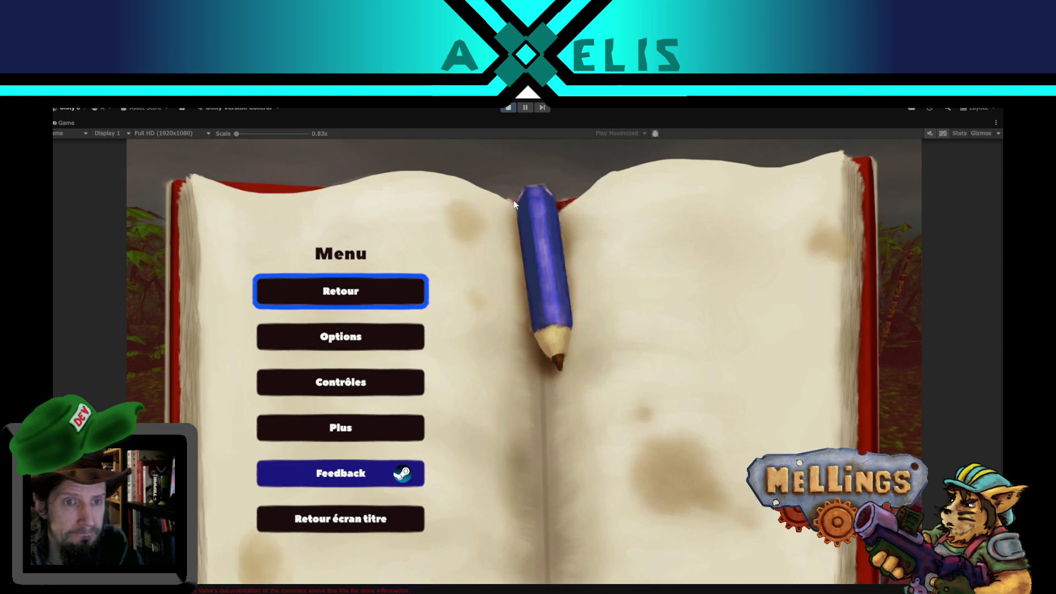
key(Escape)
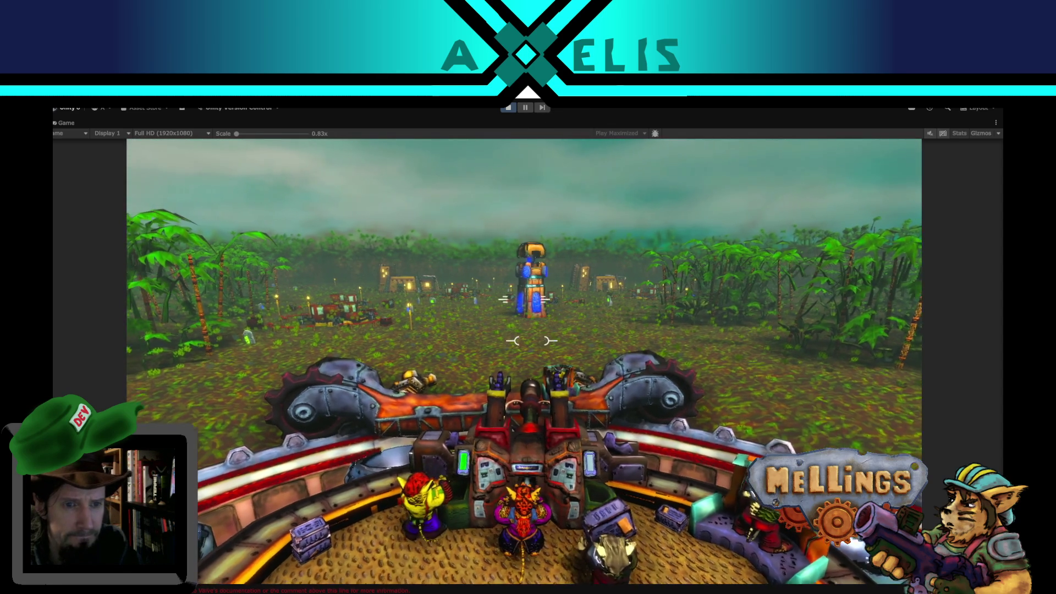
key(Escape)
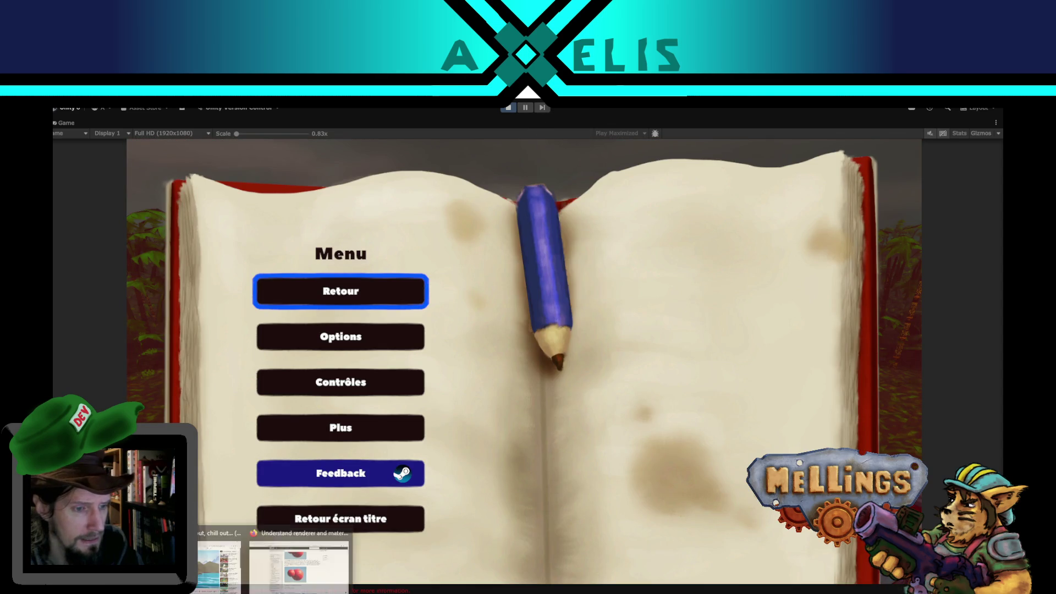
Revise the DuckDuckGo query to 'unity problem vfx hdrp lit render in front of object' and search.
click(241, 556)
click(169, 109)
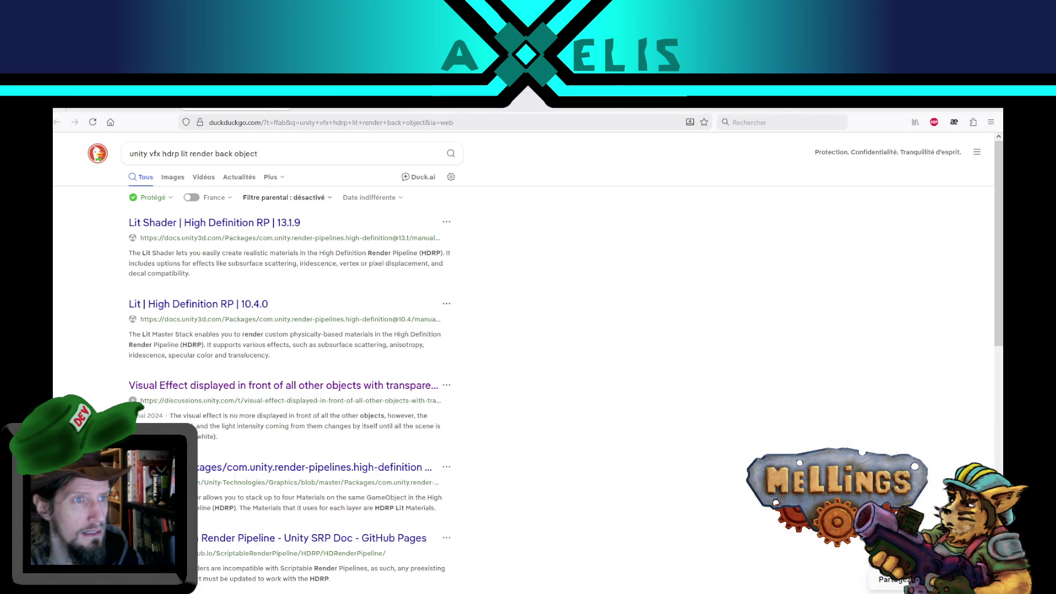
click(150, 154)
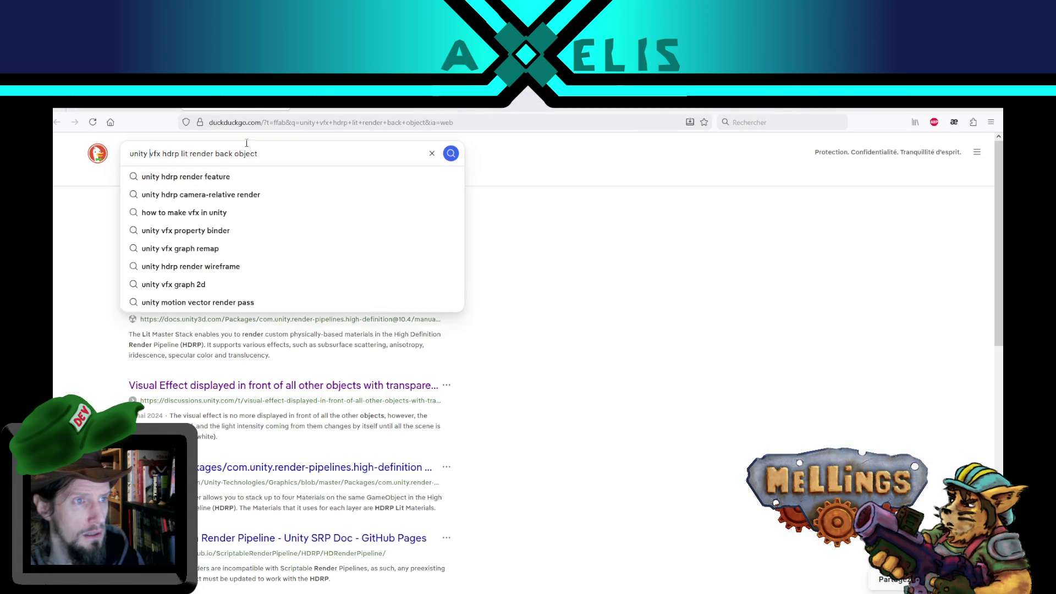
text(problem)
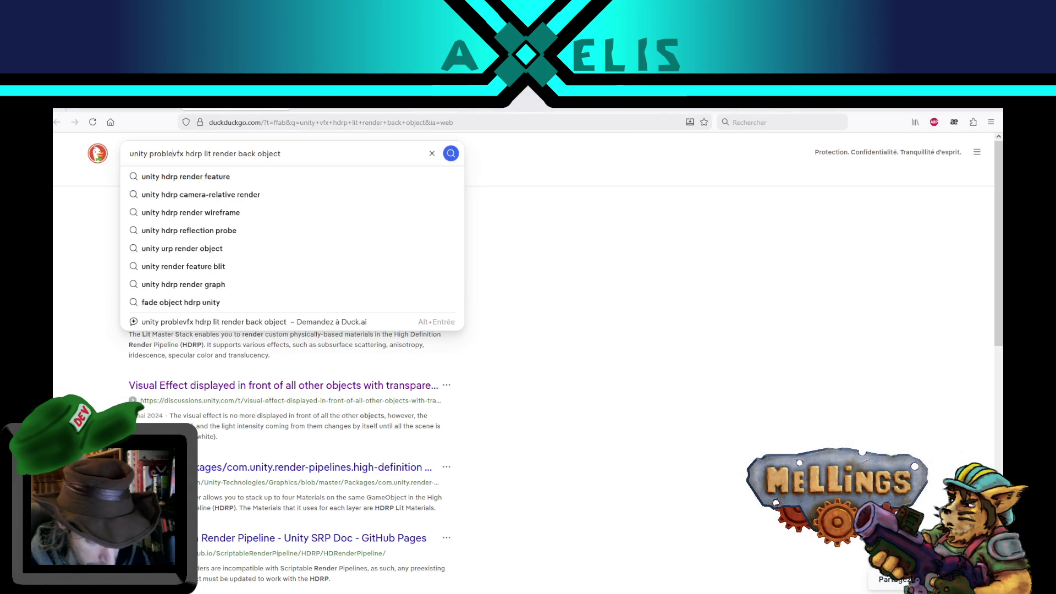
double_click(257, 154)
text(in front)
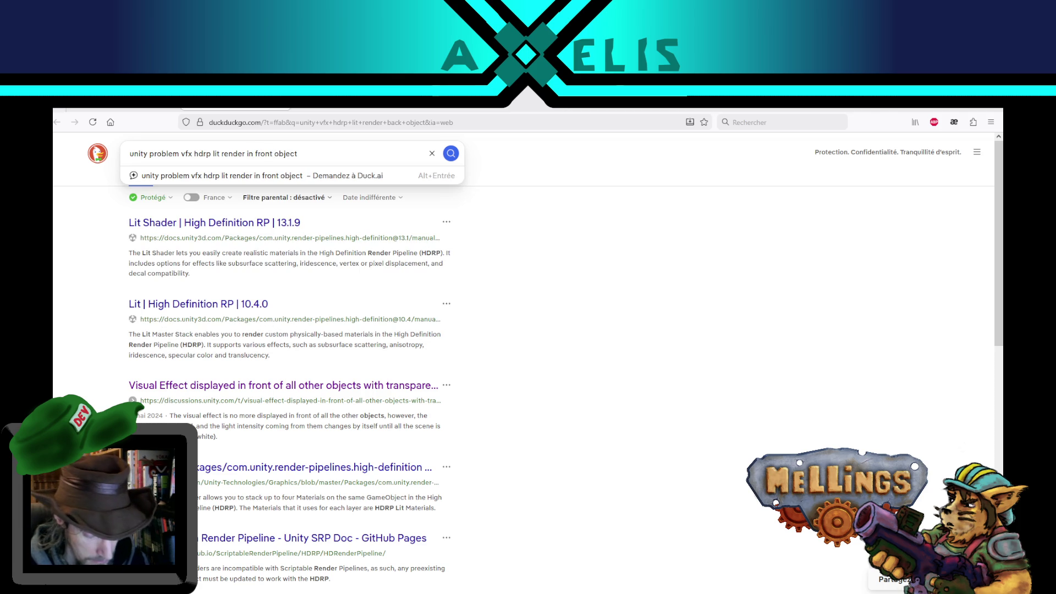
text( of)
key(Return)
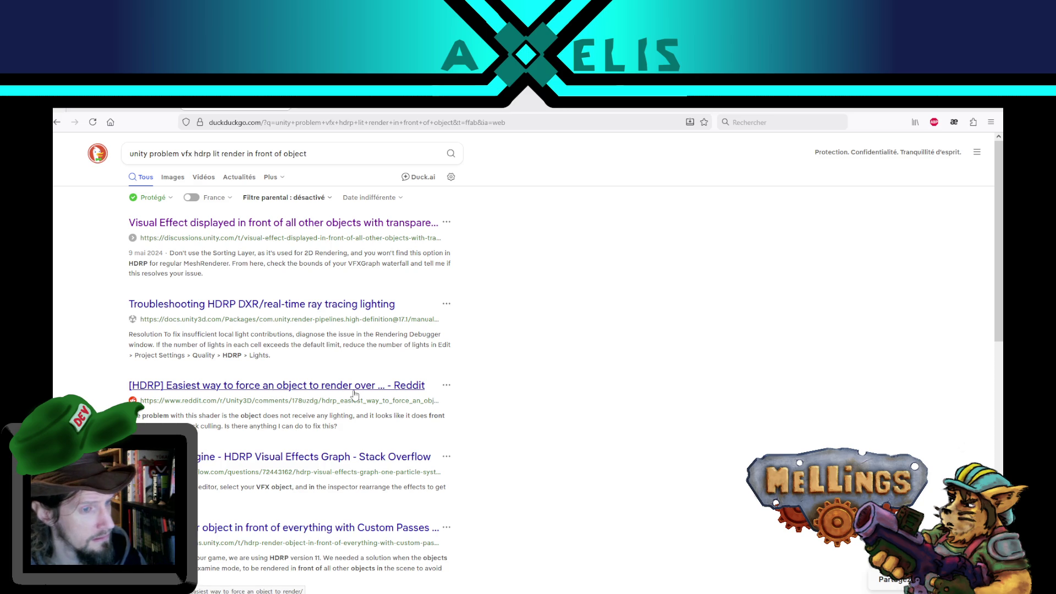
Read the r/Unity3D thread on forcing HDRP objects to render on top, then return to Unity.
click(353, 388)
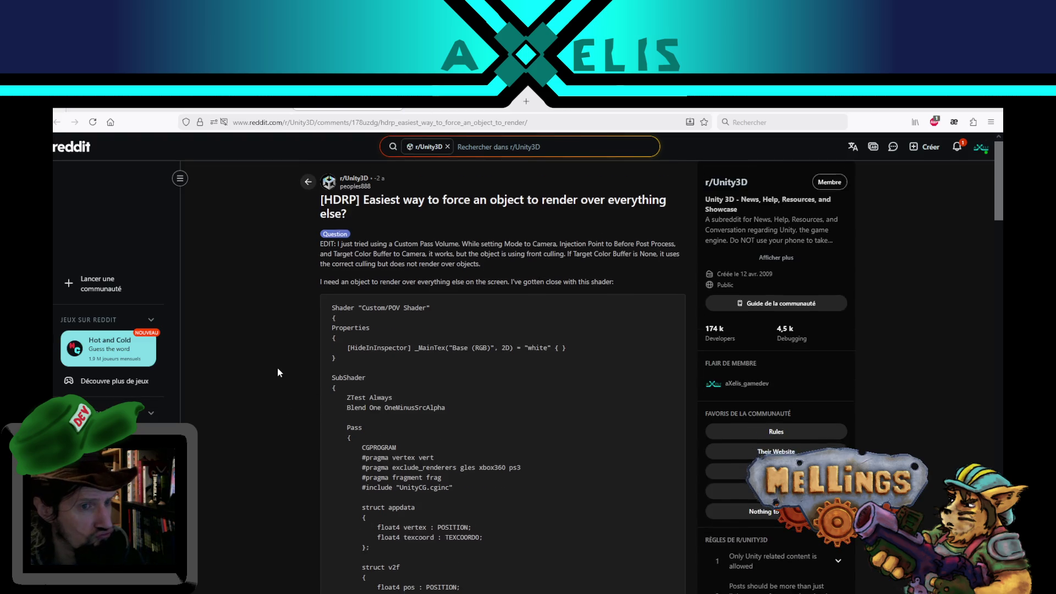
scroll(277, 372, down, 10)
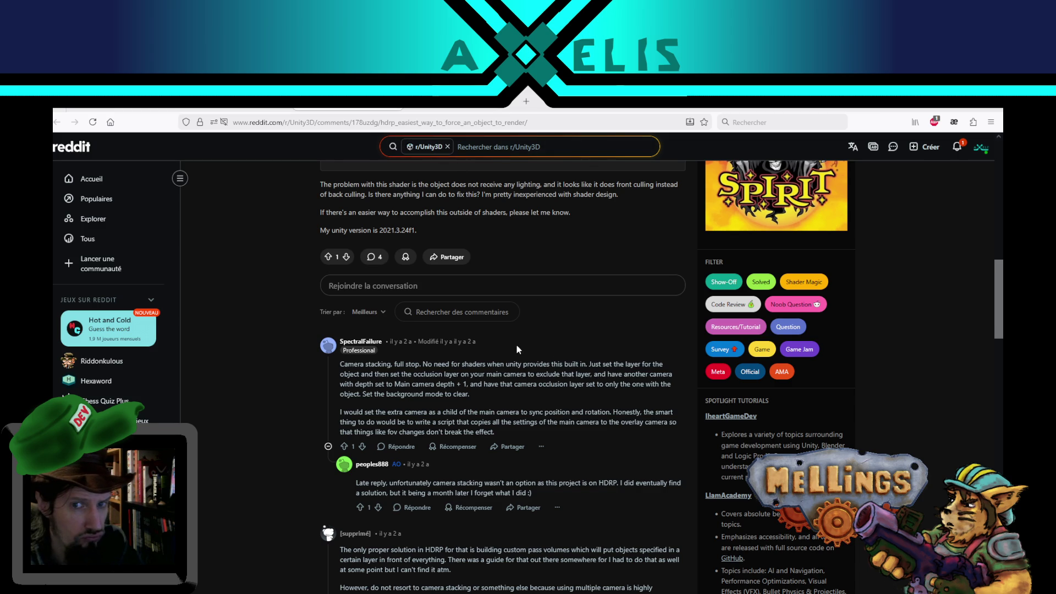
scroll(347, 186, up, 2)
scroll(280, 437, down, 5)
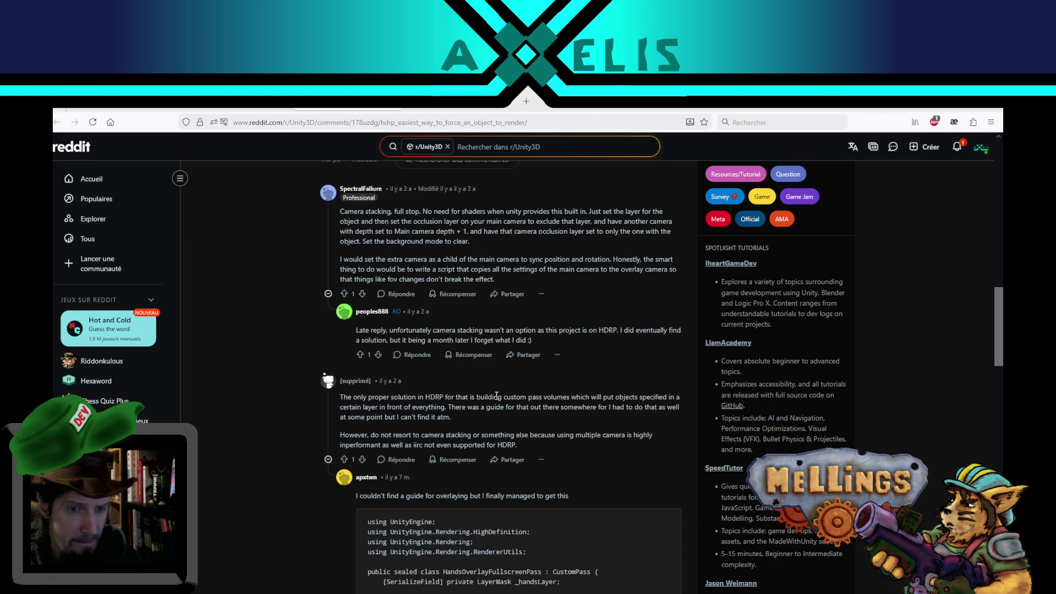
key(ctrl+w)
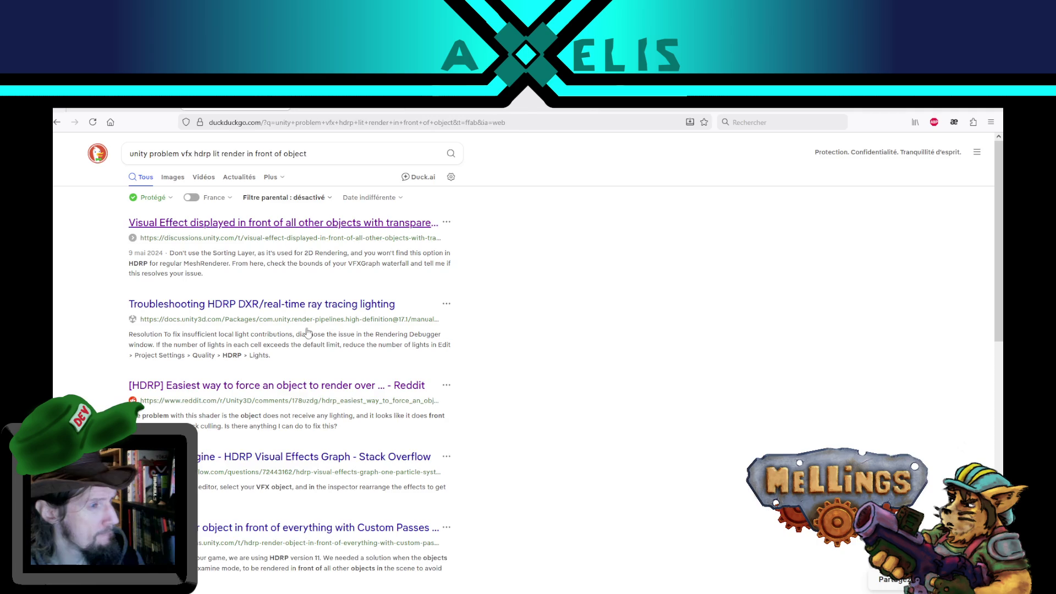
key(alt+Tab)
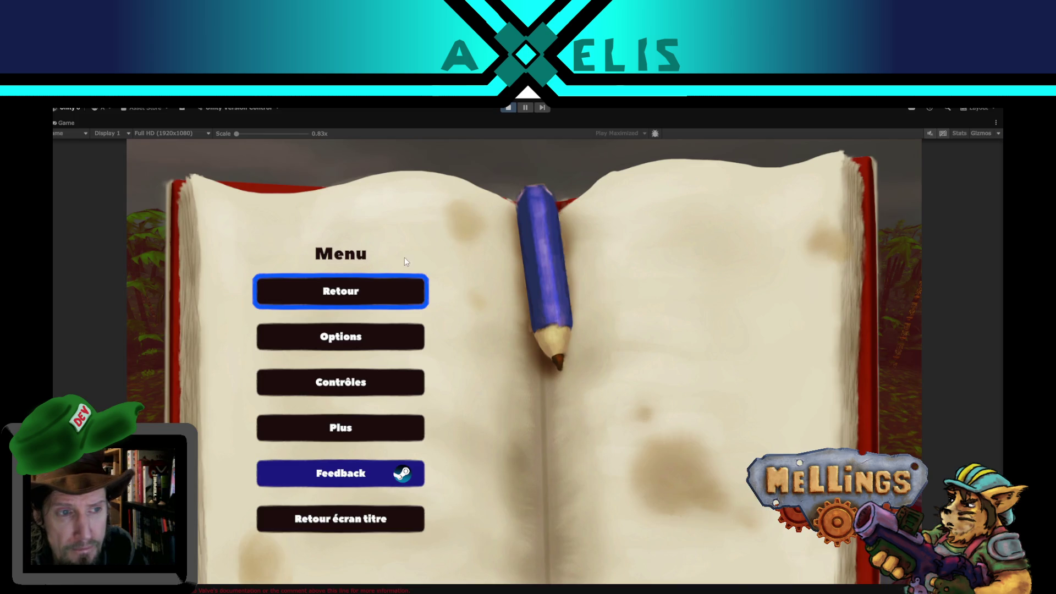
Resume the game and set the Game view to Play Focused instead of maximized.
click(380, 290)
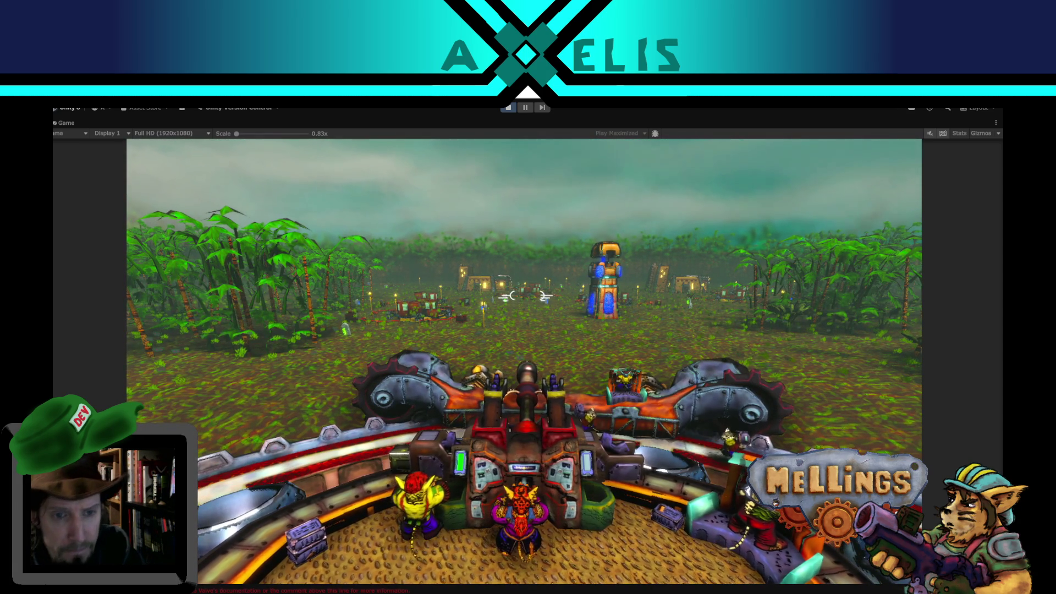
key(Escape)
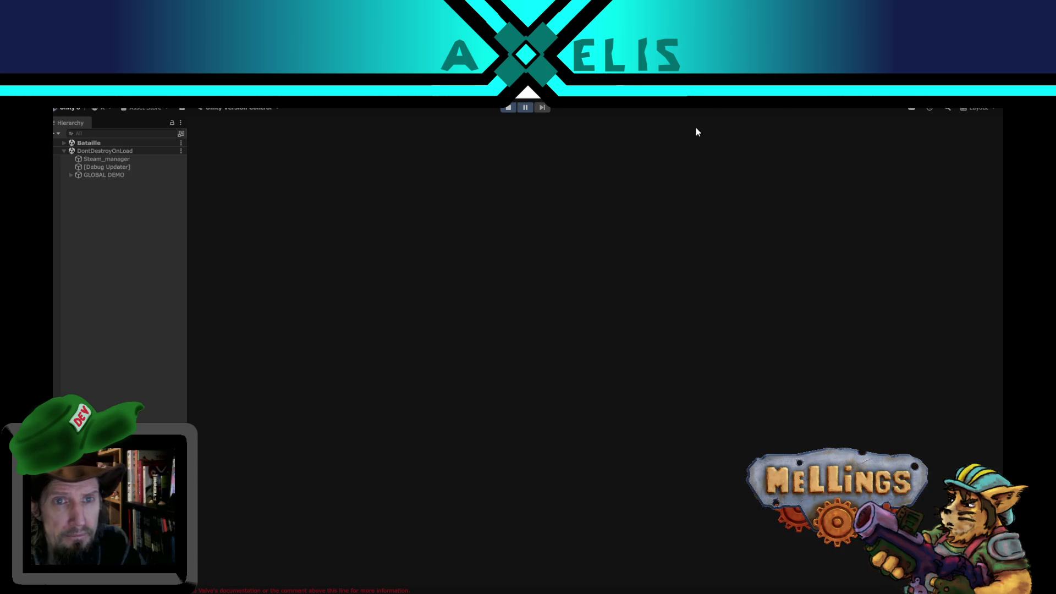
click(714, 134)
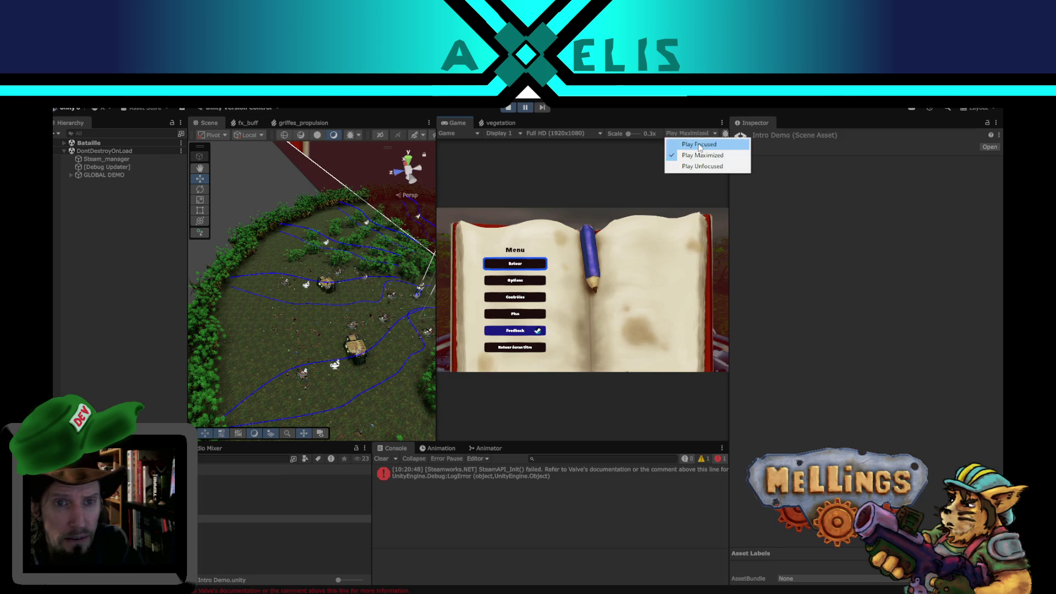
click(699, 144)
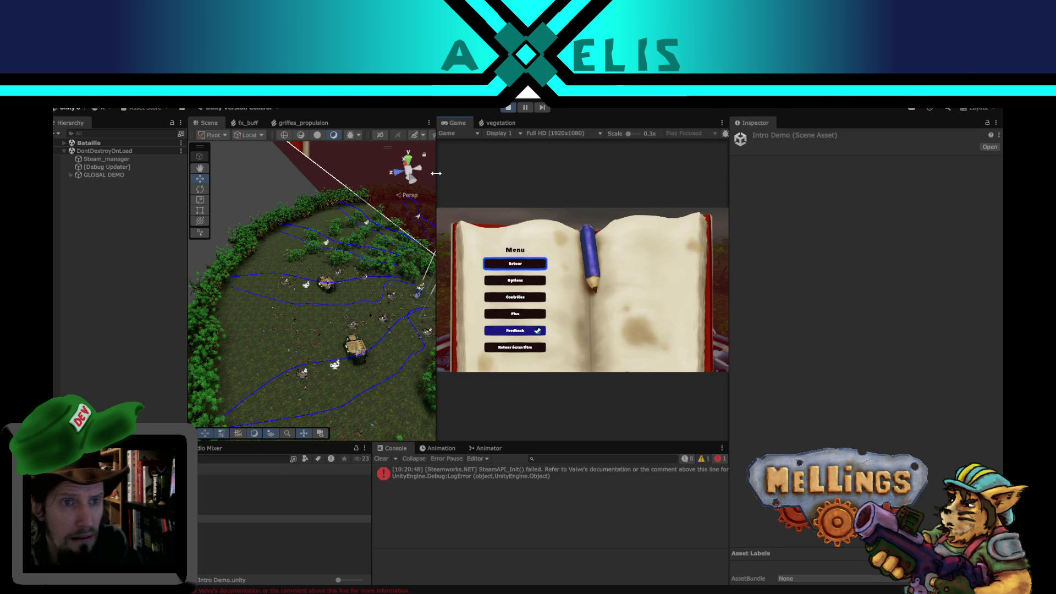
Widen the Game view over the Scene view and close the griffes_propulsion tab.
mouse_move(434, 187)
mouse_down()
mouse_move(340, 193)
mouse_move(483, 171)
mouse_move(357, 181)
mouse_up()
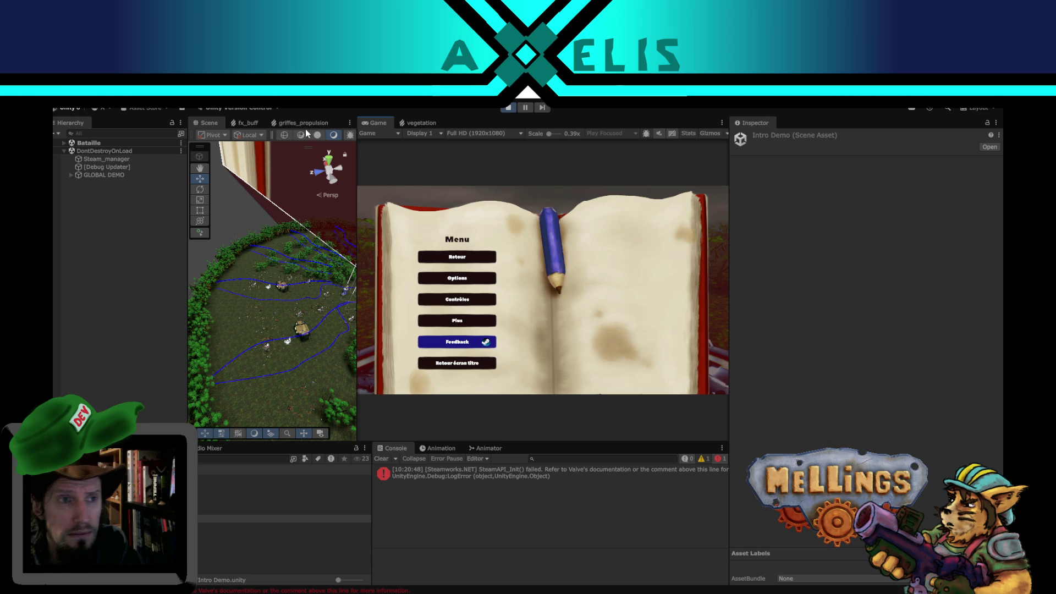
middle_click(288, 123)
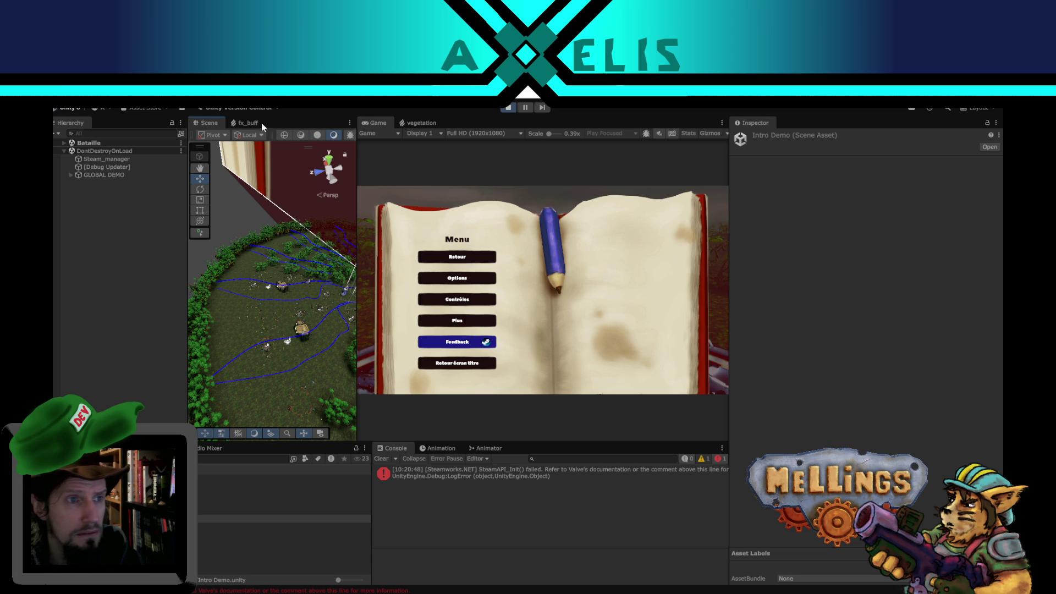
click(113, 323)
scroll(284, 315, up, 3)
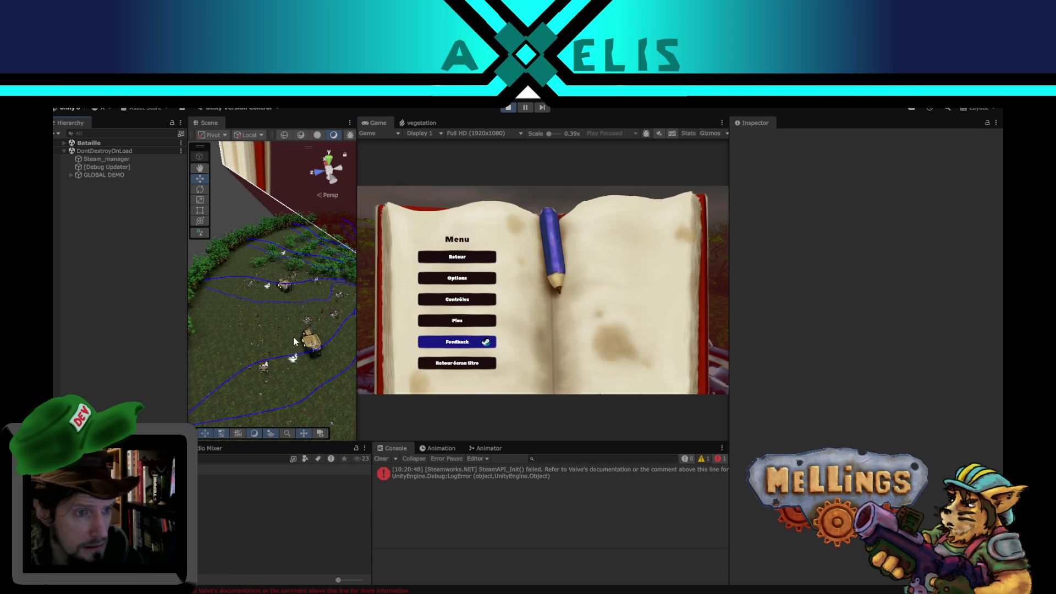
Open the vegetation VFX Graph docked in the left panel and resume the paused game.
click(267, 287)
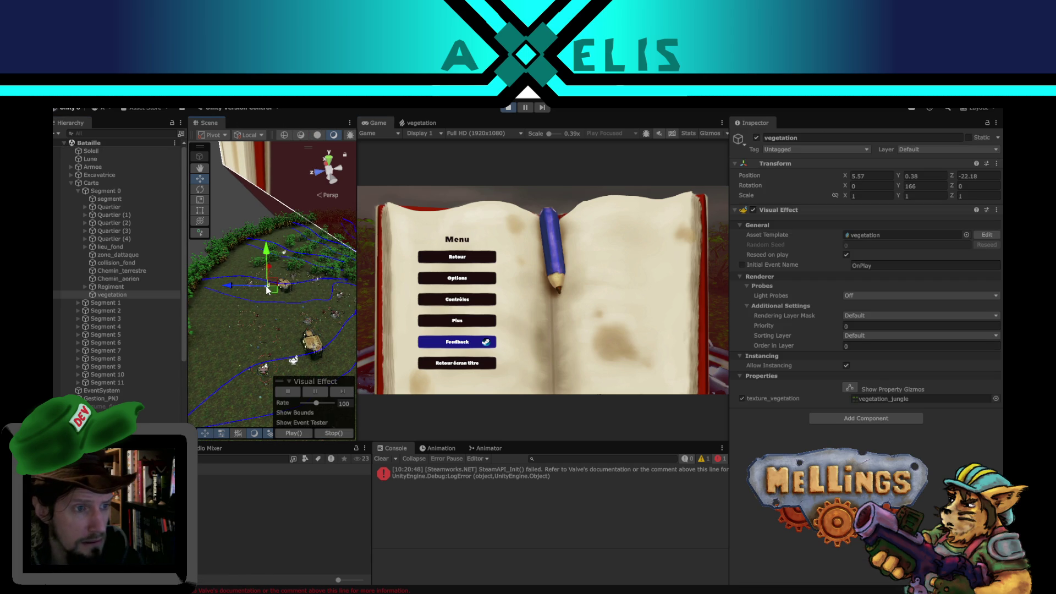
click(868, 238)
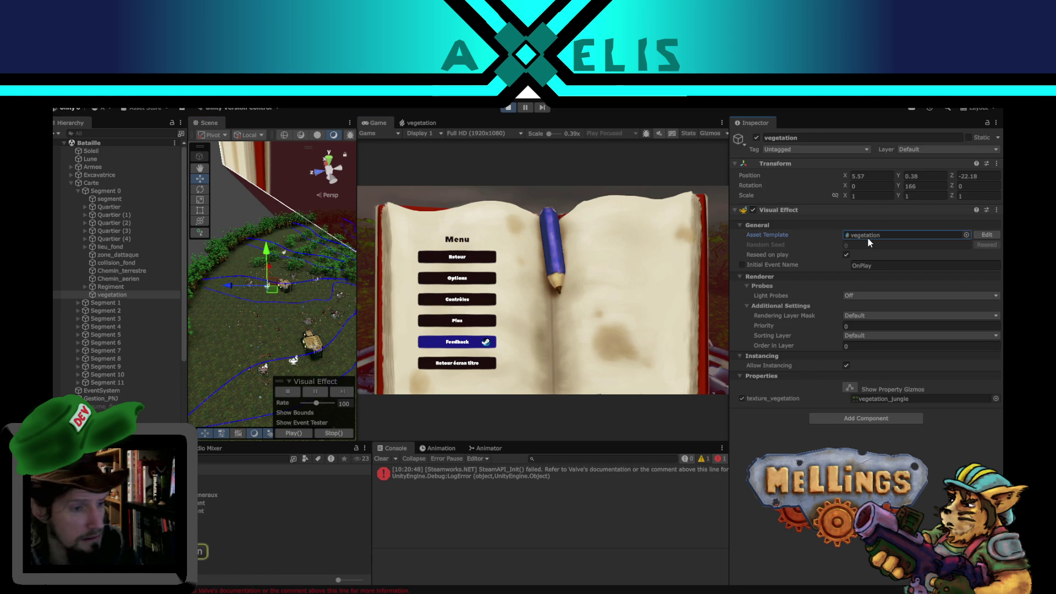
double_click(869, 242)
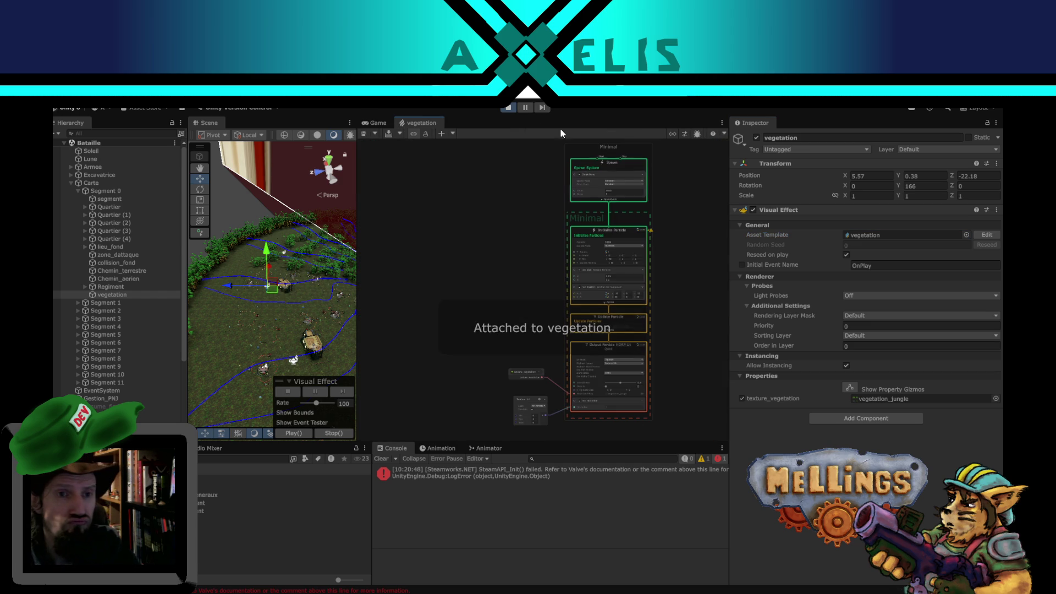
mouse_move(421, 123)
mouse_down()
mouse_move(261, 261)
mouse_move(243, 209)
mouse_move(243, 255)
mouse_move(256, 265)
mouse_move(263, 236)
mouse_up()
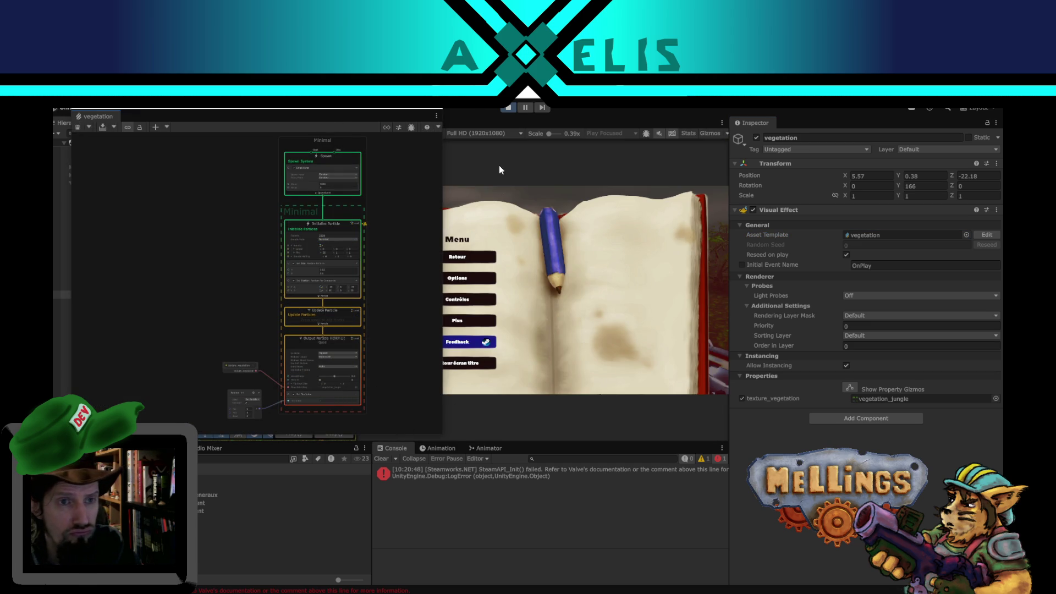
click(486, 240)
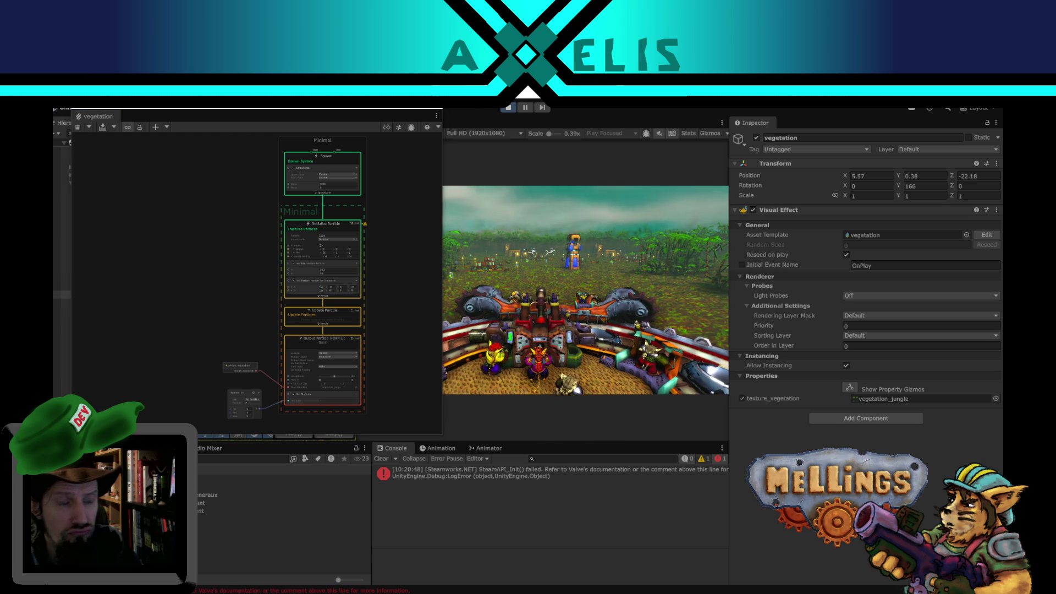
key(super)
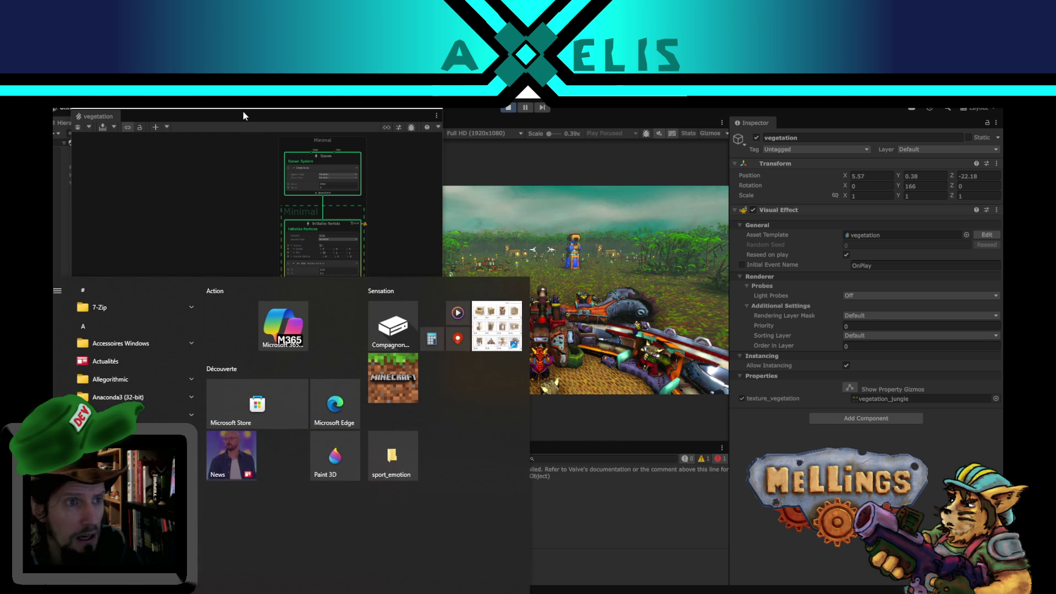
click(243, 112)
Pan and zoom through the Update and Output Particle contexts and their Tex Index inputs.
scroll(284, 265, up, 5)
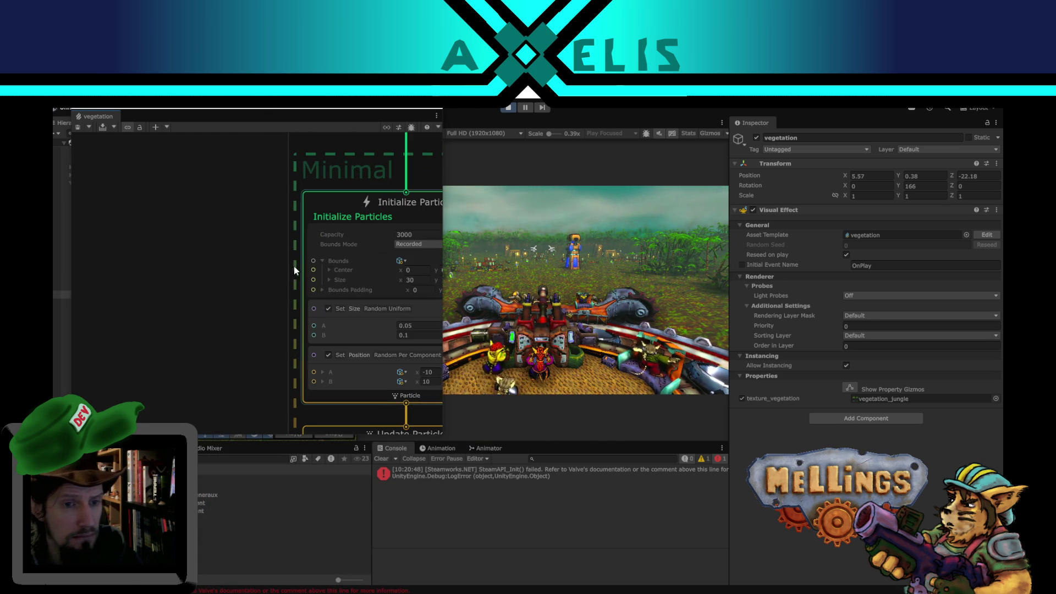
mouse_move(293, 266)
mouse_down()
mouse_move(160, 368)
mouse_move(162, 213)
mouse_up()
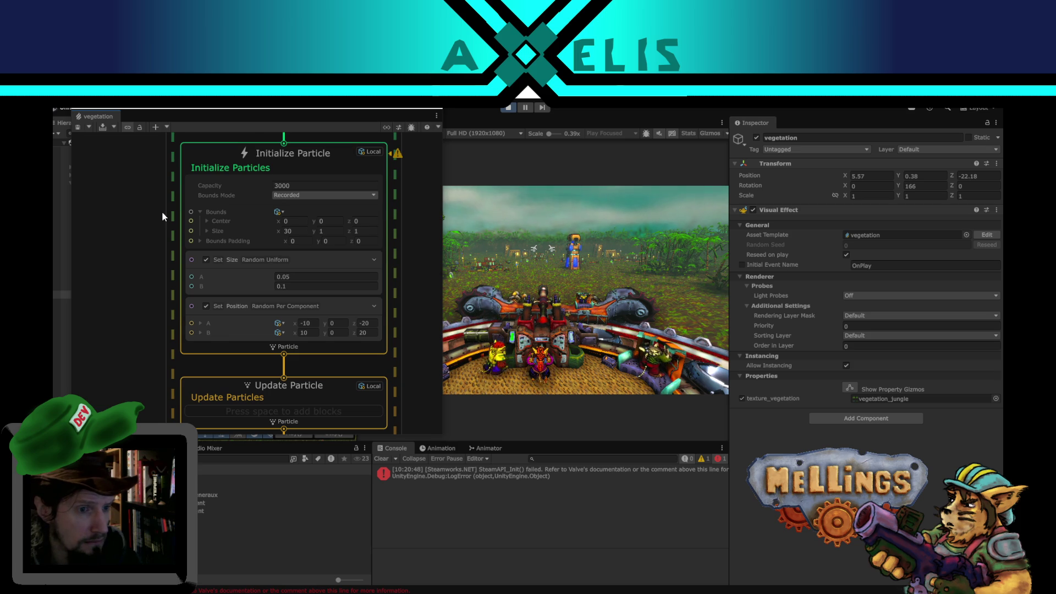
scroll(161, 211, down, 2)
scroll(160, 308, down, 2)
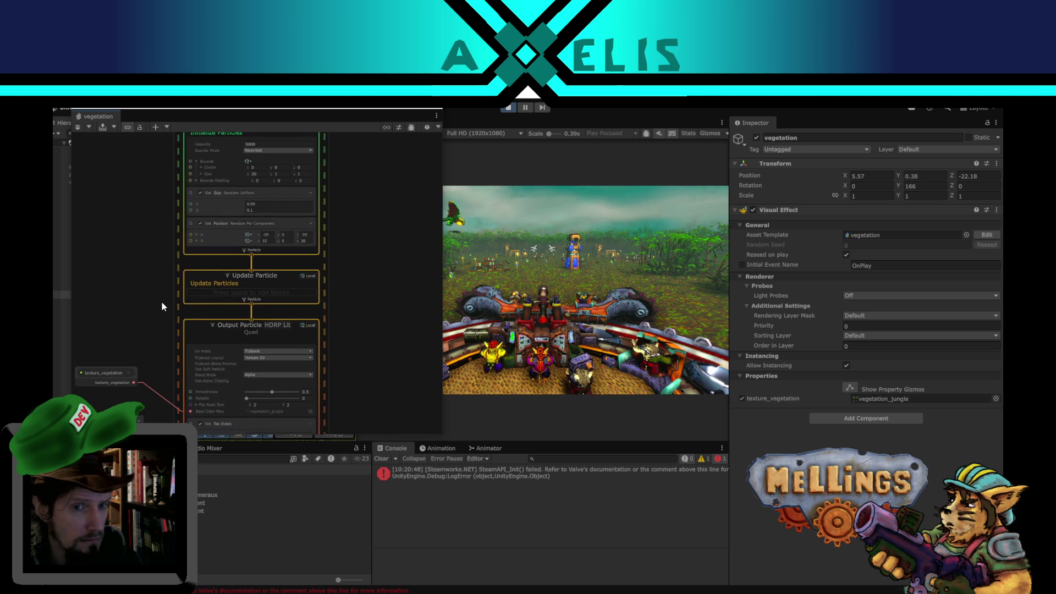
drag(162, 307, 165, 228)
scroll(355, 274, up, 3)
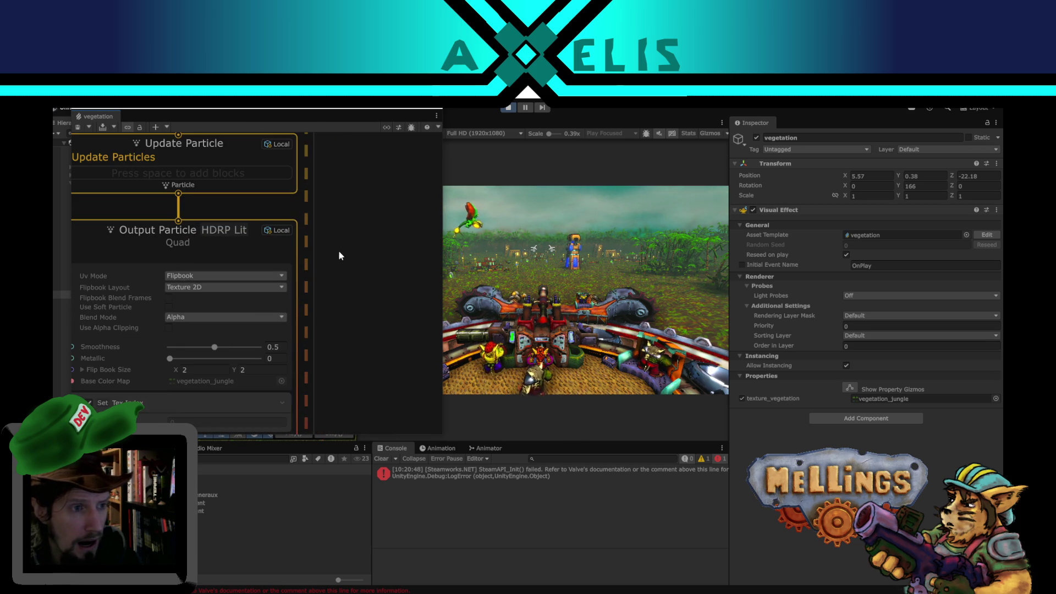
mouse_move(336, 333)
mouse_down()
mouse_move(380, 298)
mouse_move(387, 263)
mouse_up()
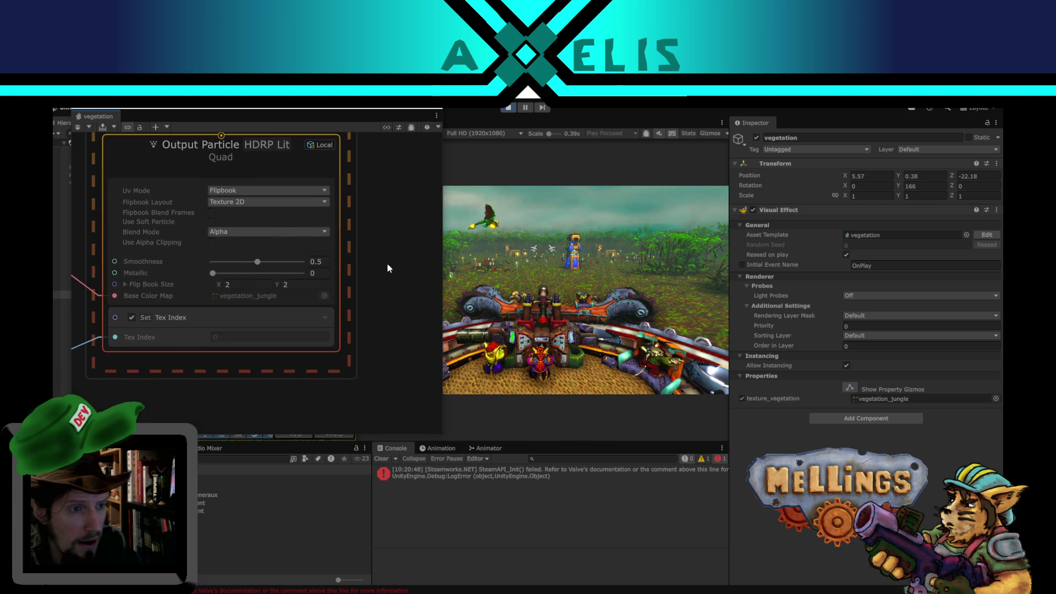
drag(169, 383, 242, 387)
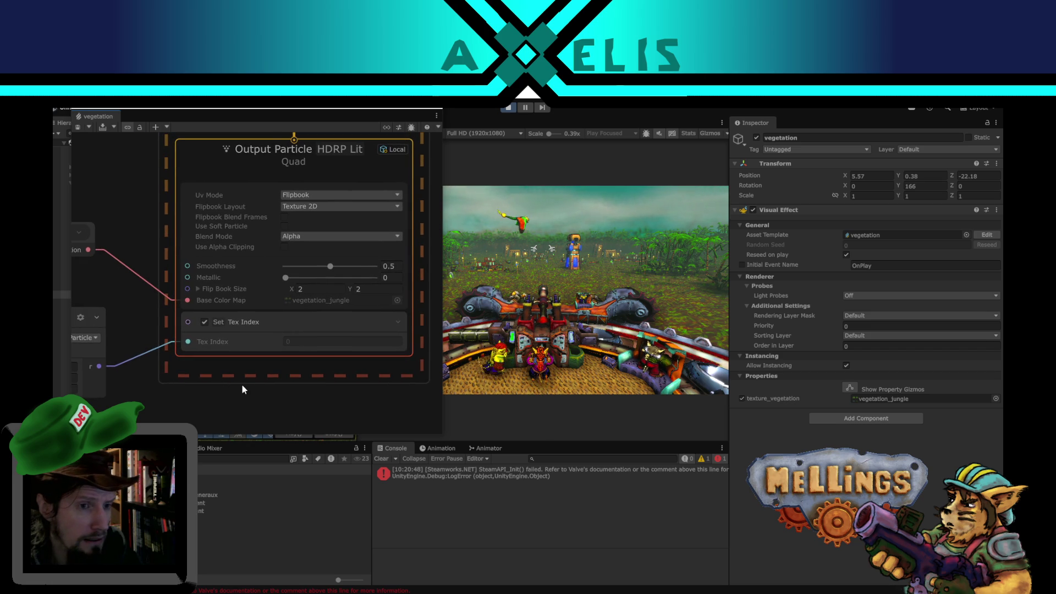
scroll(242, 384, down, 5)
Bring the Spawn and Initialize contexts into view and frame the whole system.
drag(125, 163, 164, 301)
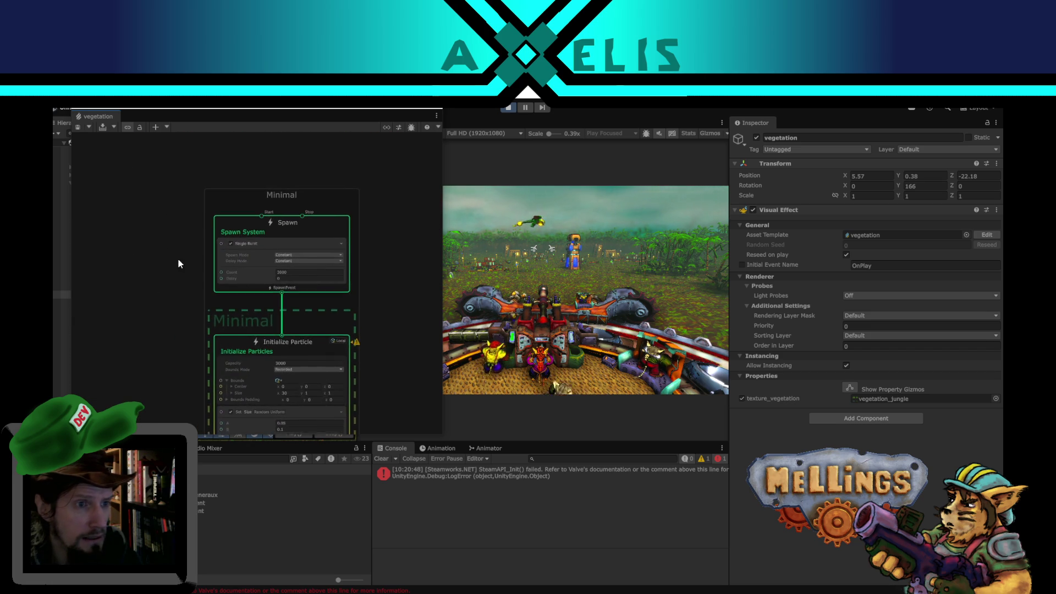
scroll(177, 259, up, 3)
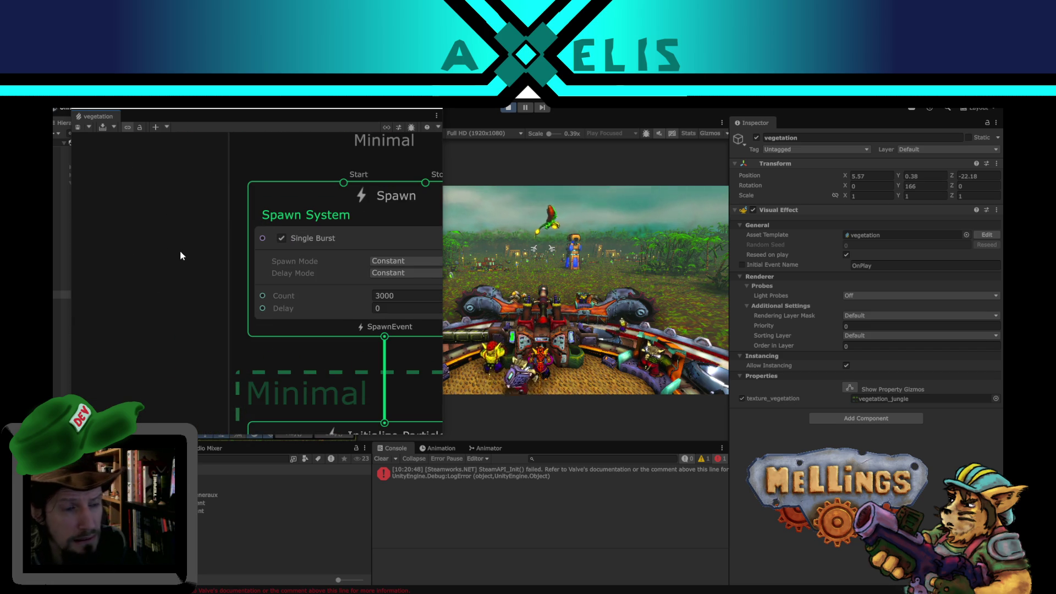
scroll(181, 255, down, 2)
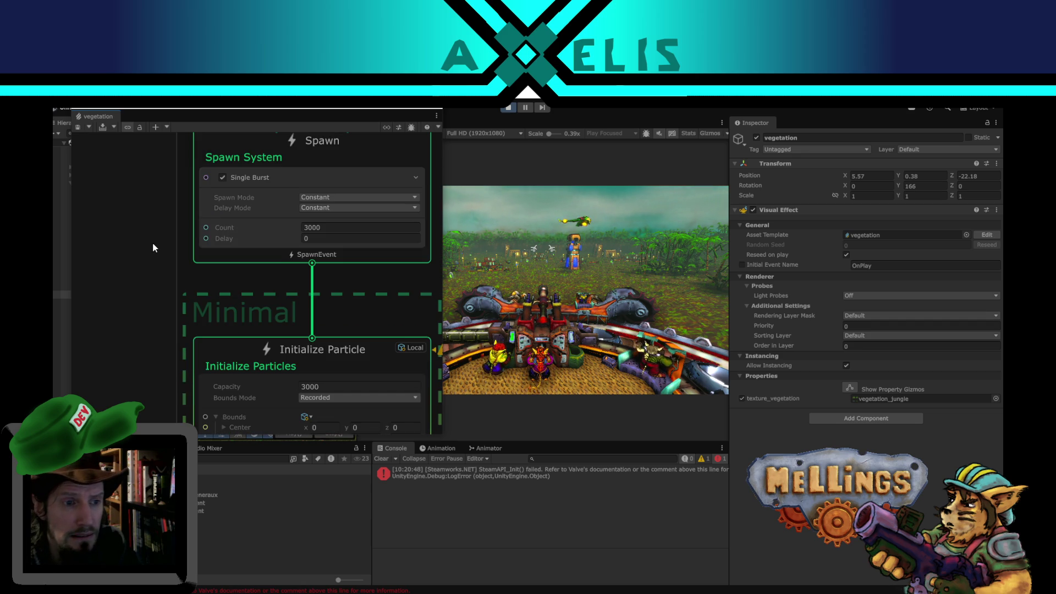
scroll(153, 244, down, 2)
scroll(358, 342, up, 2)
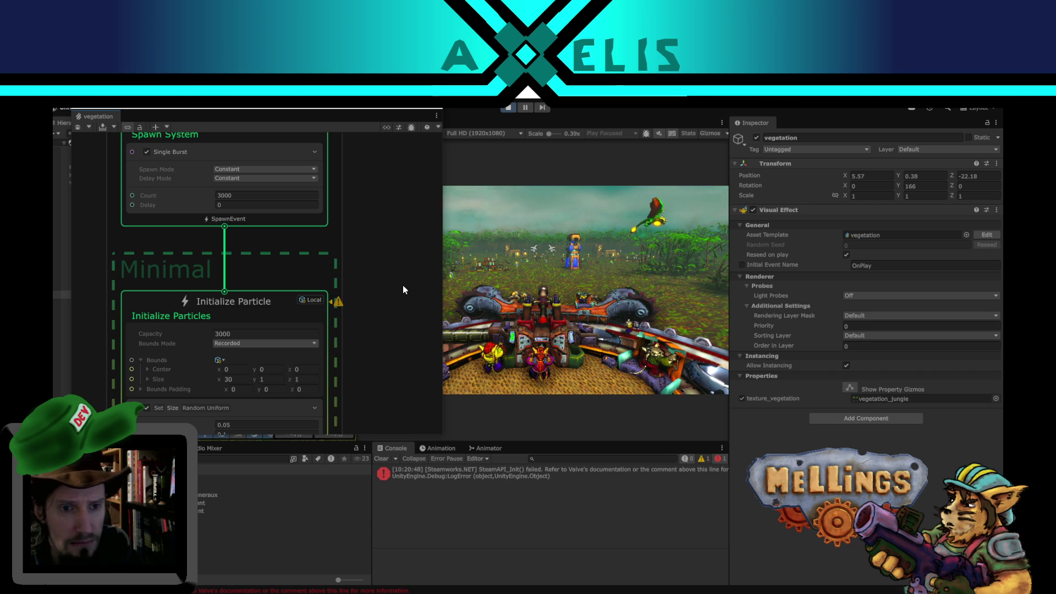
key(f)
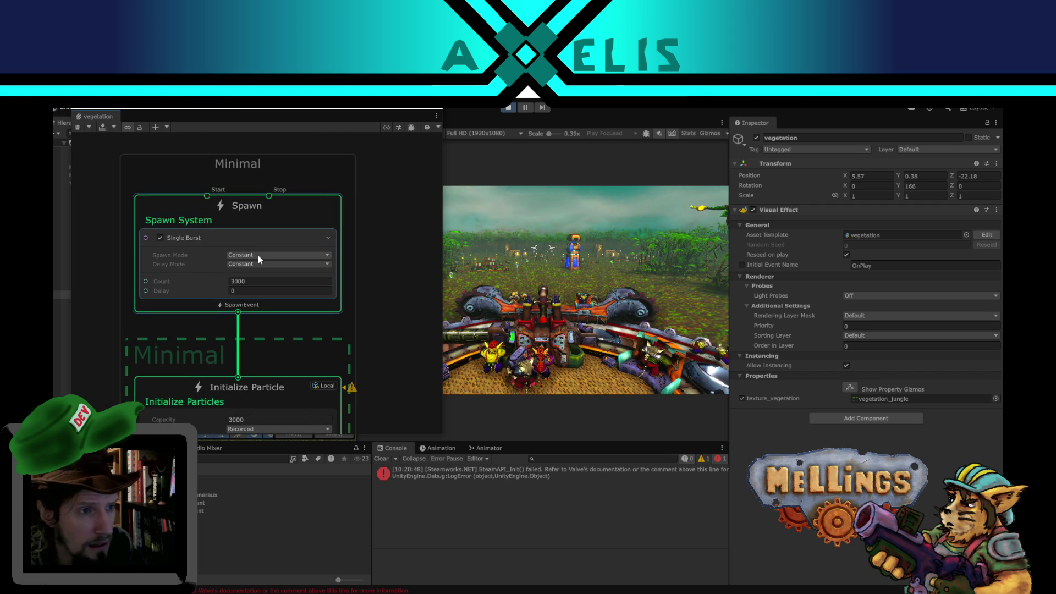
Turn off Single Burst and add a Constant Spawn Rate block to the Spawn System.
click(161, 238)
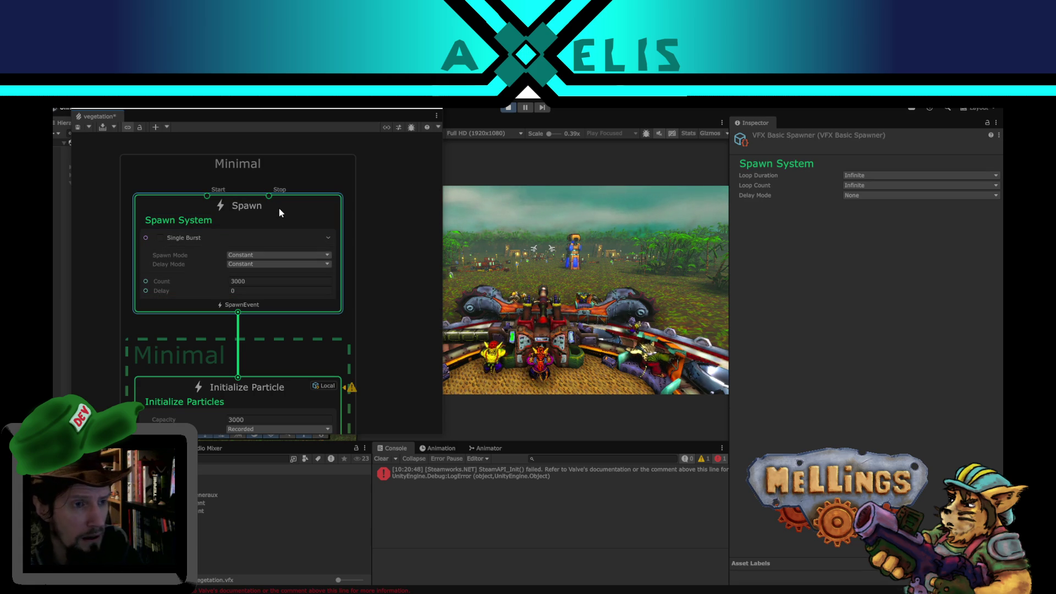
key(space)
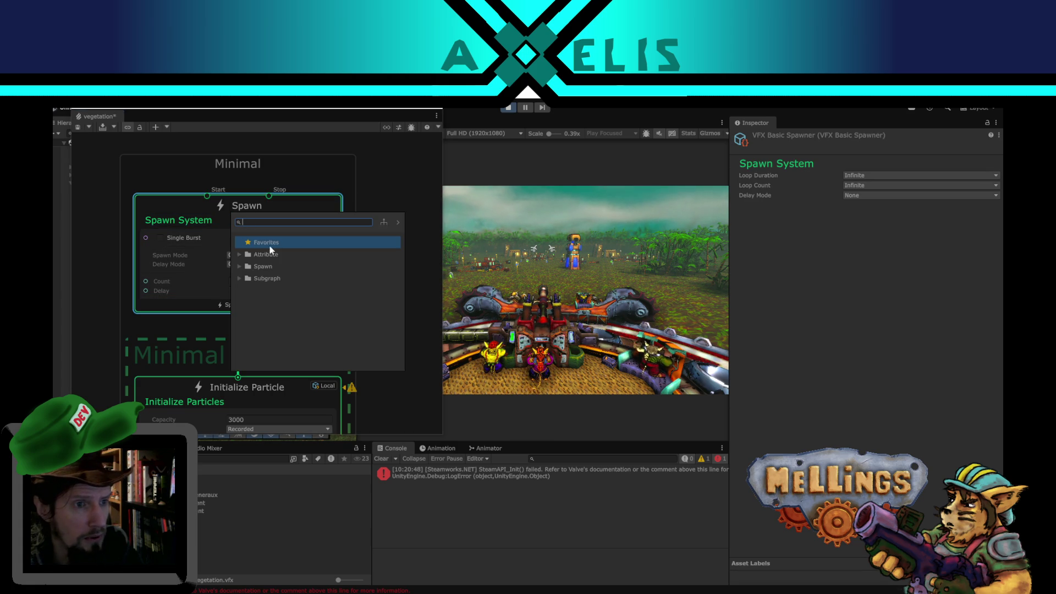
click(239, 268)
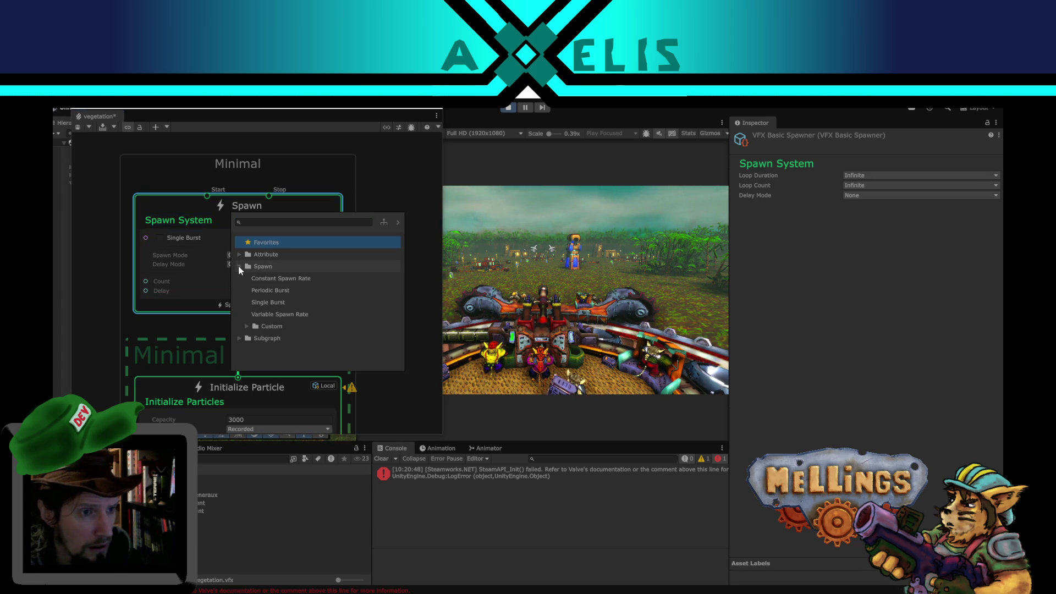
click(293, 282)
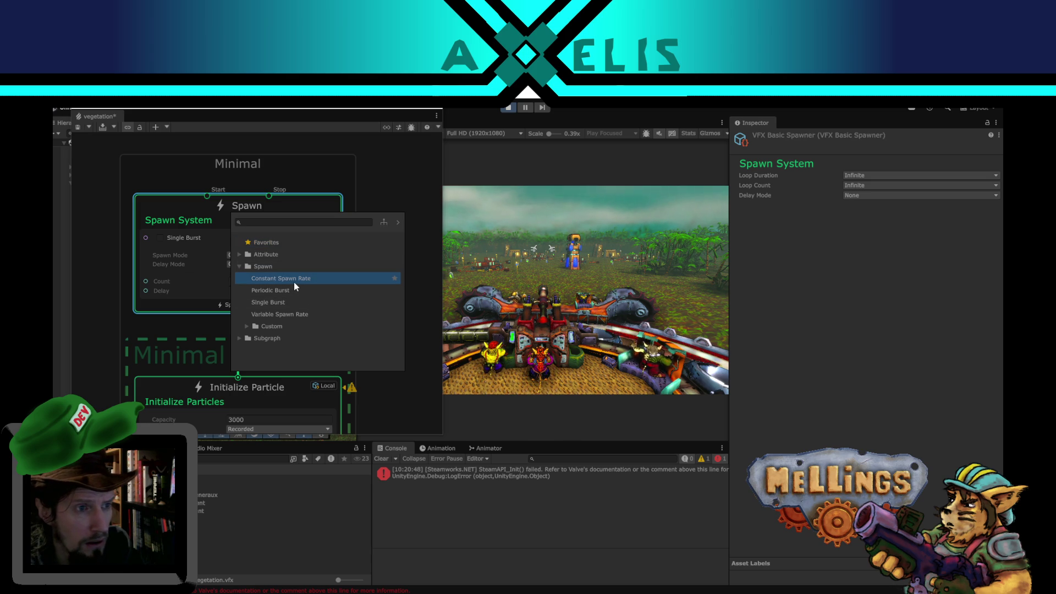
click(294, 282)
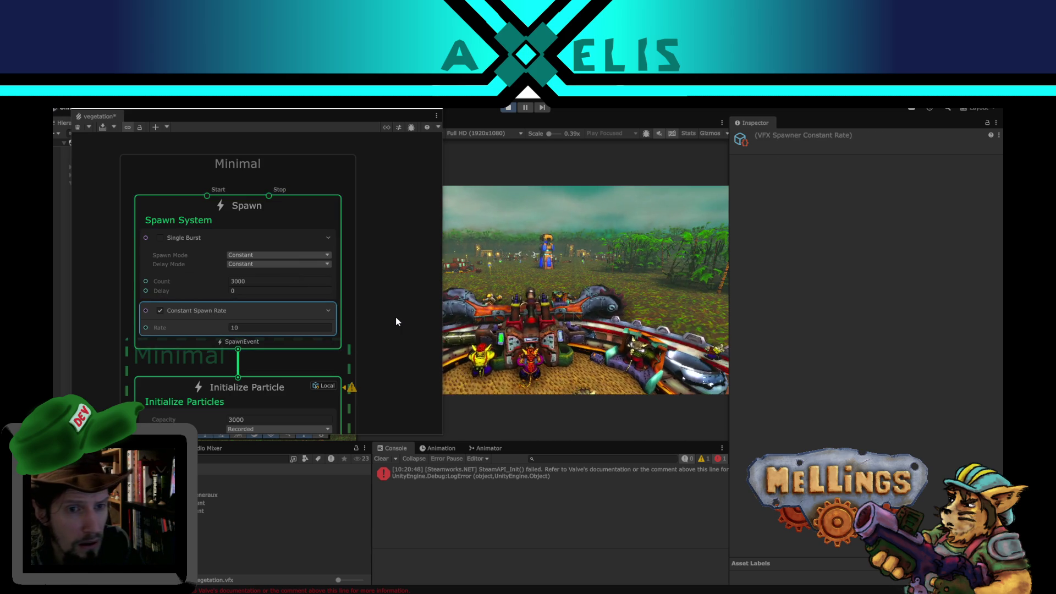
Raise the Constant Spawn Rate's Rate from 10 to 100.
key(super)
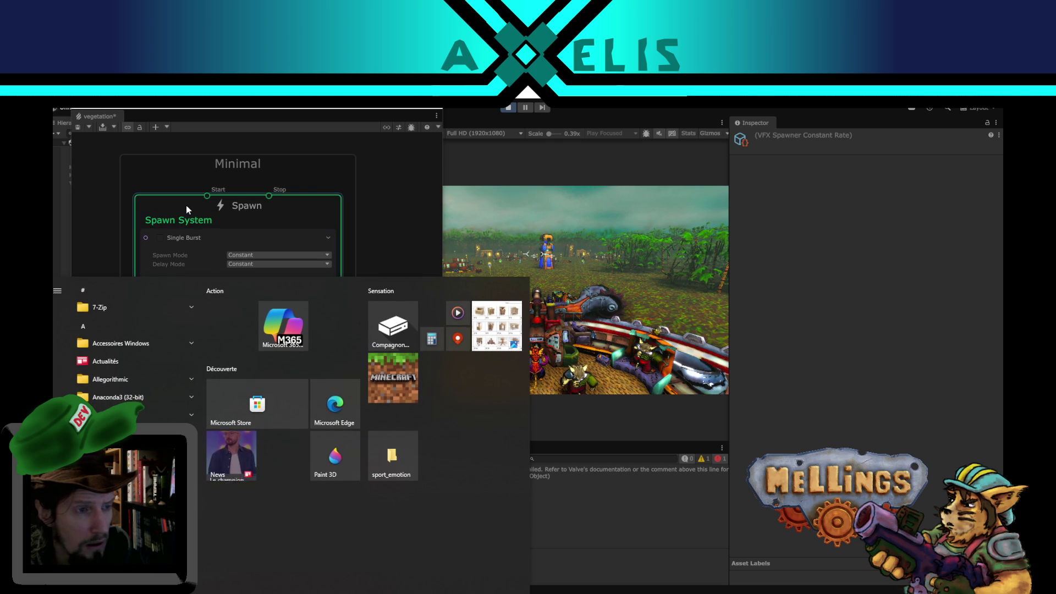
click(186, 205)
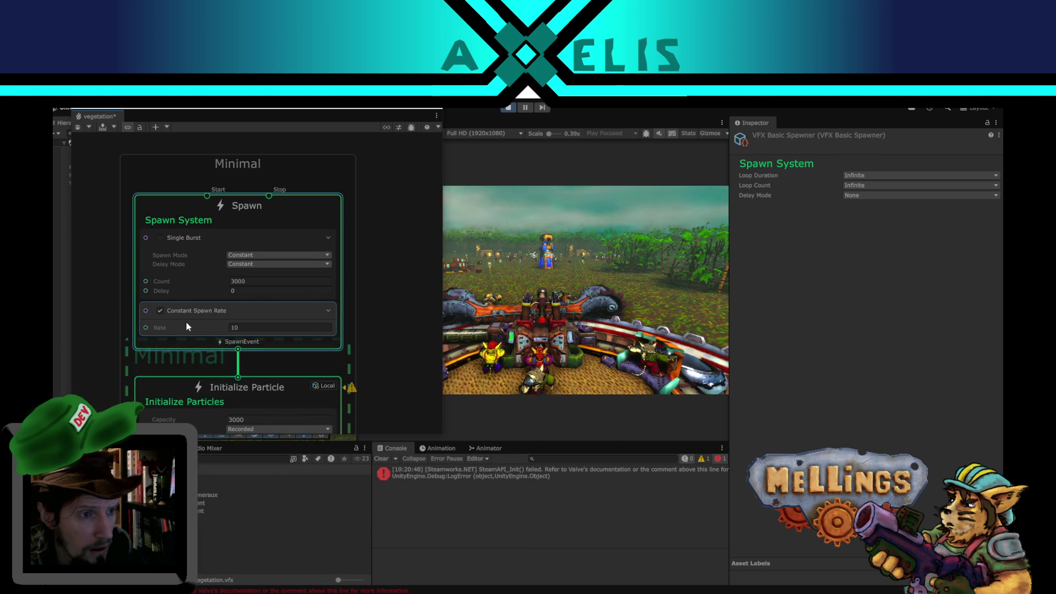
click(254, 328)
text(0)
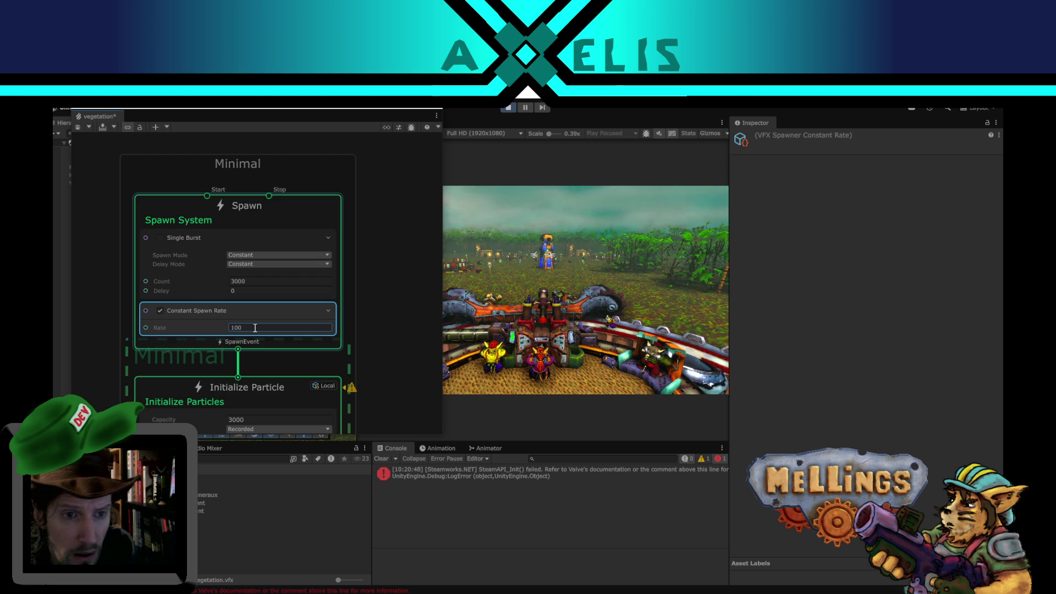
Set the Game view to Play Maximized so the running jungle battle fills the editor.
click(545, 122)
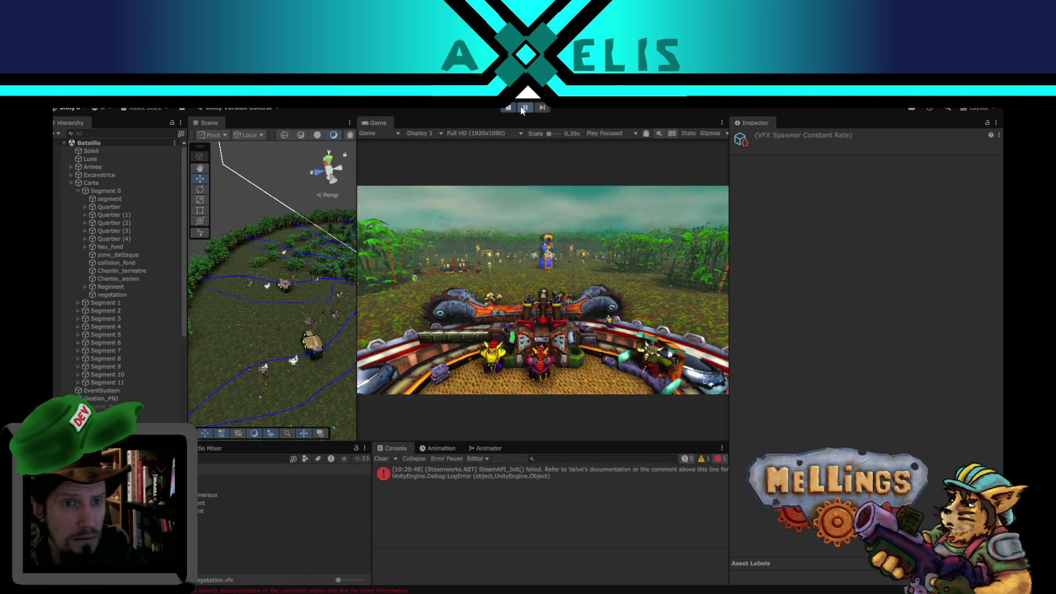
click(605, 133)
click(616, 156)
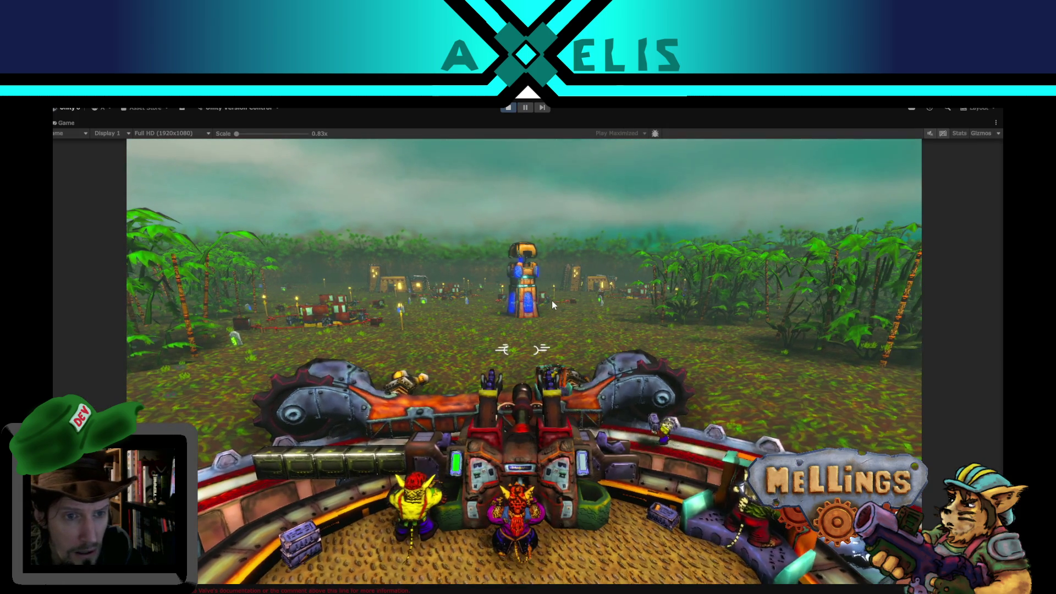
key(super)
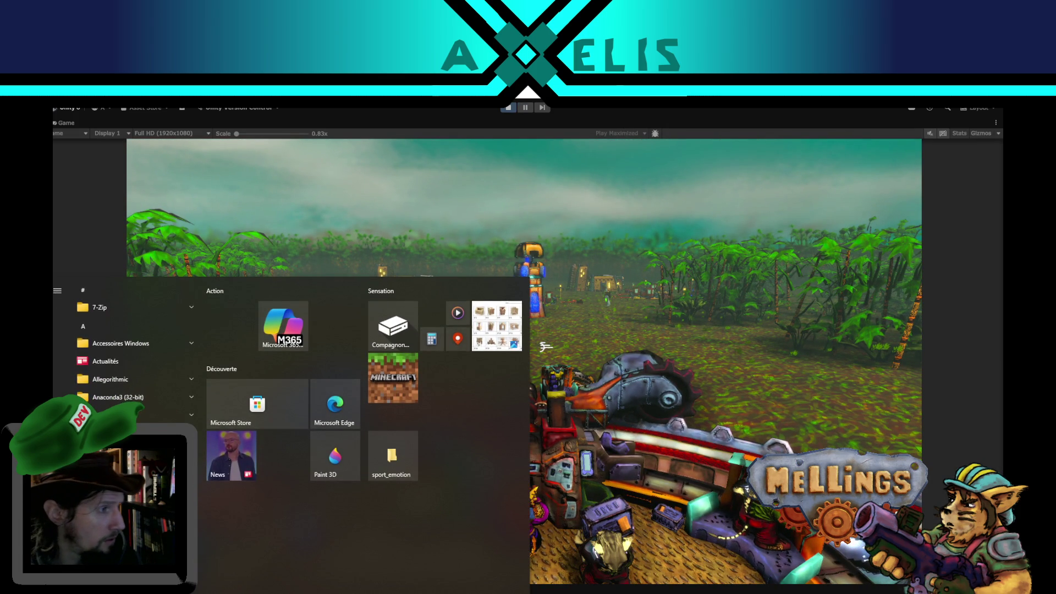
key(super)
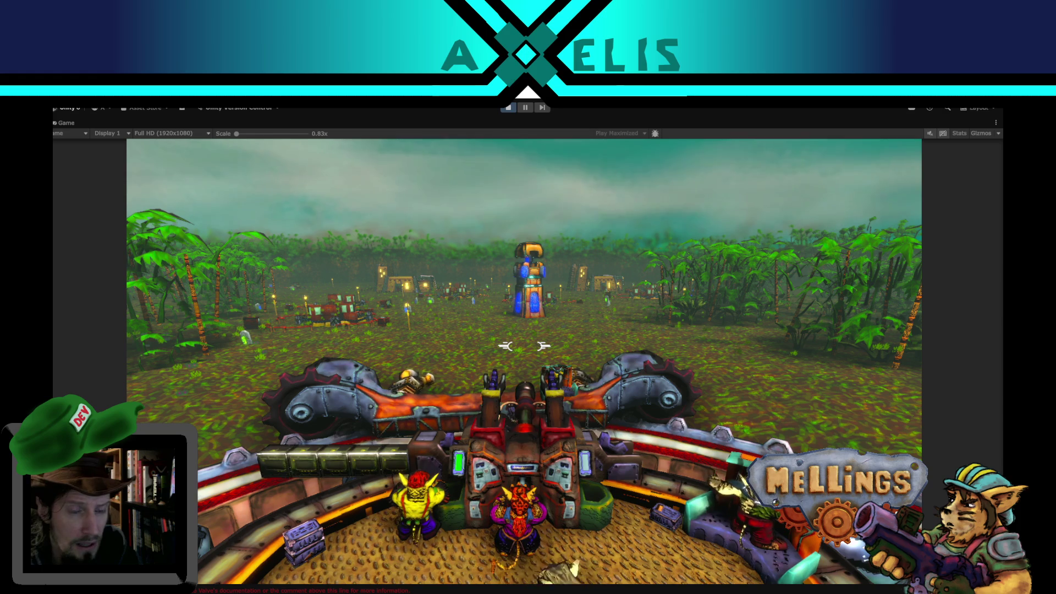
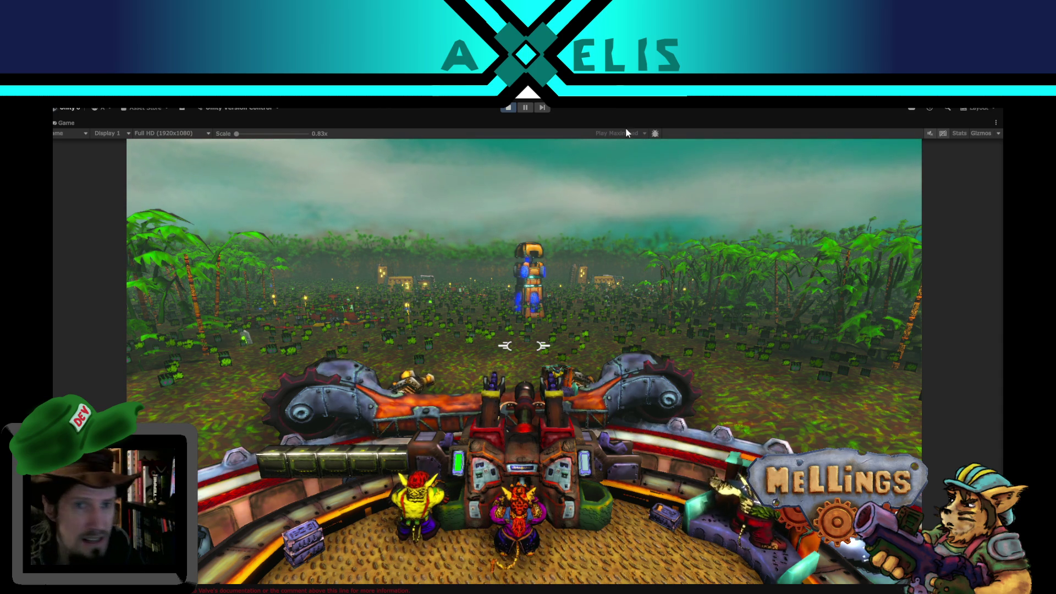
Pause the cave test, switch the Game view to Play Focused, widen it, and resume.
click(526, 107)
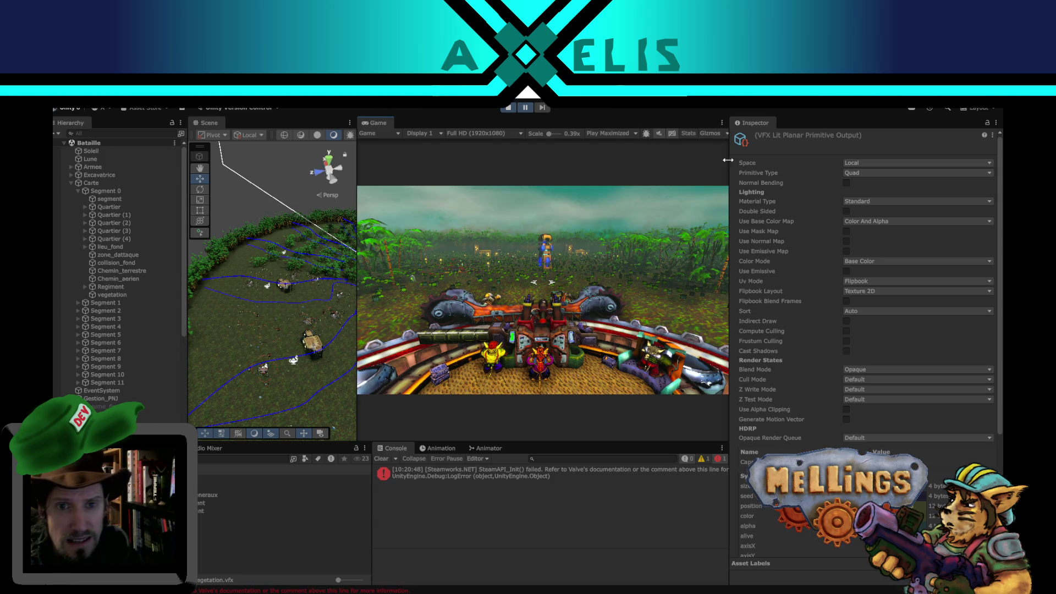
click(638, 136)
click(610, 145)
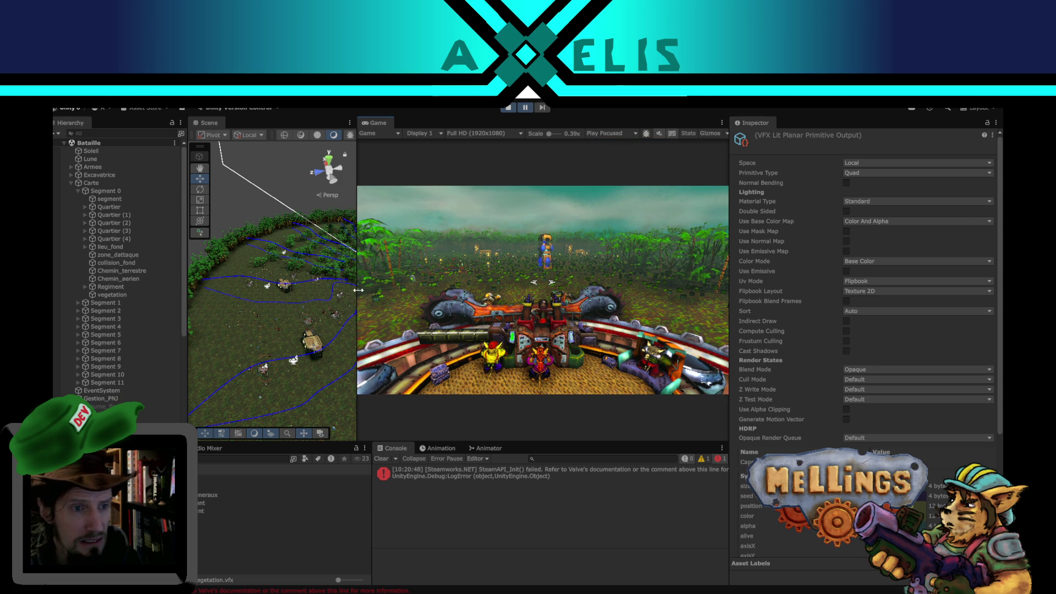
drag(358, 289, 285, 290)
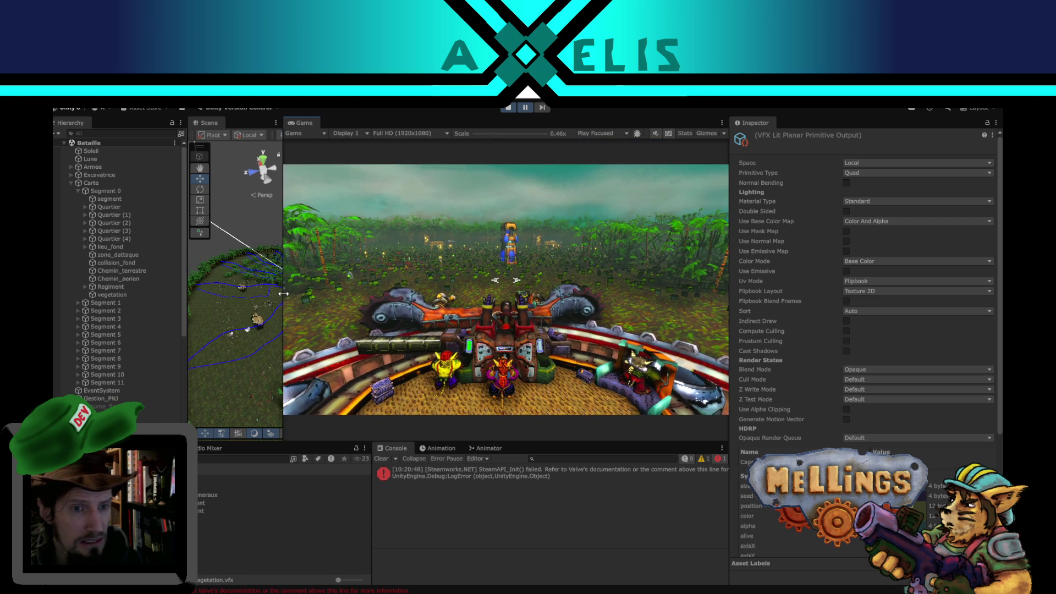
click(526, 107)
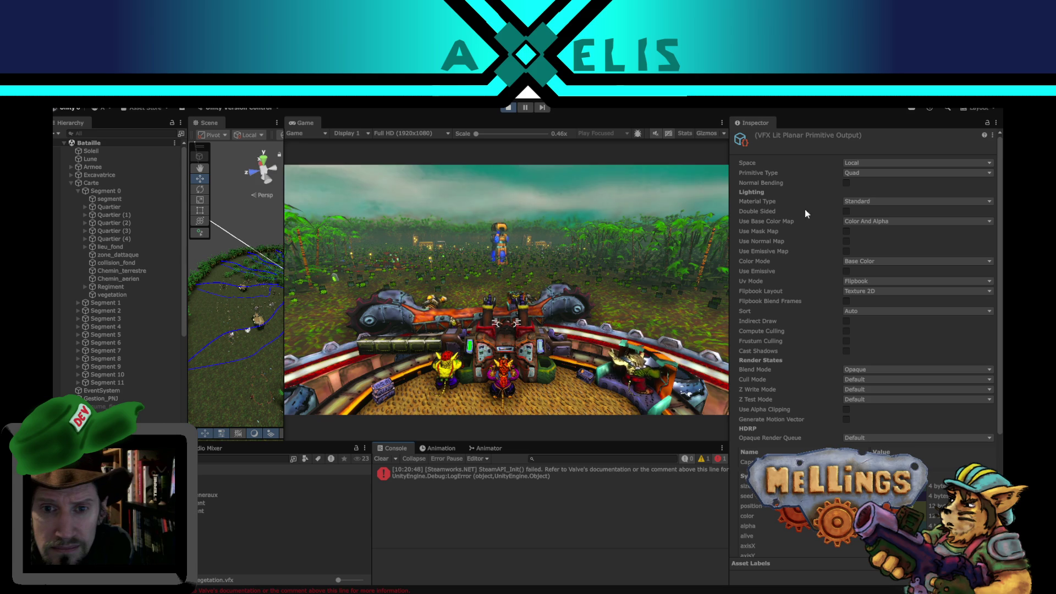
Try the vegetation output's Sort options, leave it on Off, and enable Compute Culling.
click(859, 311)
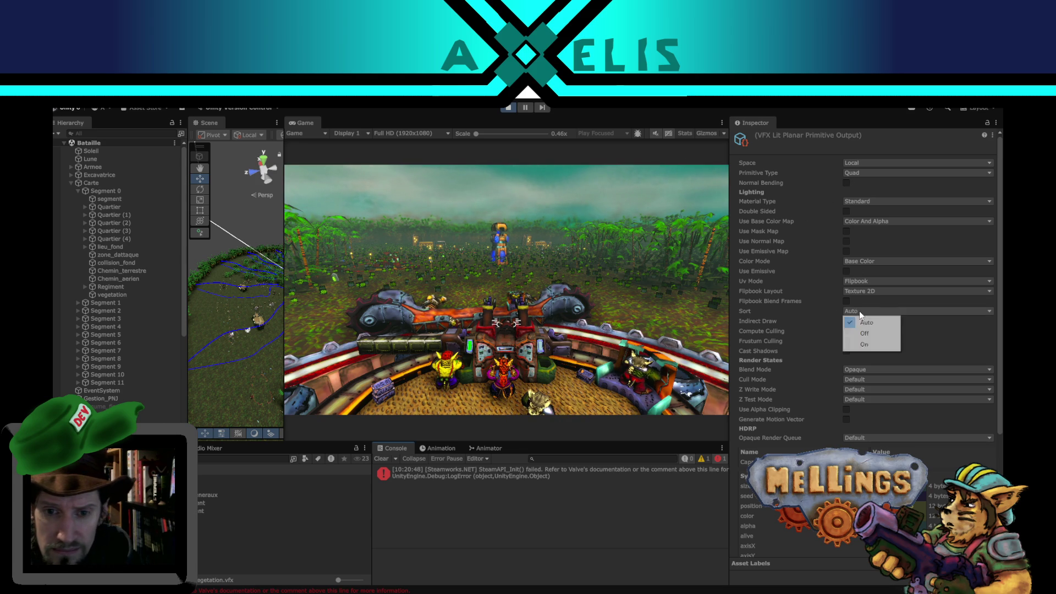
click(866, 345)
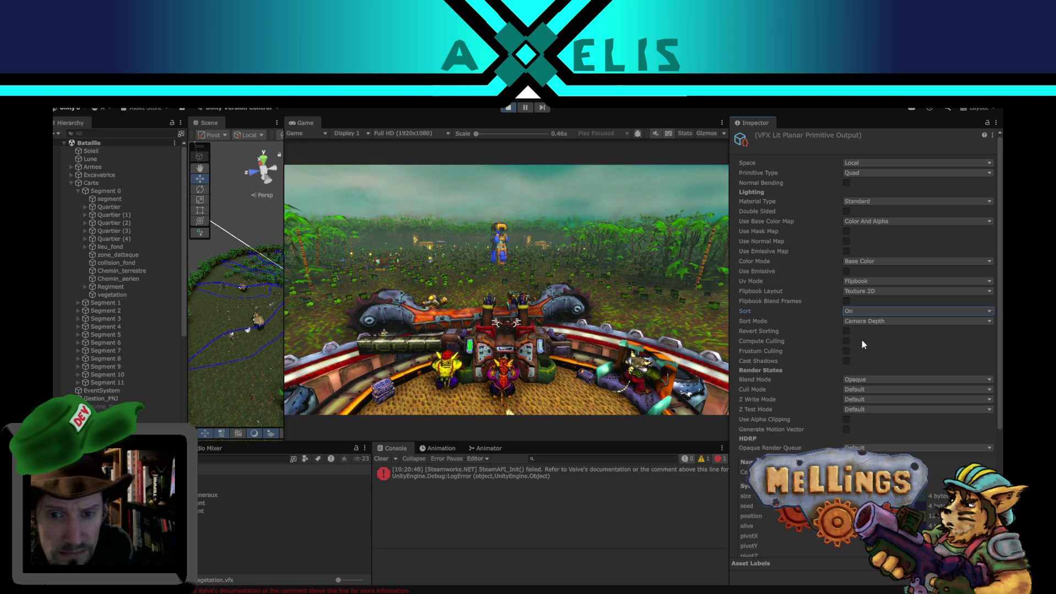
click(872, 312)
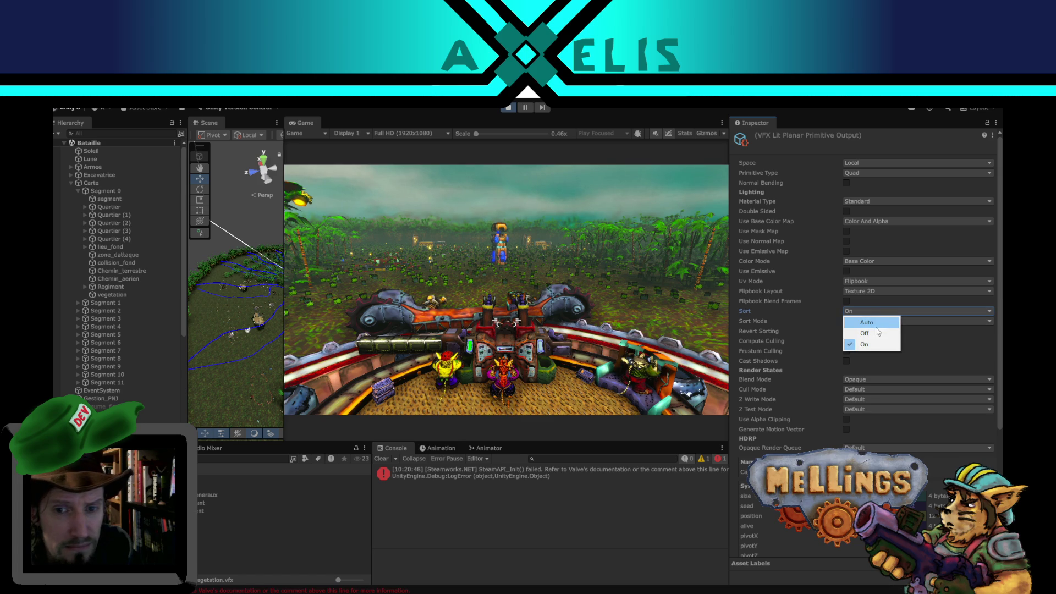
click(872, 334)
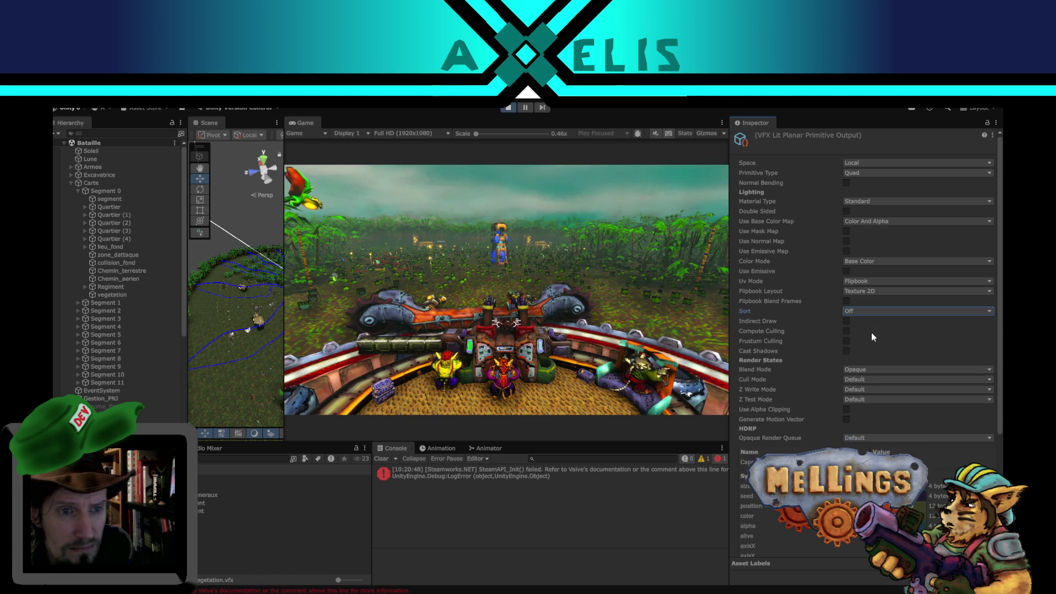
click(866, 310)
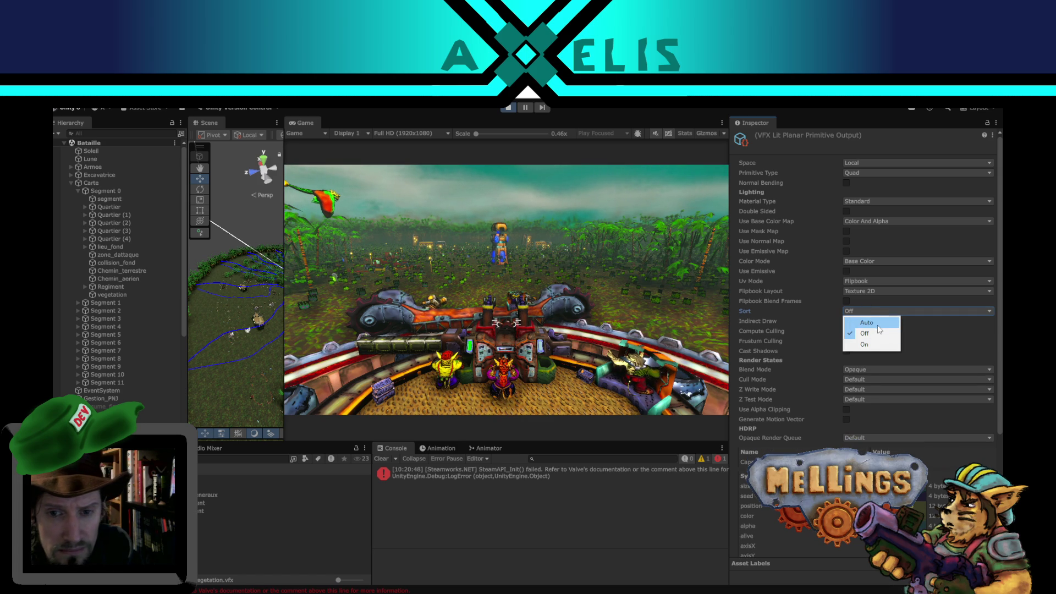
click(876, 324)
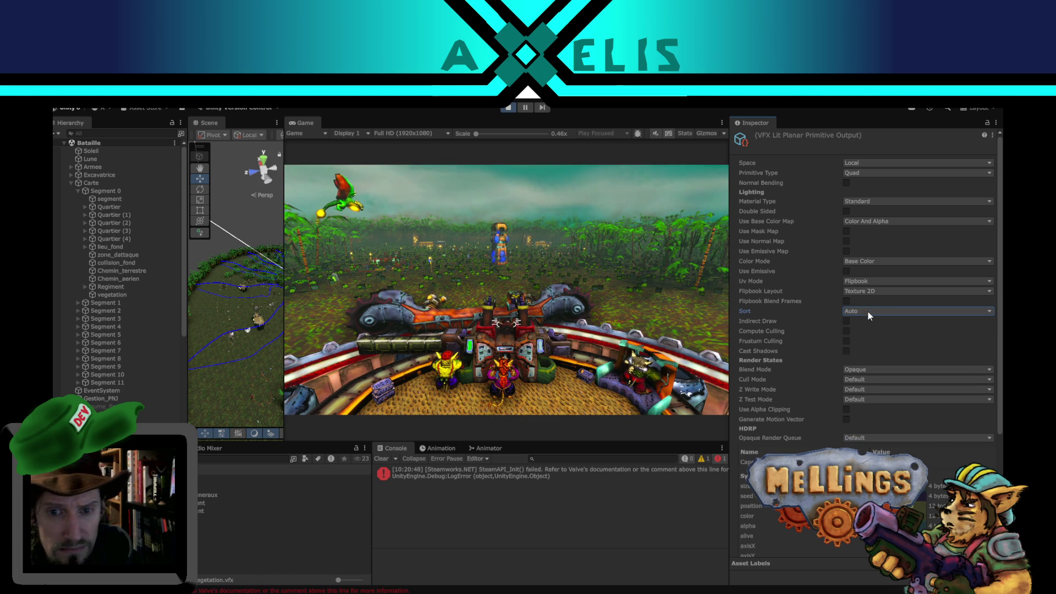
click(868, 312)
click(866, 335)
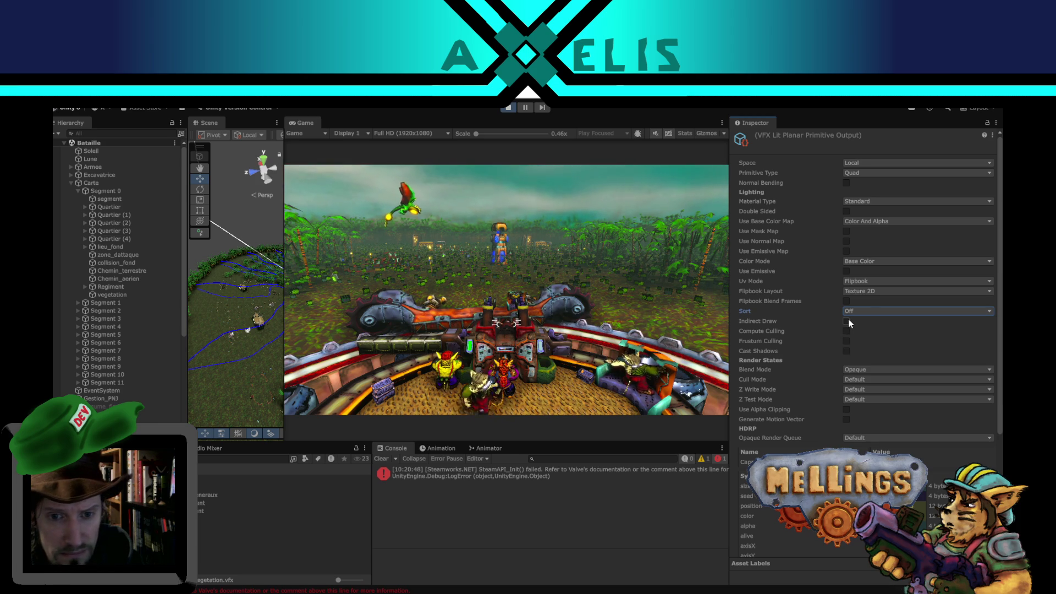
click(848, 319)
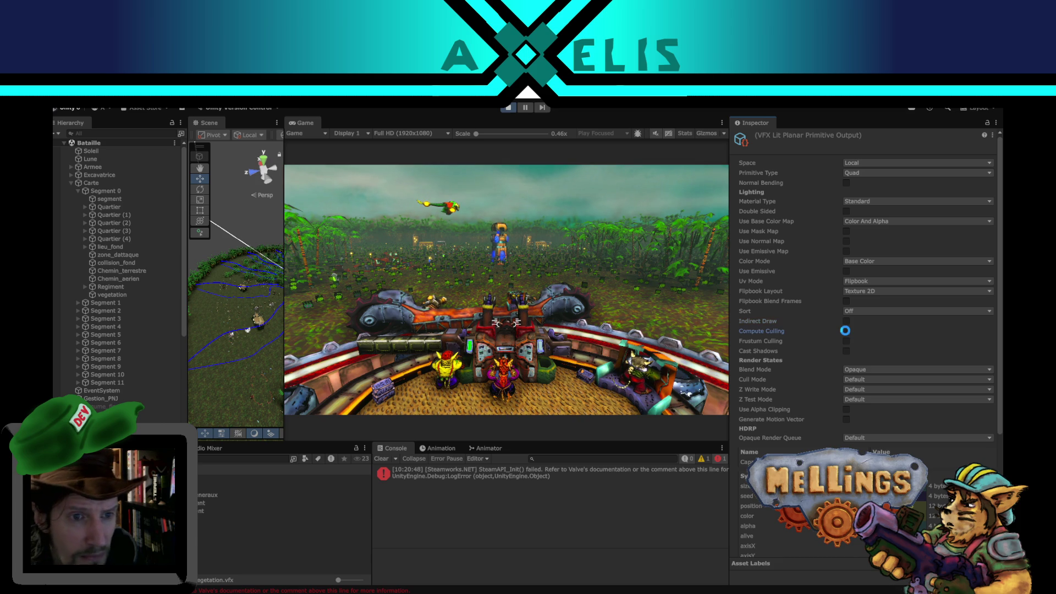
click(846, 331)
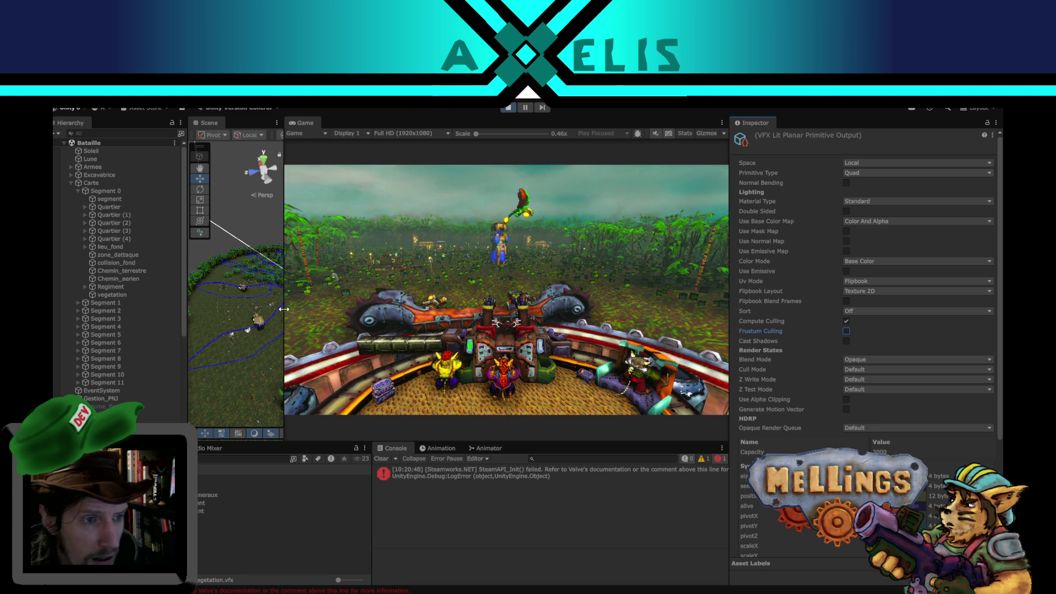
Widen the game pane further, then play the level in Play Maximized and fire the turret.
mouse_move(284, 309)
mouse_down()
mouse_move(198, 310)
mouse_move(217, 309)
mouse_up()
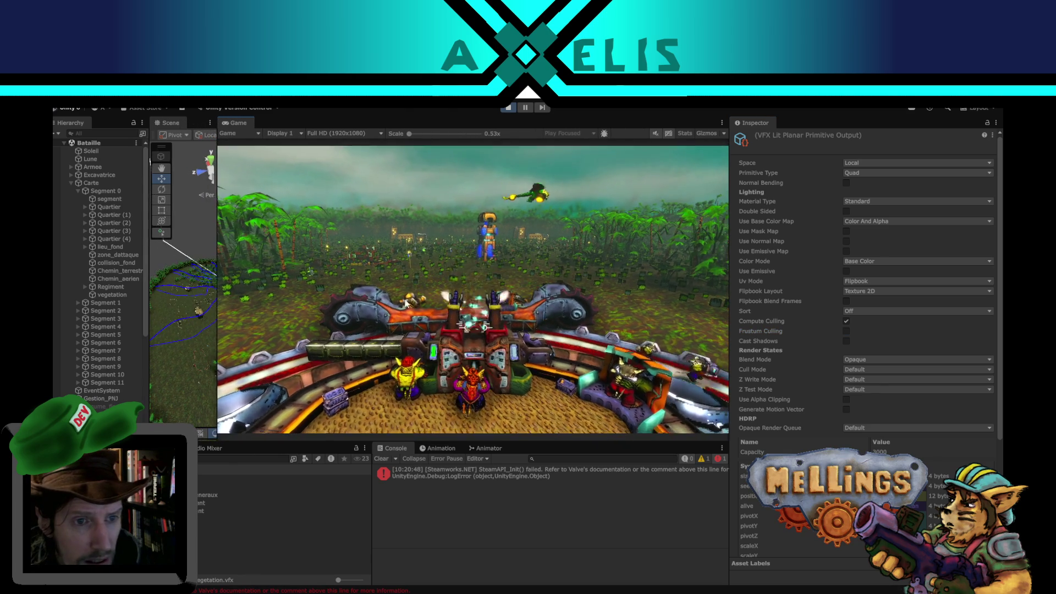
key(Escape)
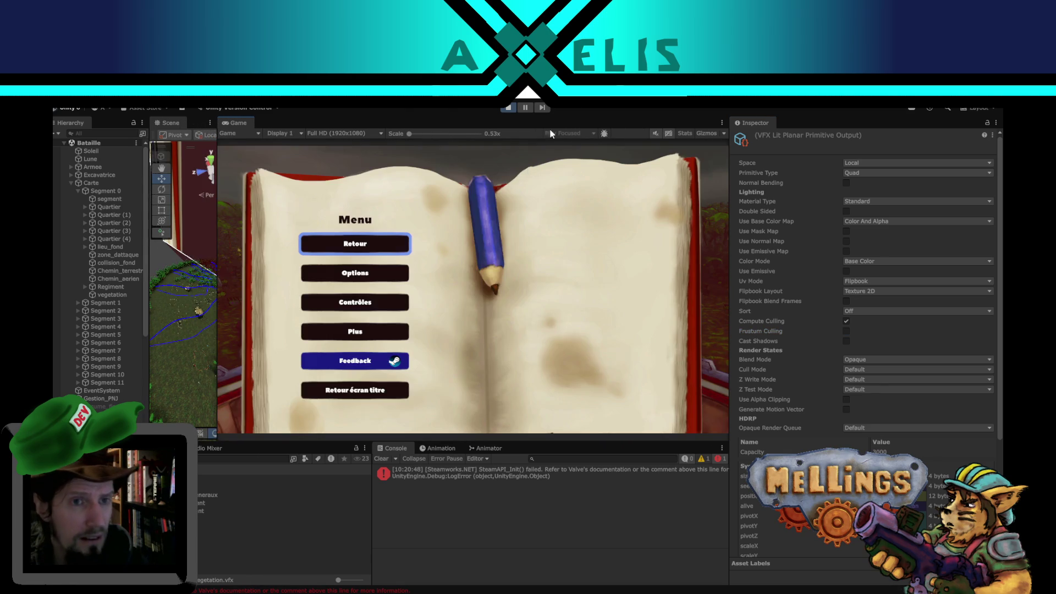
click(525, 108)
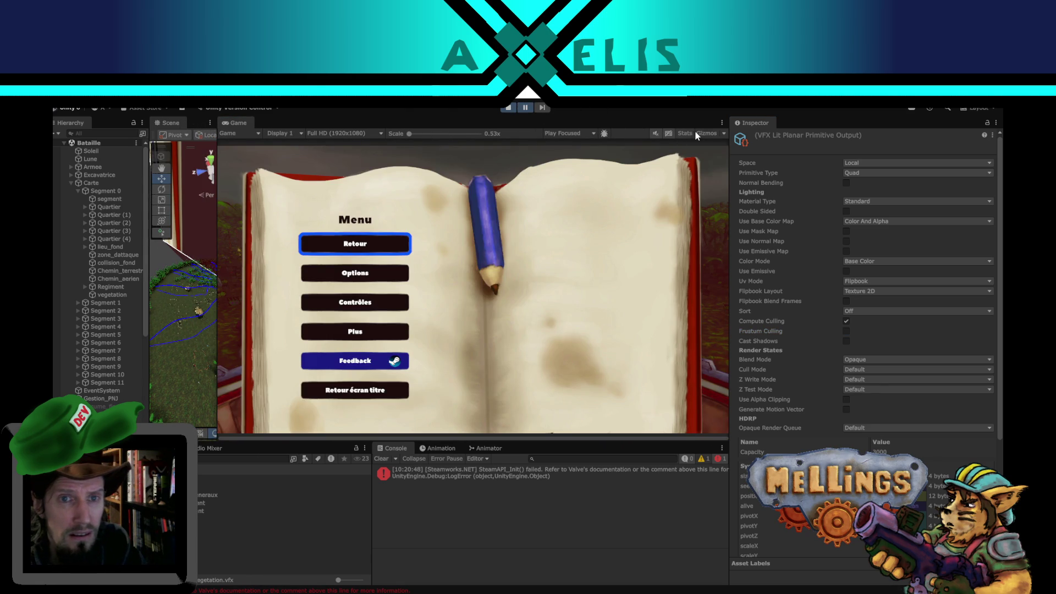
click(572, 134)
click(577, 152)
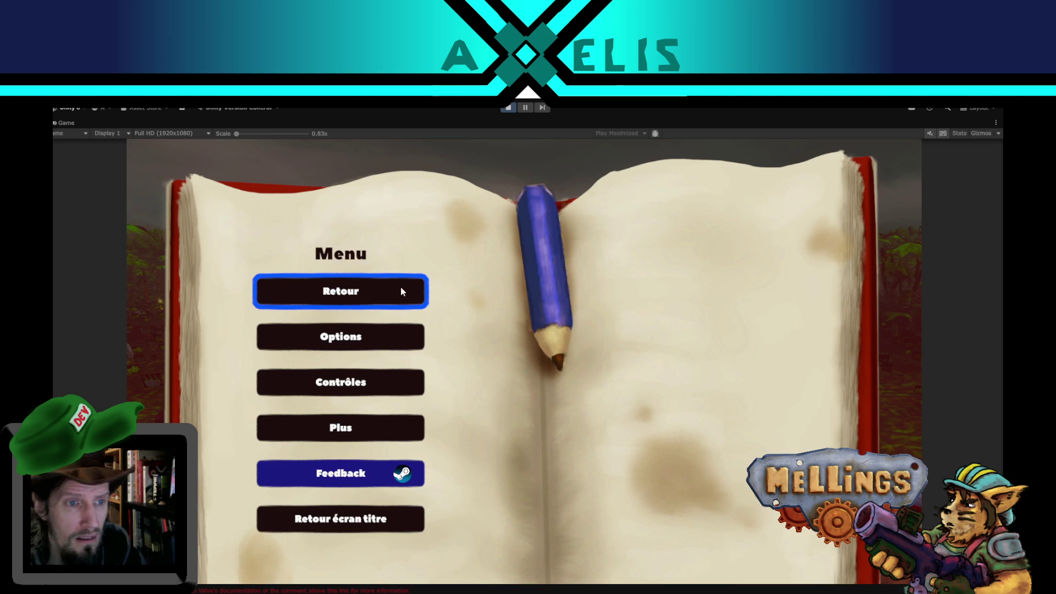
click(403, 292)
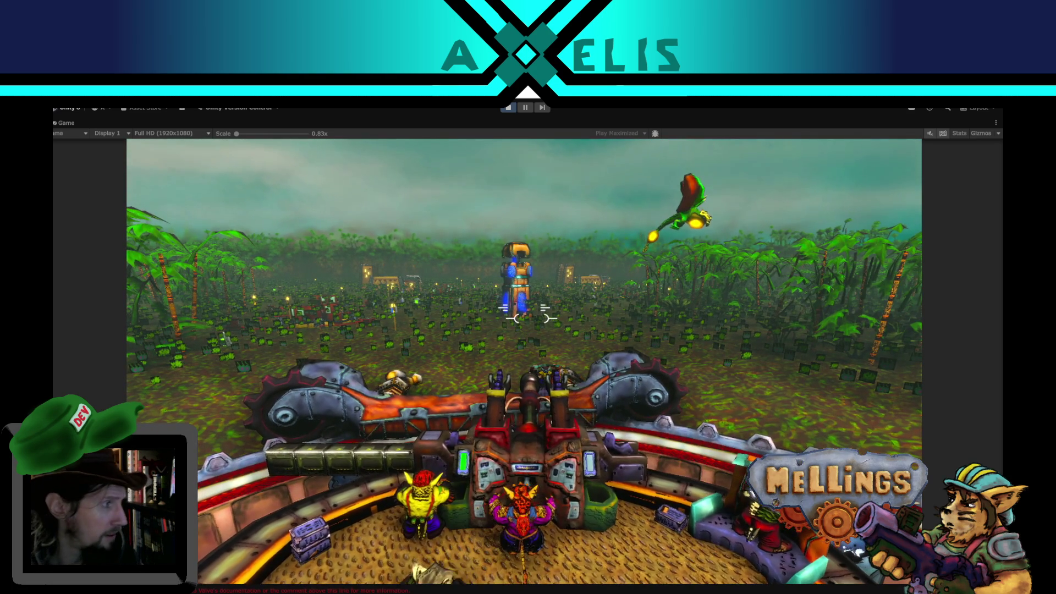
click(528, 299)
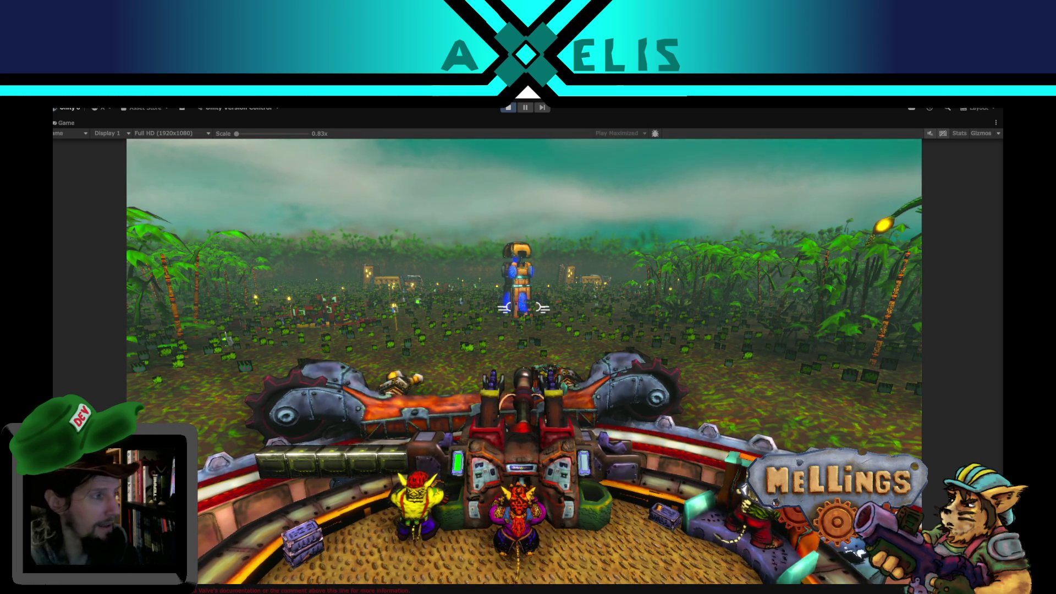
Pause again, switch back to Play Focused, and resume the battle scene.
key(Escape)
click(525, 107)
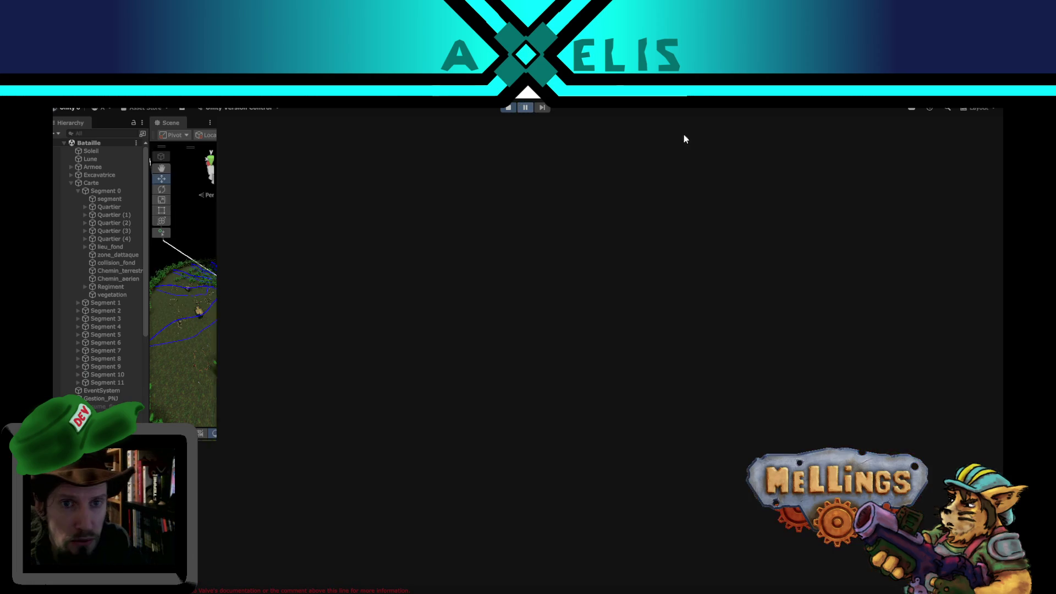
click(563, 132)
click(572, 142)
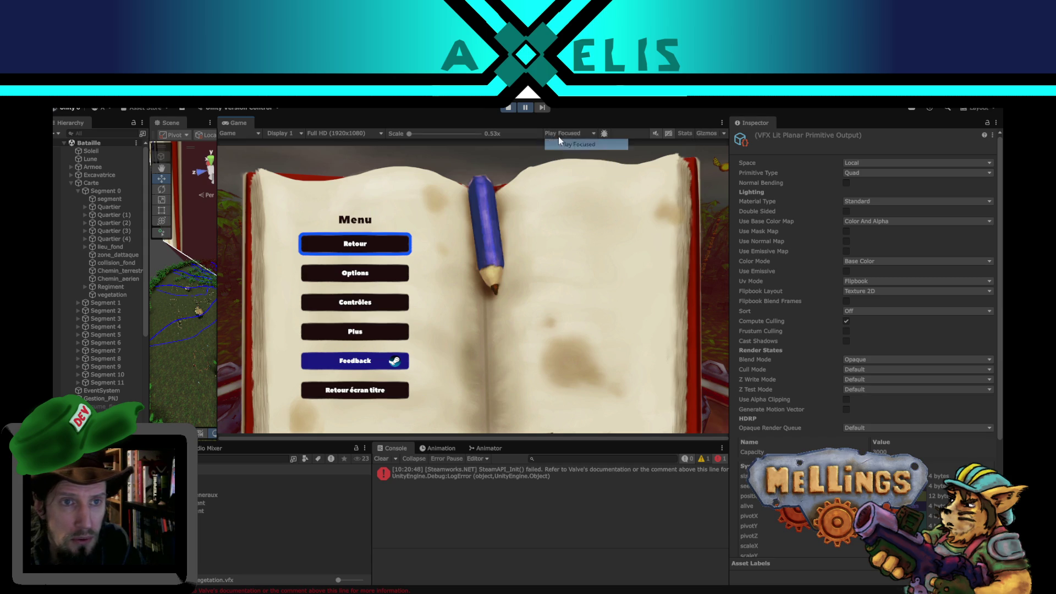
click(530, 110)
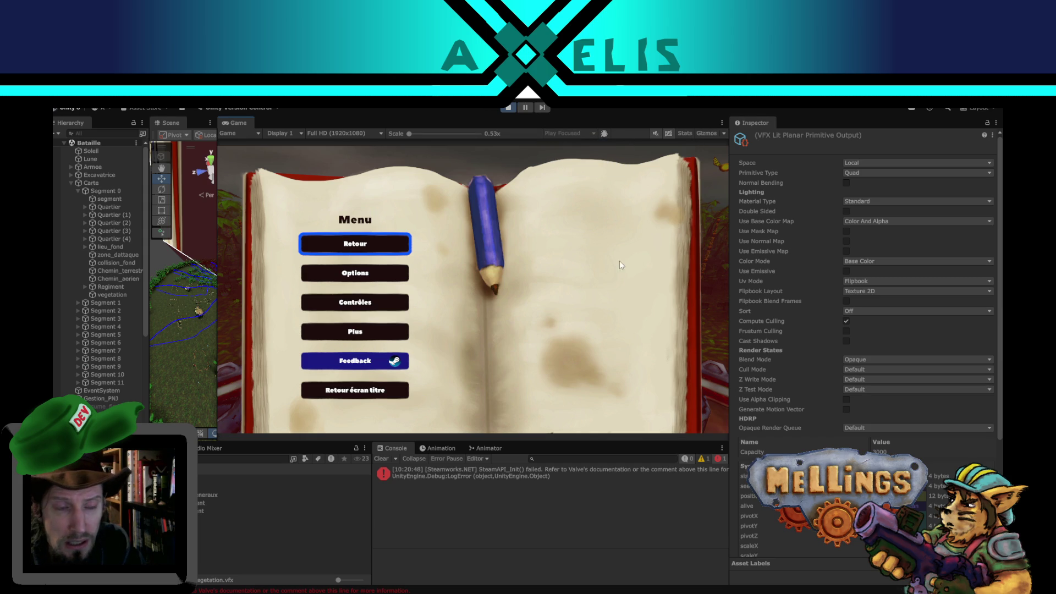
click(385, 246)
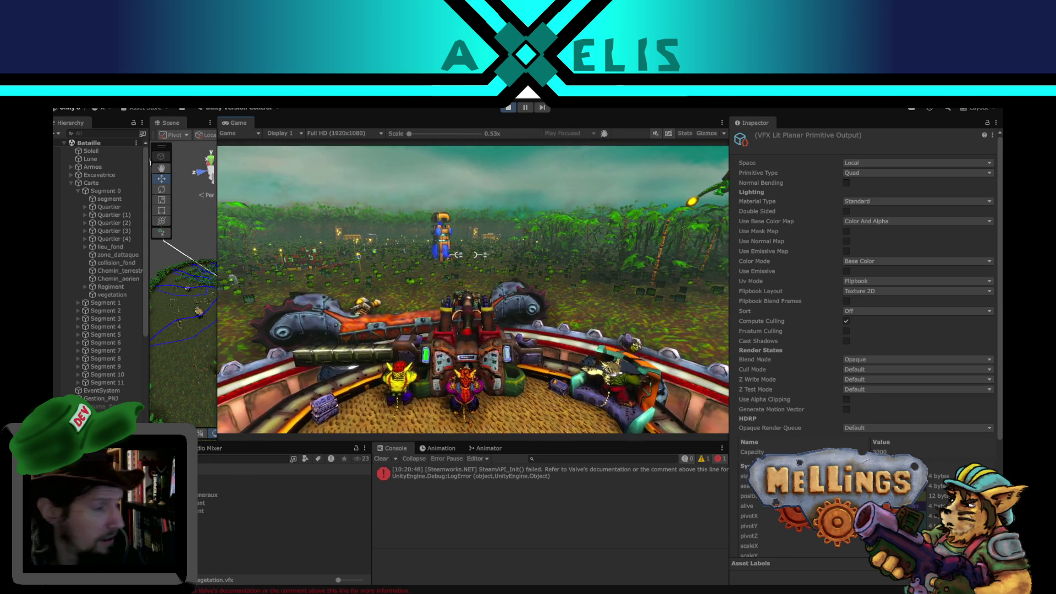
key(super)
Turn off Compute Culling and Frustum Culling on the vegetation output, keeping Opaque blending.
click(532, 546)
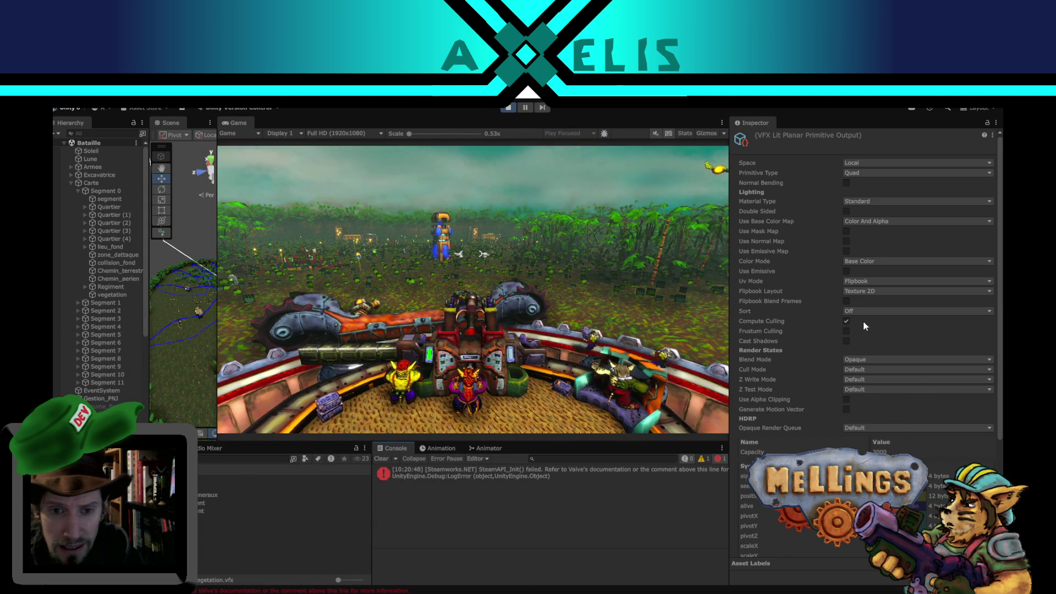
click(847, 321)
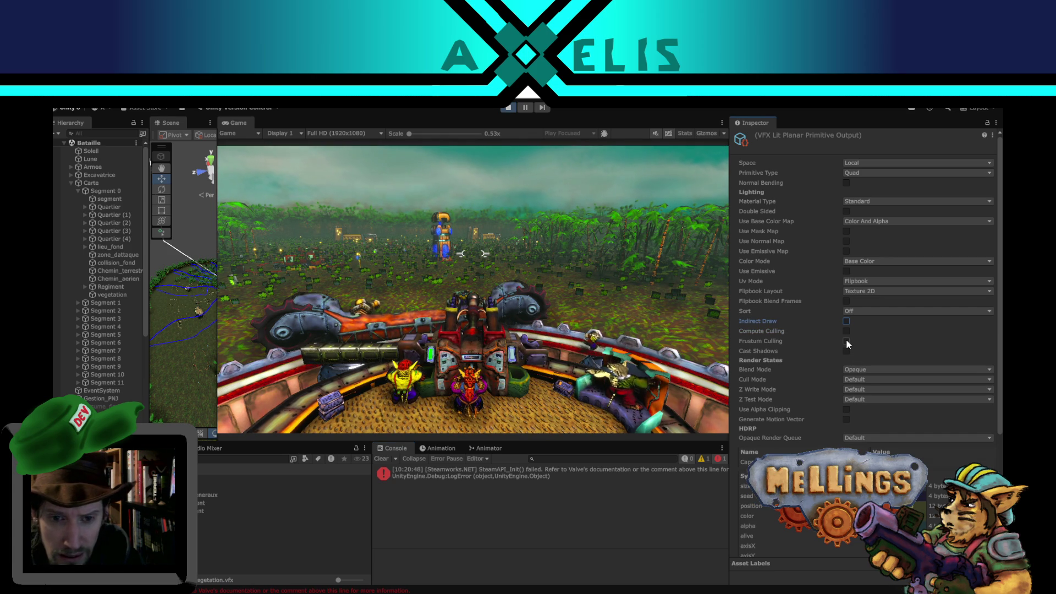
click(846, 341)
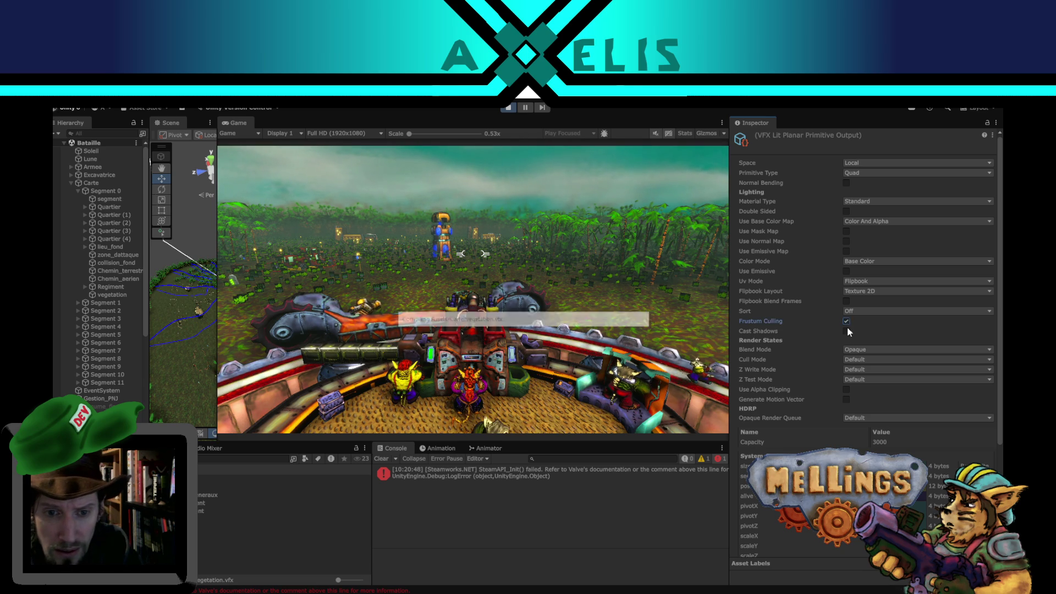
click(867, 370)
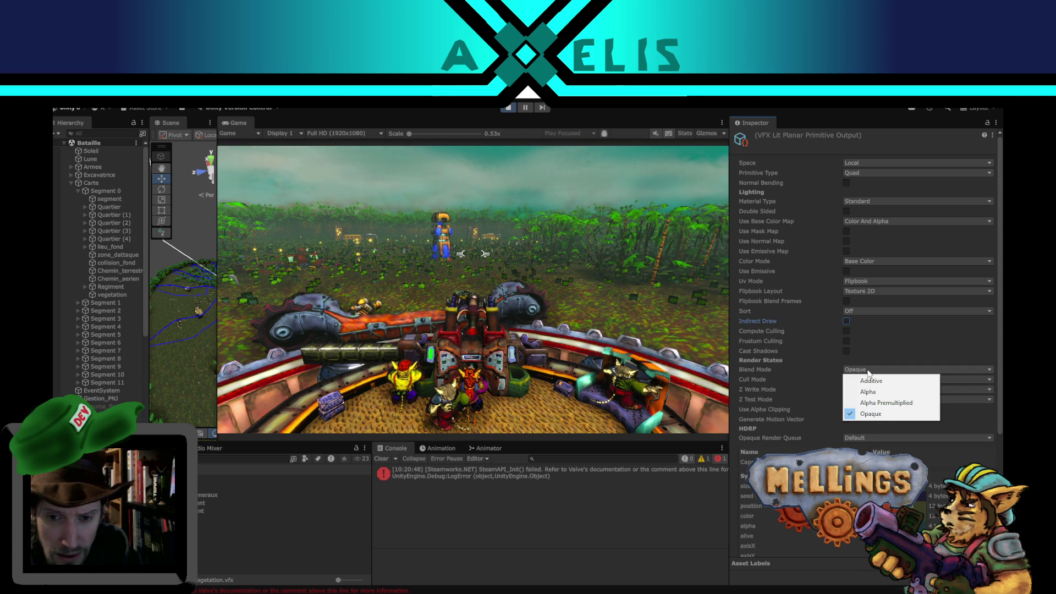
click(868, 371)
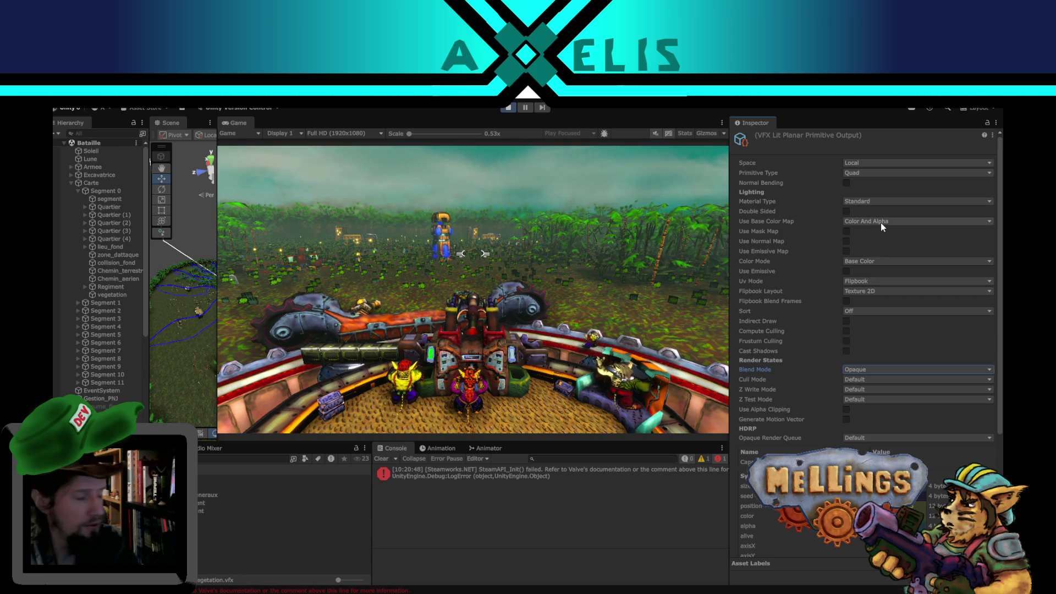
Switch the Uv Mode to Default, then restore it to Flipbook.
click(881, 291)
click(880, 293)
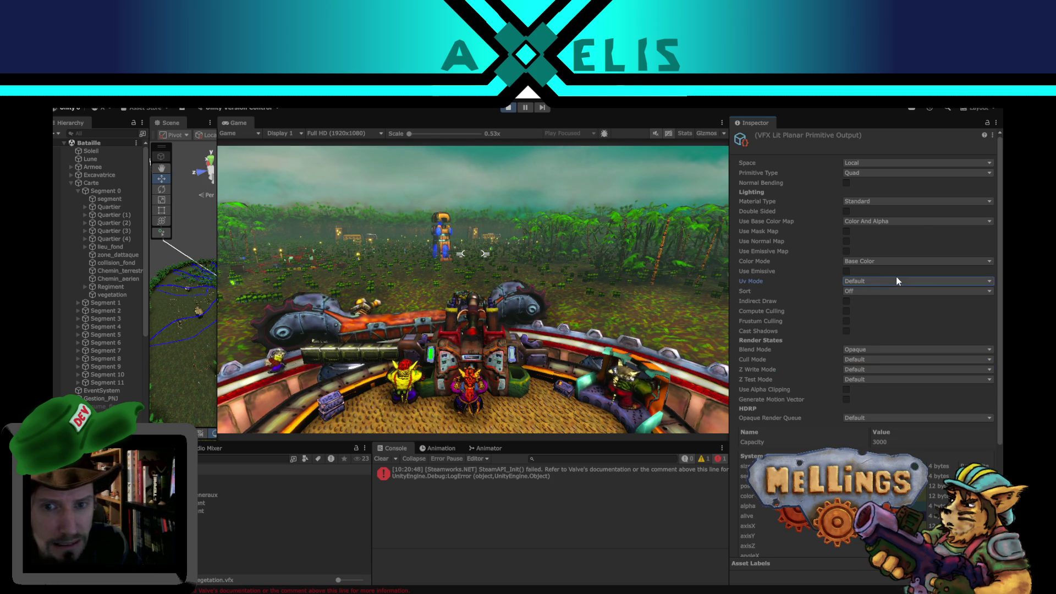
click(897, 282)
click(891, 304)
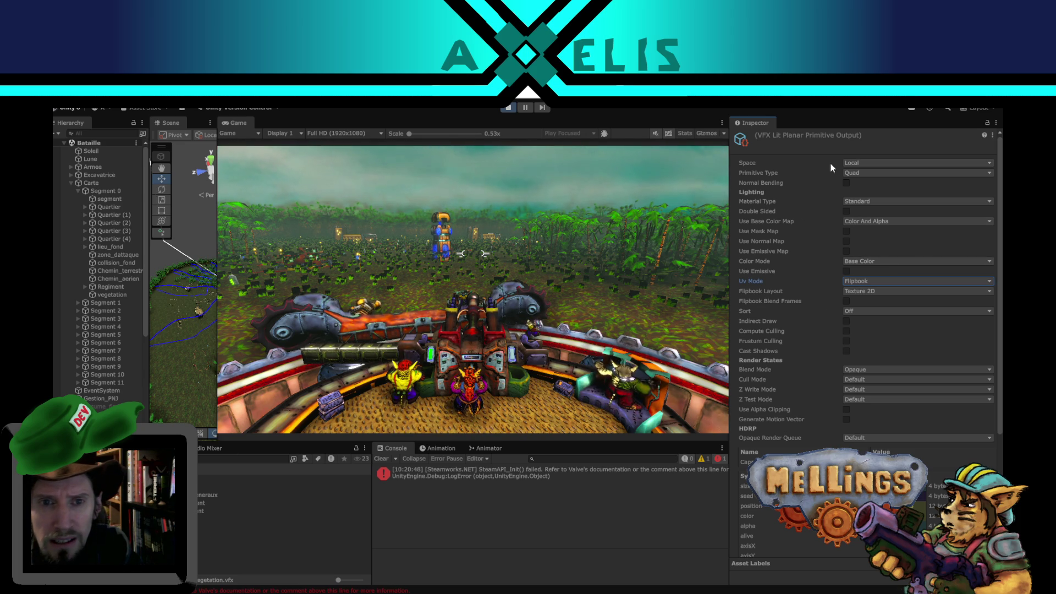
Try Simple Lit and Simple Lit Translucent material types, then settle on Standard.
click(882, 202)
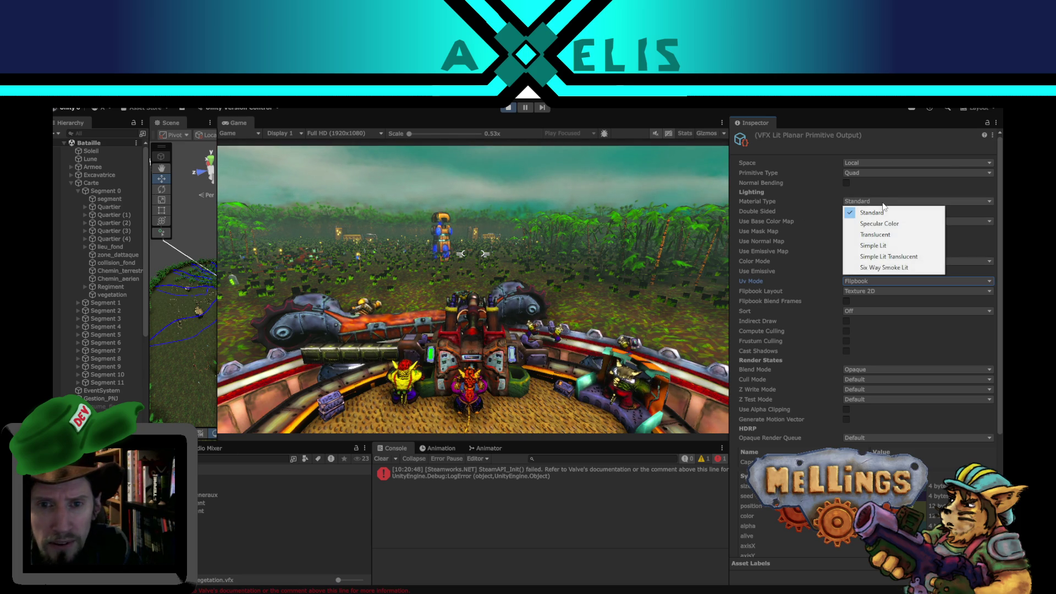
click(896, 245)
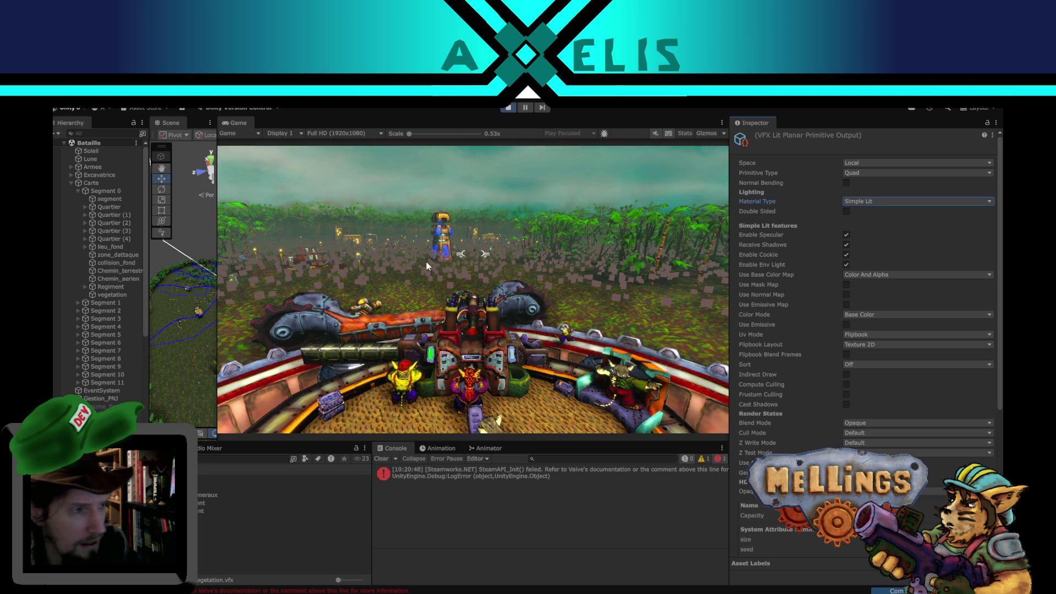
click(871, 202)
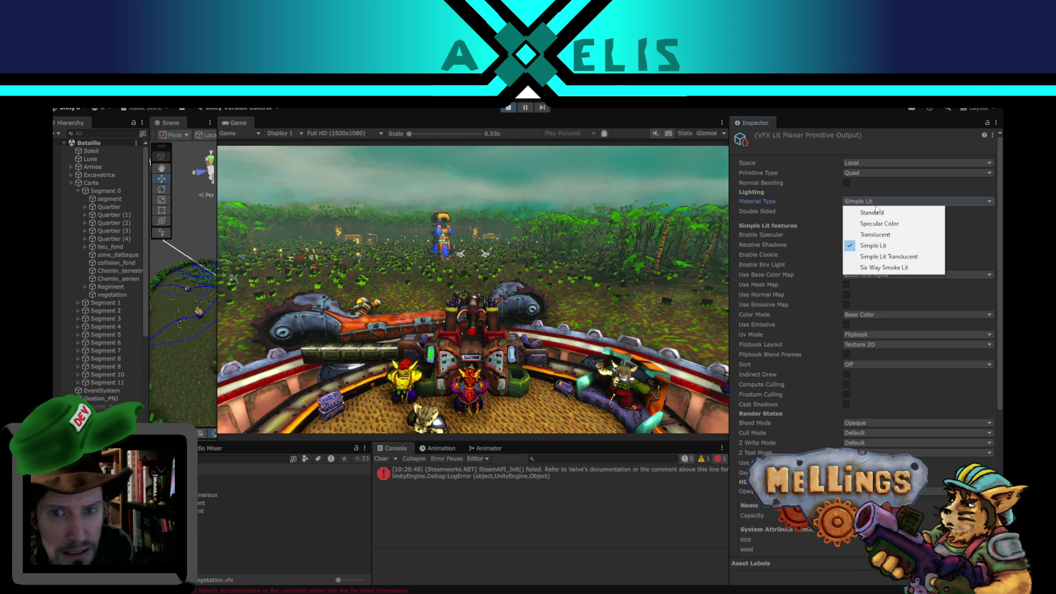
click(917, 256)
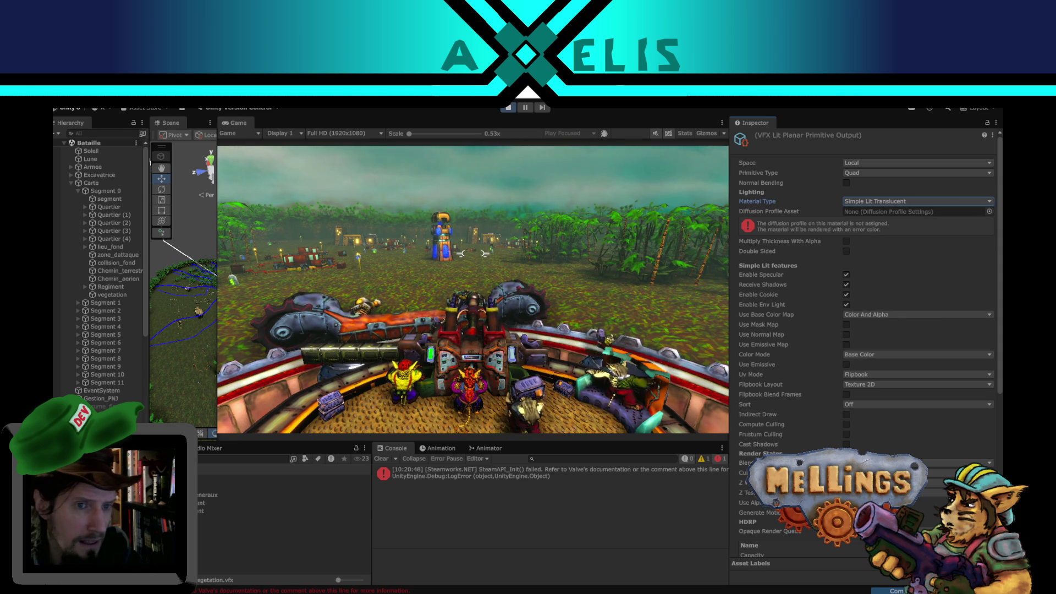
click(516, 288)
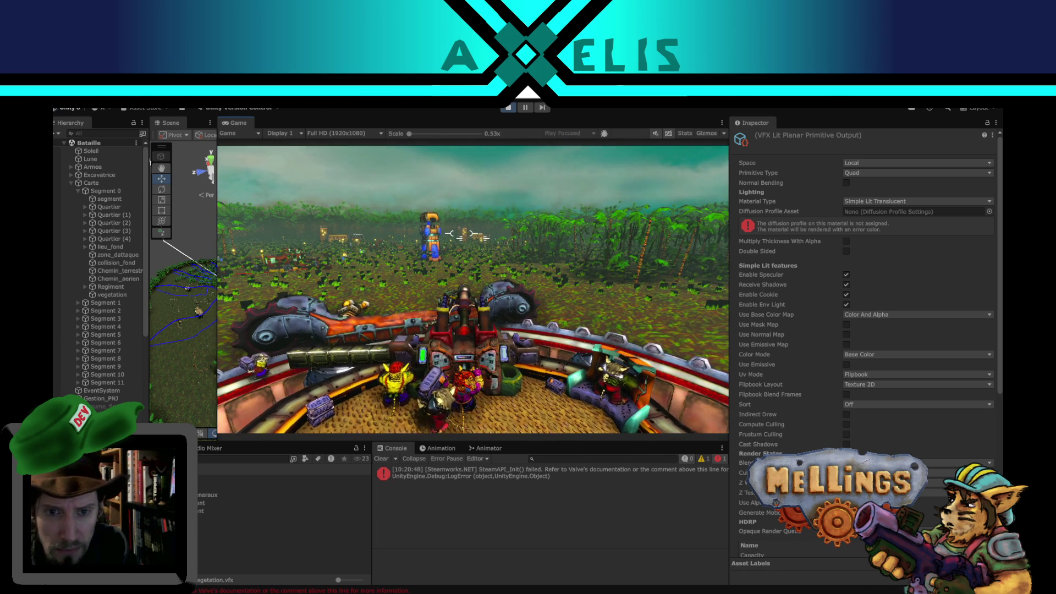
key(super)
click(890, 201)
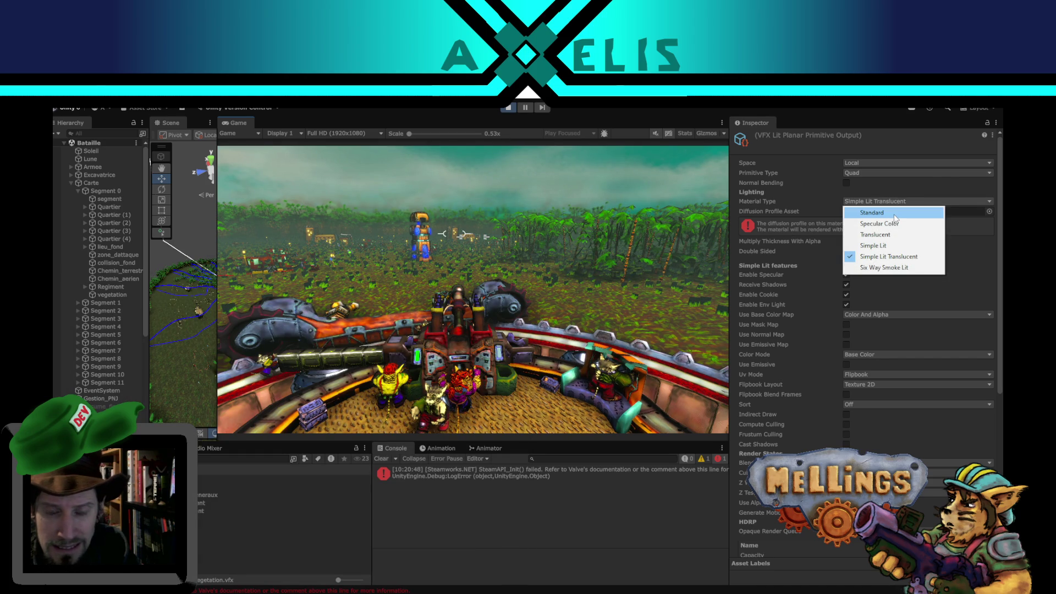
click(894, 216)
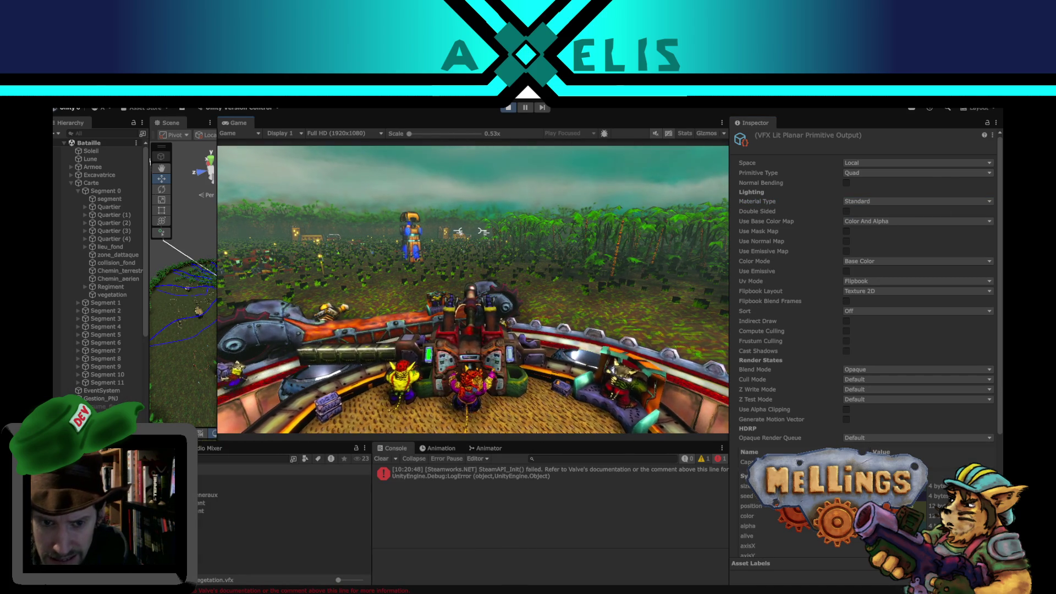
key(super)
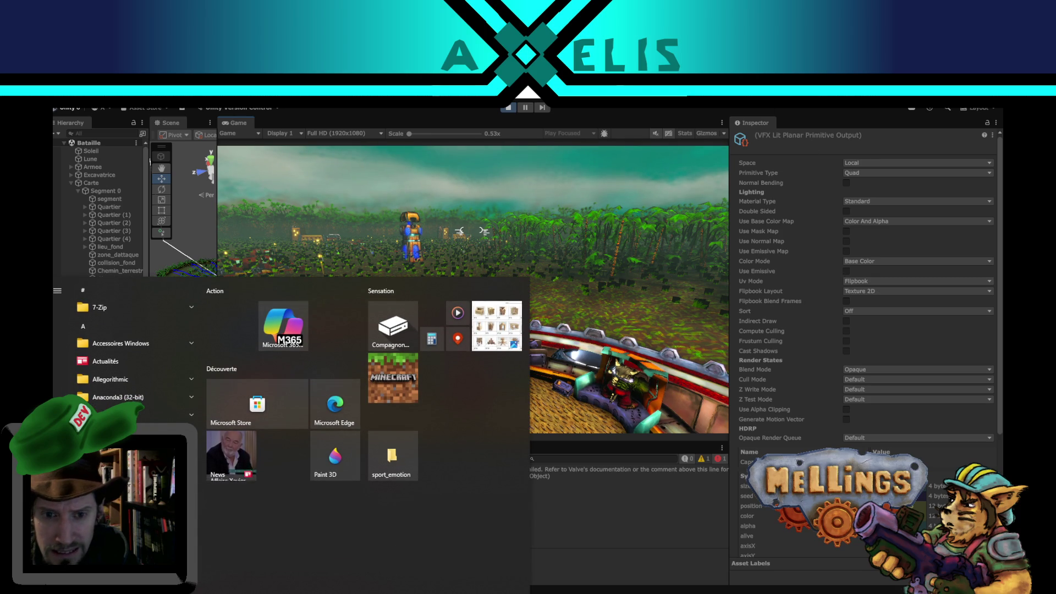
Set the vegetation output's Cull Mode to Back.
click(737, 535)
scroll(783, 381, down, 5)
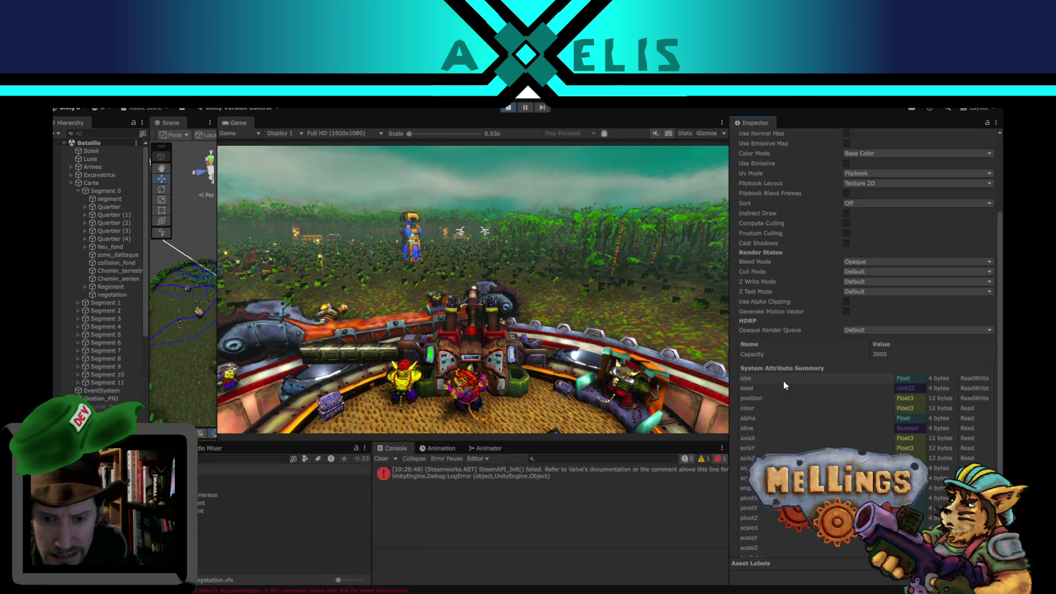
scroll(783, 380, up, 5)
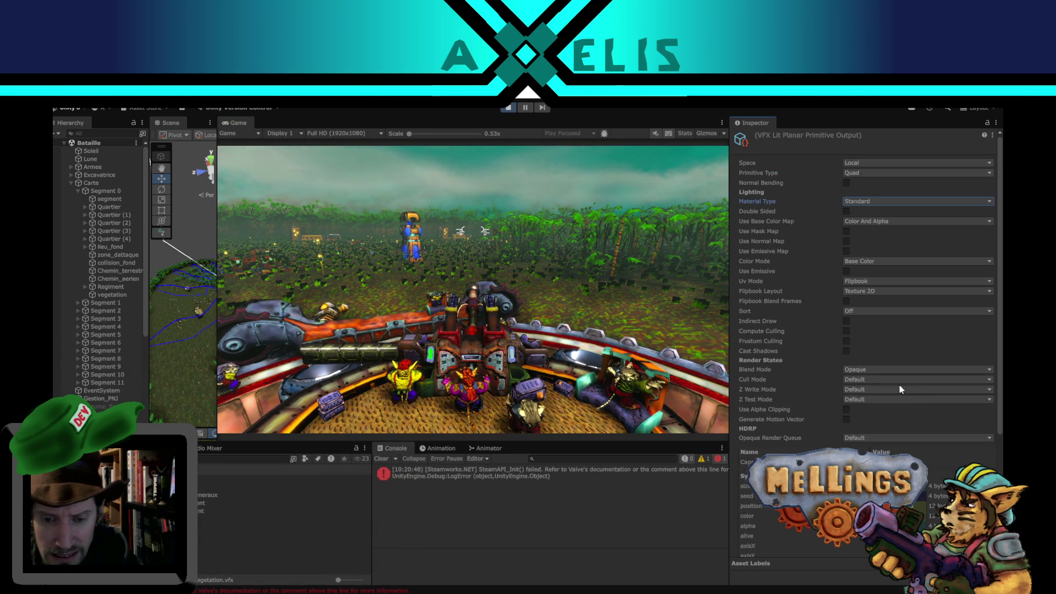
click(859, 379)
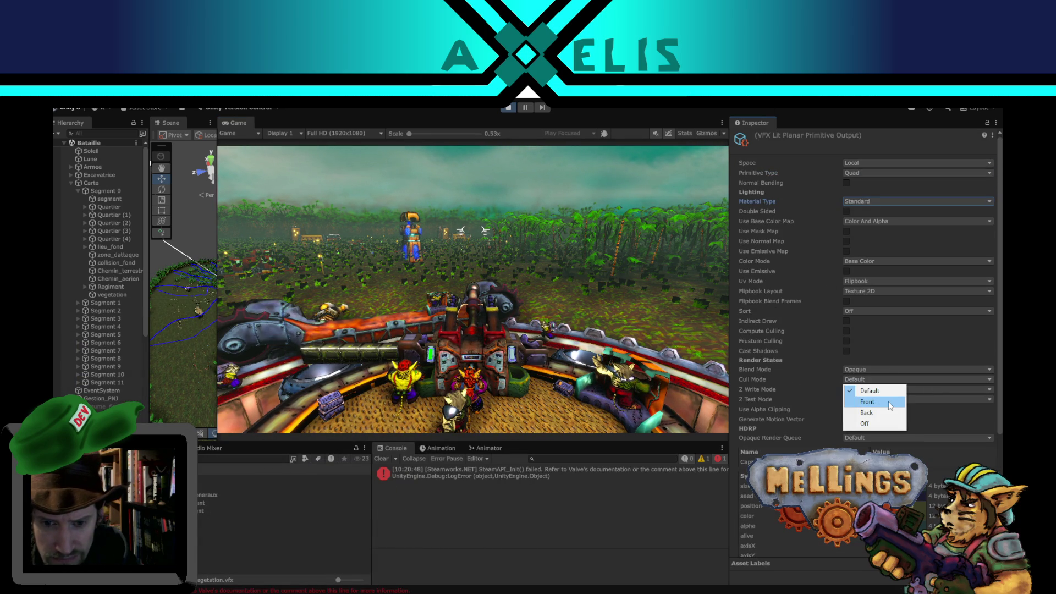
click(875, 413)
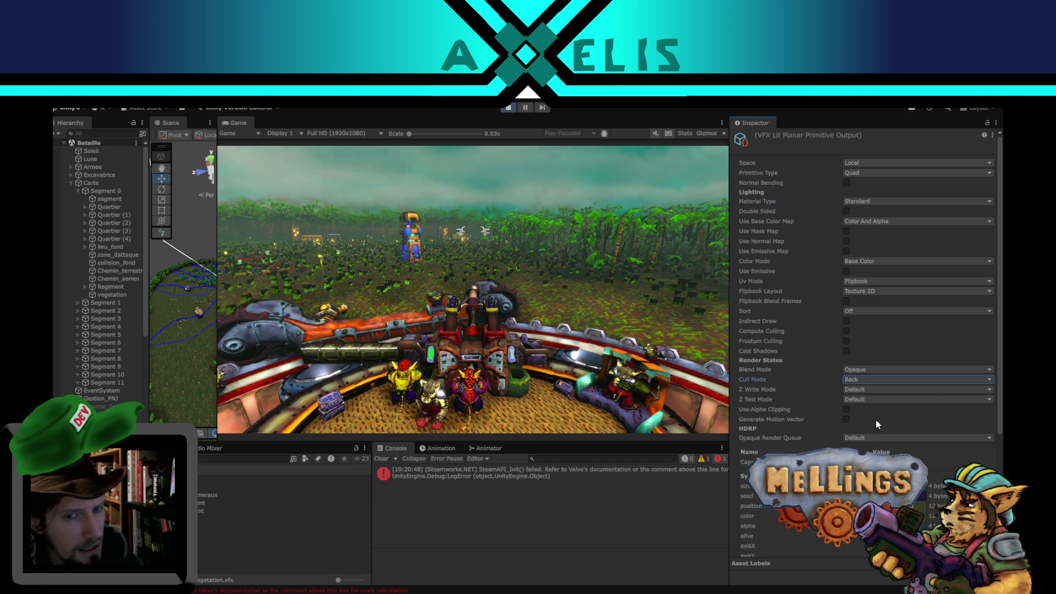
Try Cull Mode Off and then Front on the vegetation output, then set it to Default.
click(862, 379)
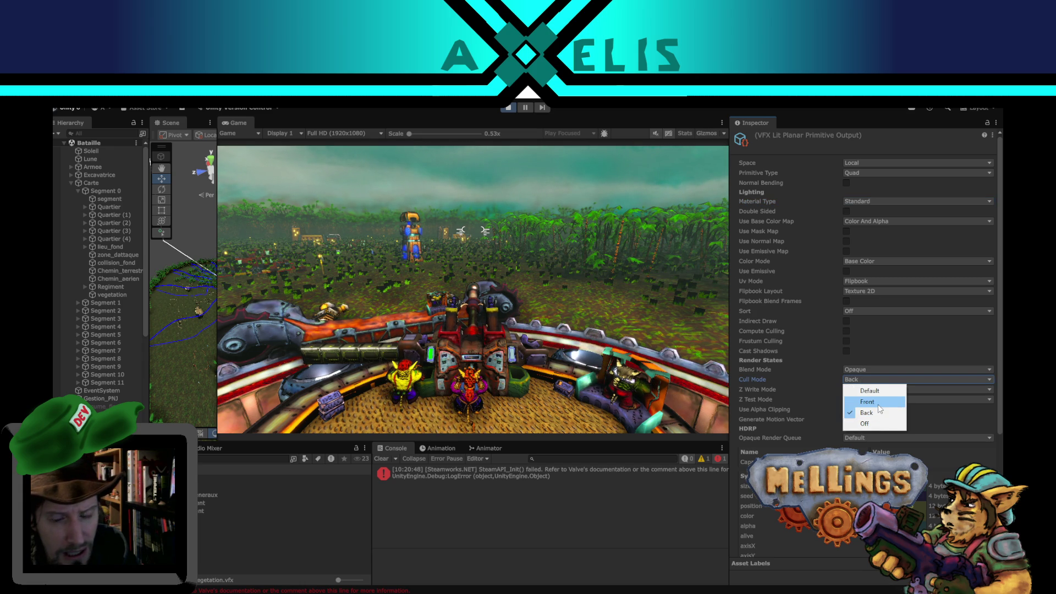
click(873, 423)
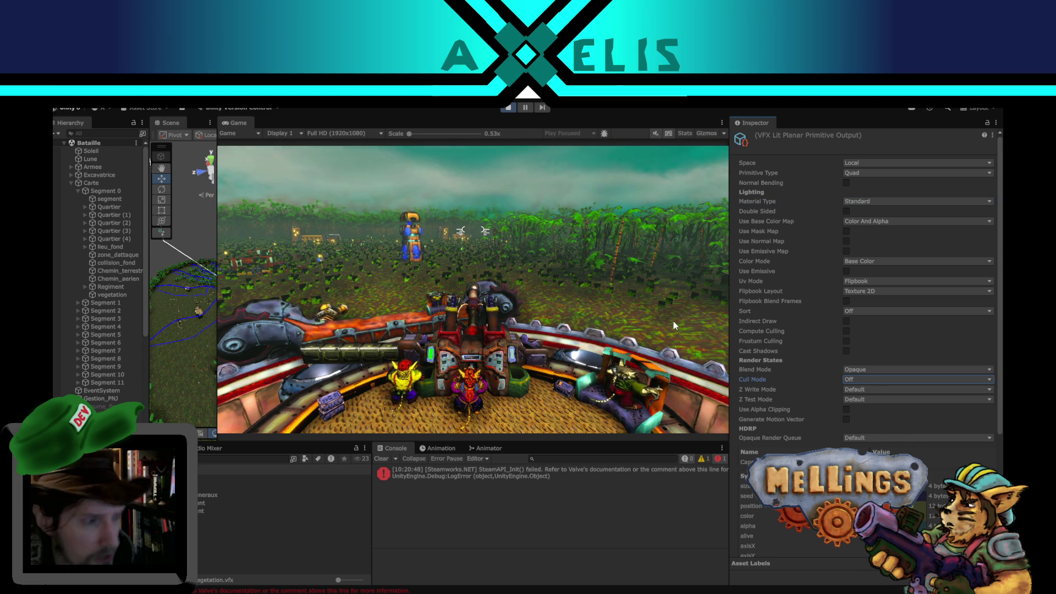
click(867, 379)
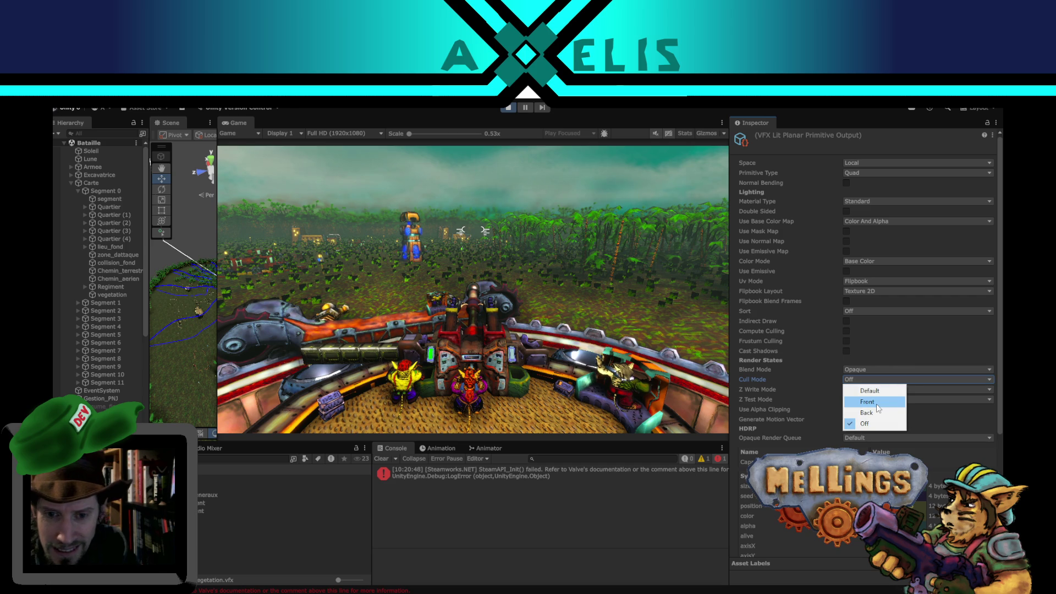
click(876, 403)
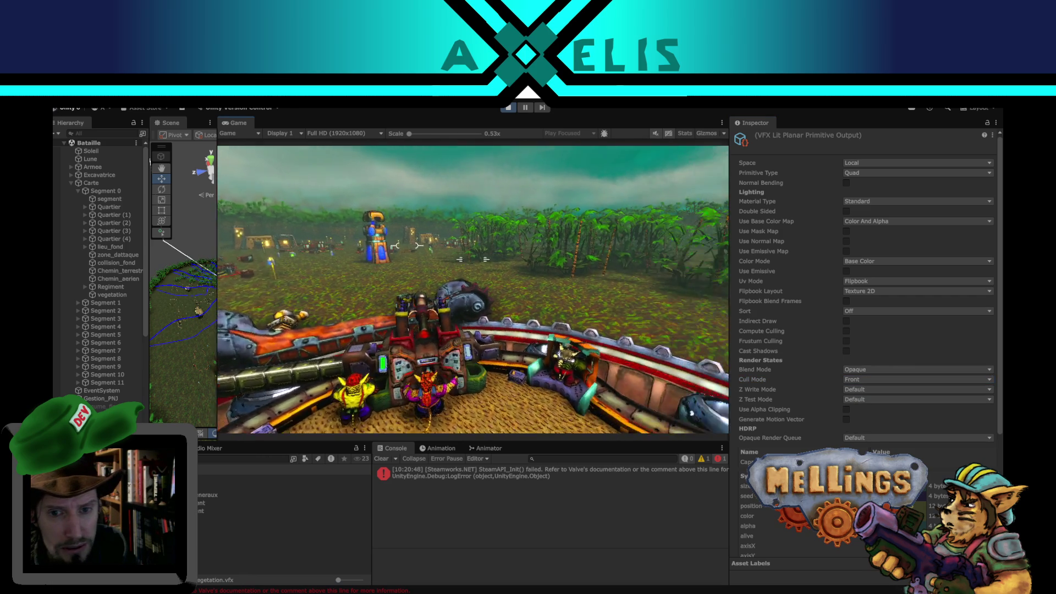
key(super)
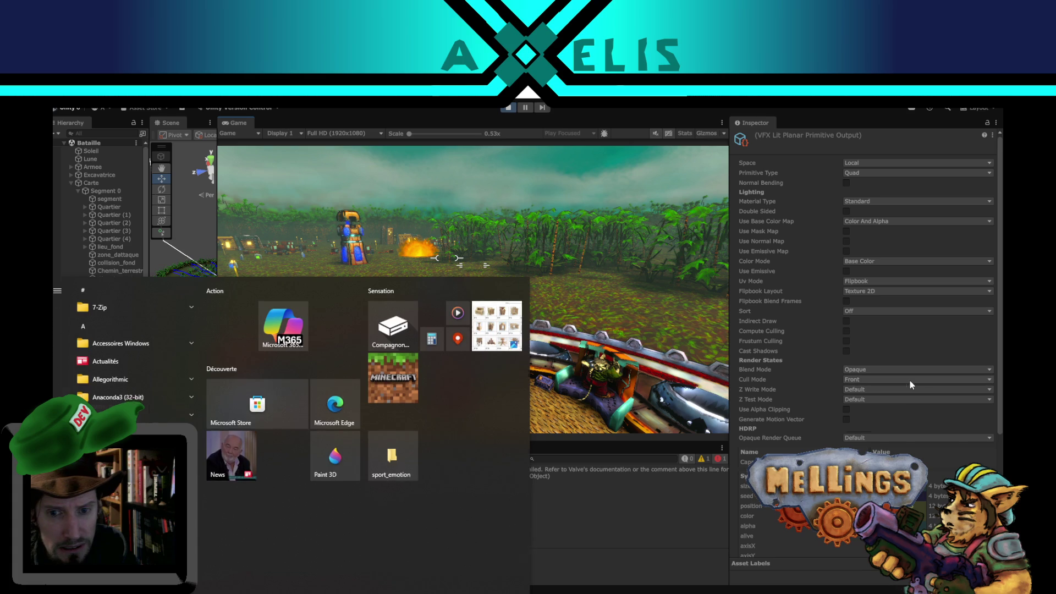
click(909, 380)
click(879, 391)
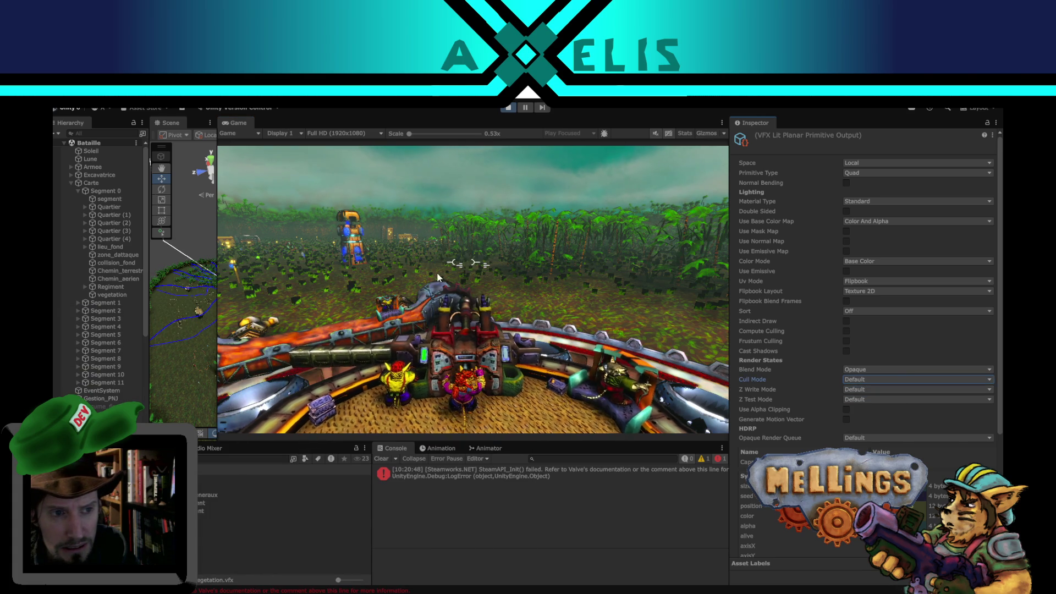
Try Z Write Mode On, return it to Default, and tick Use Alpha Clipping.
click(874, 390)
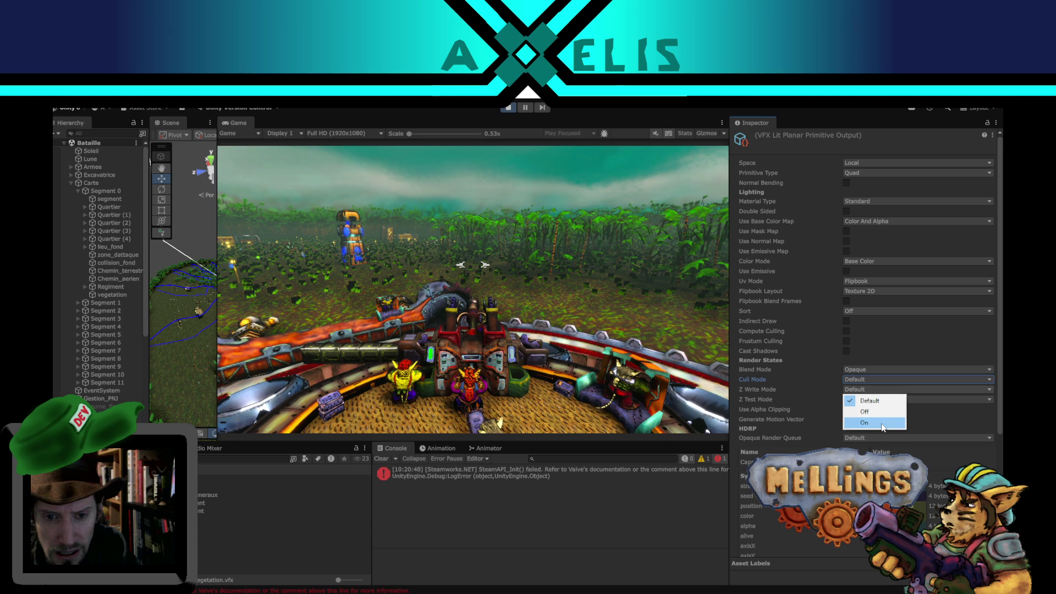
click(880, 422)
click(885, 379)
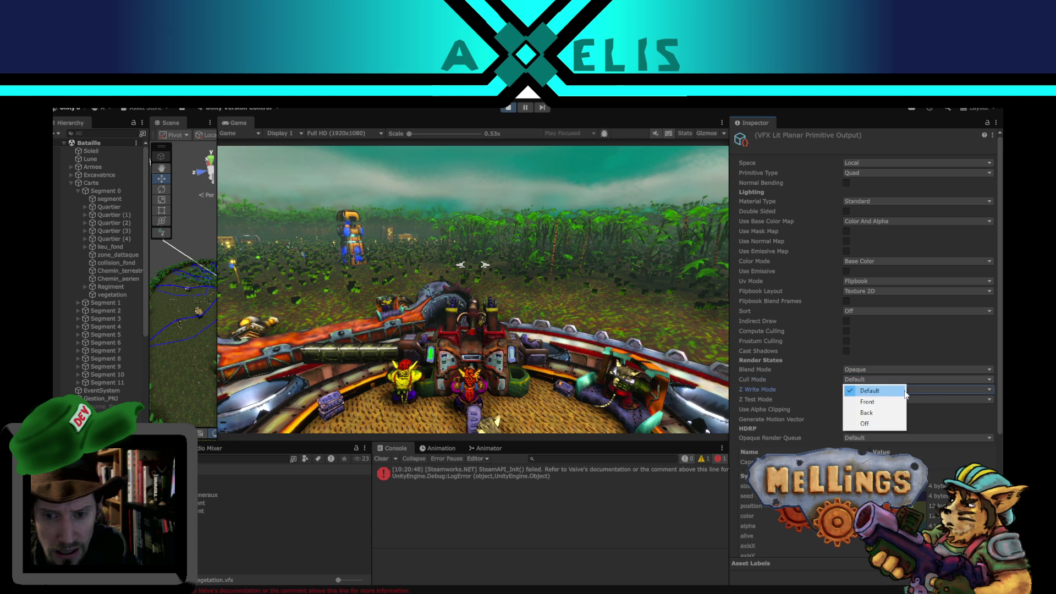
click(968, 390)
click(968, 391)
click(968, 390)
click(991, 392)
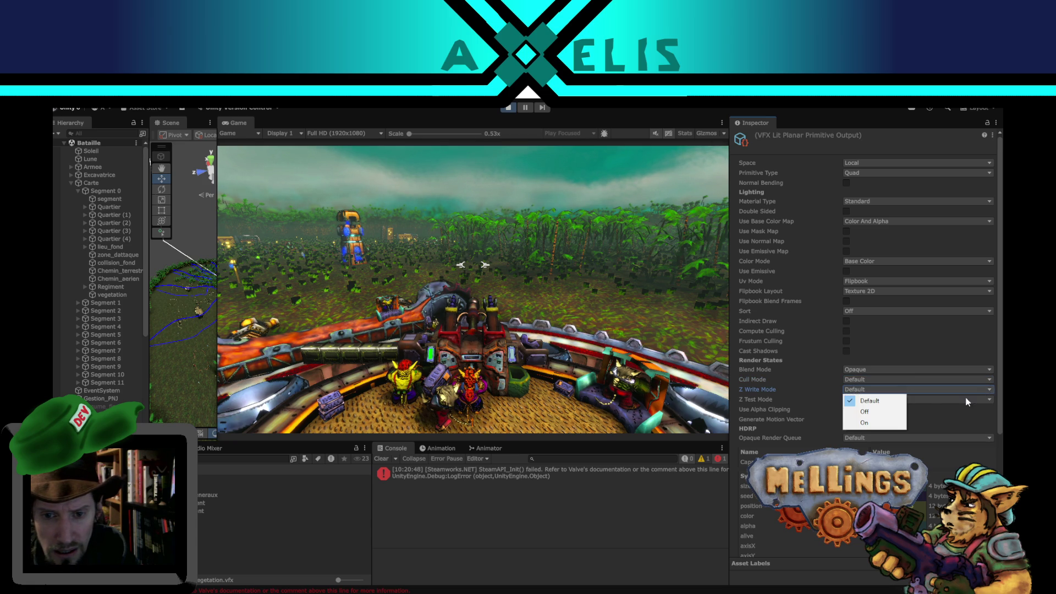
click(879, 422)
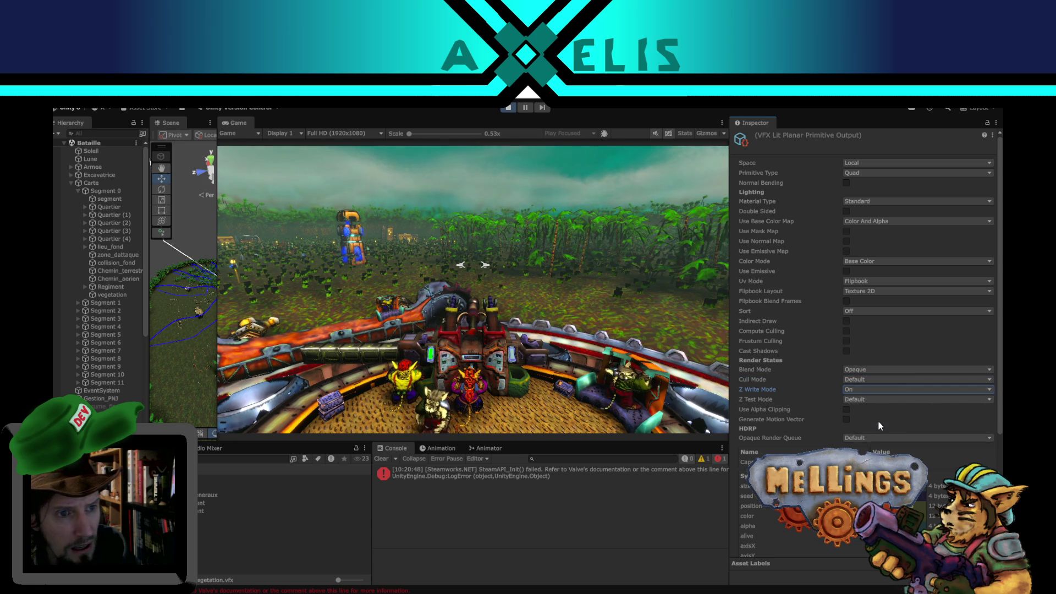
click(912, 389)
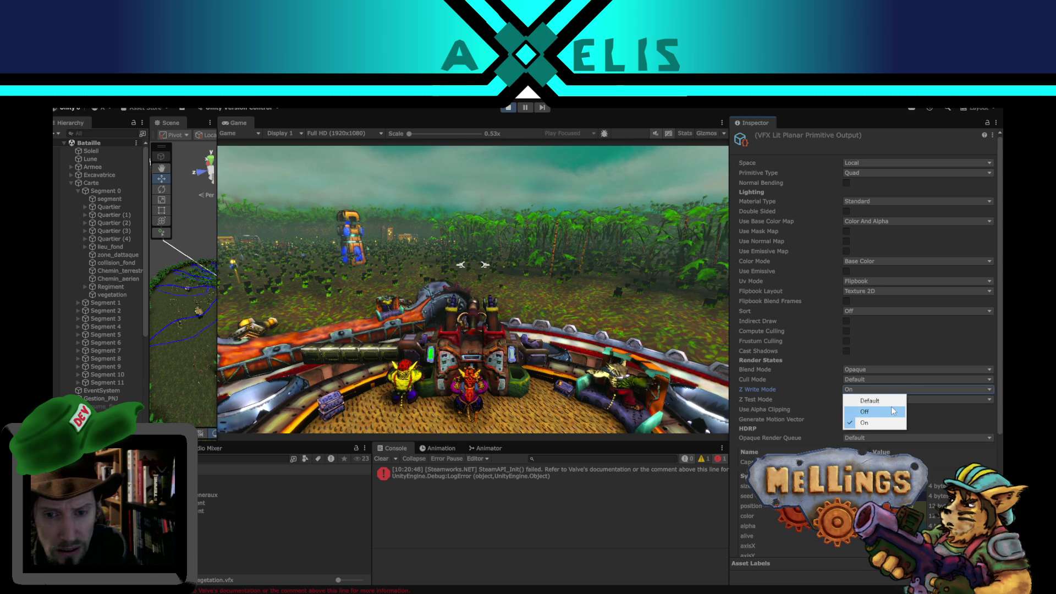
click(899, 402)
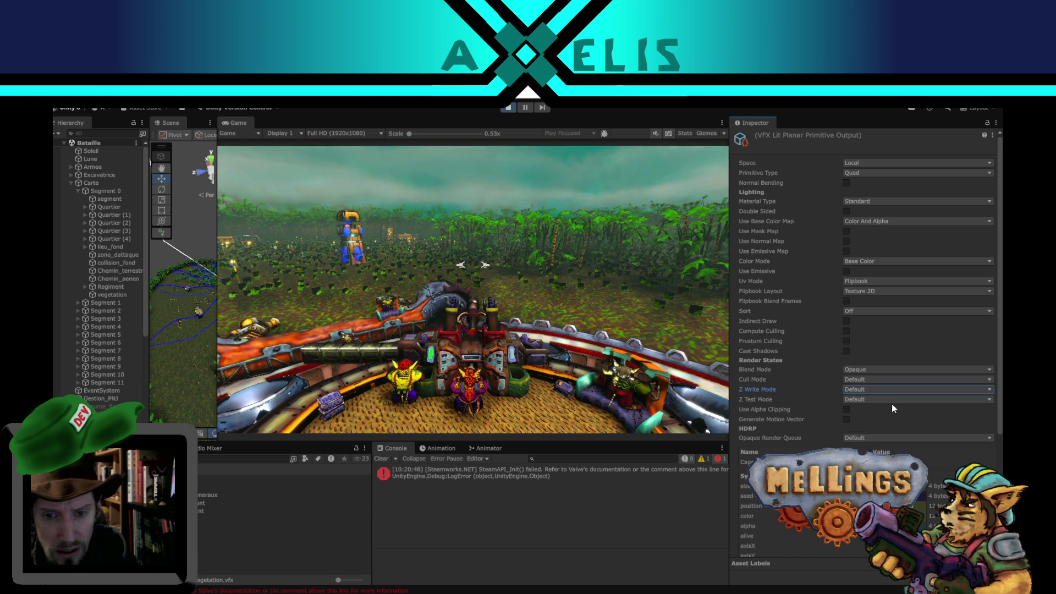
click(849, 409)
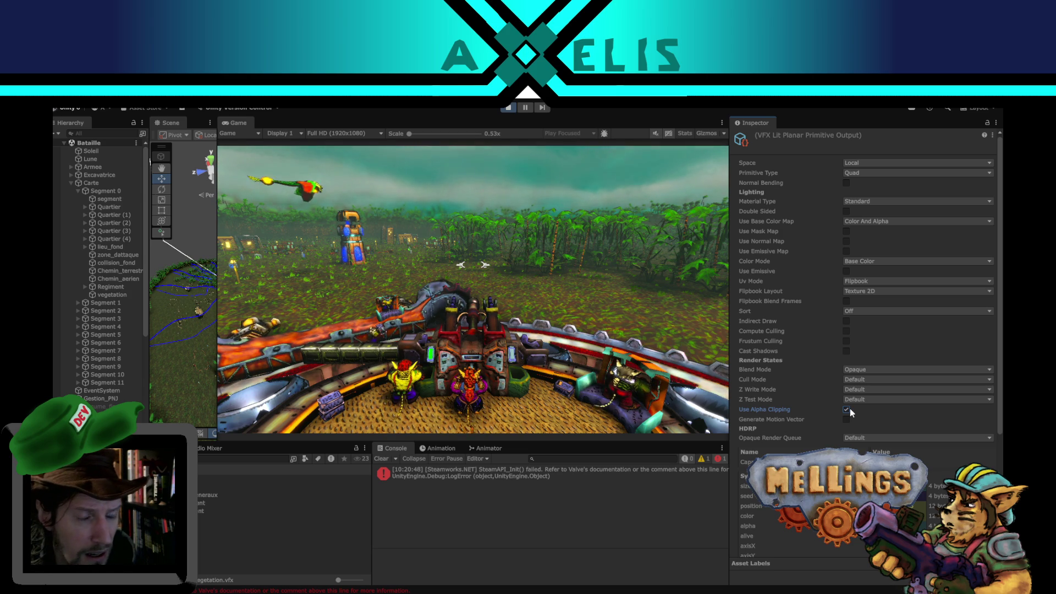
Toggle alpha clipping again and review the Opaque render queue options.
click(849, 408)
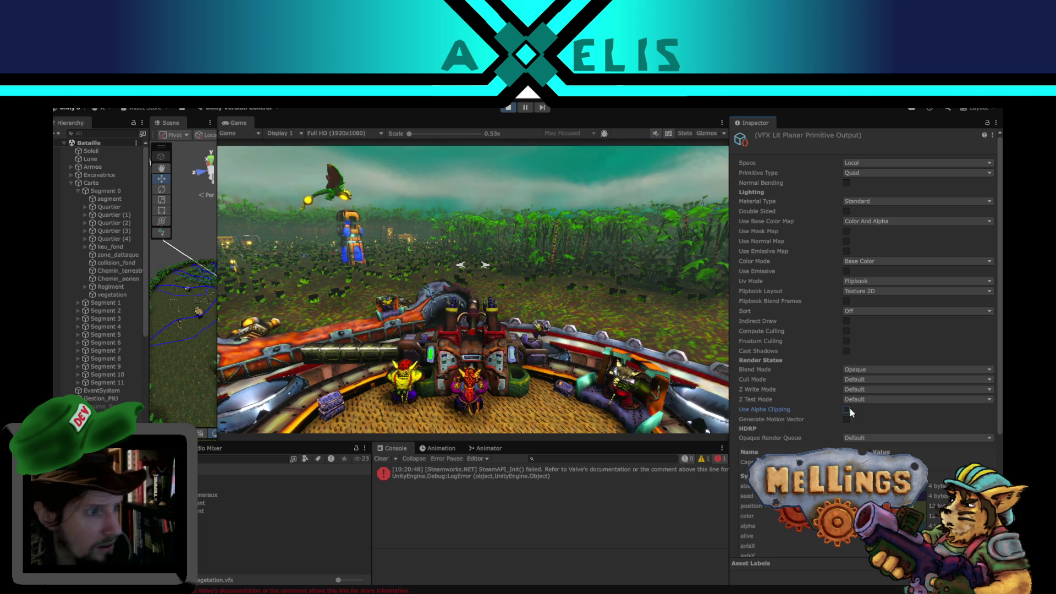
scroll(806, 424, down, 4)
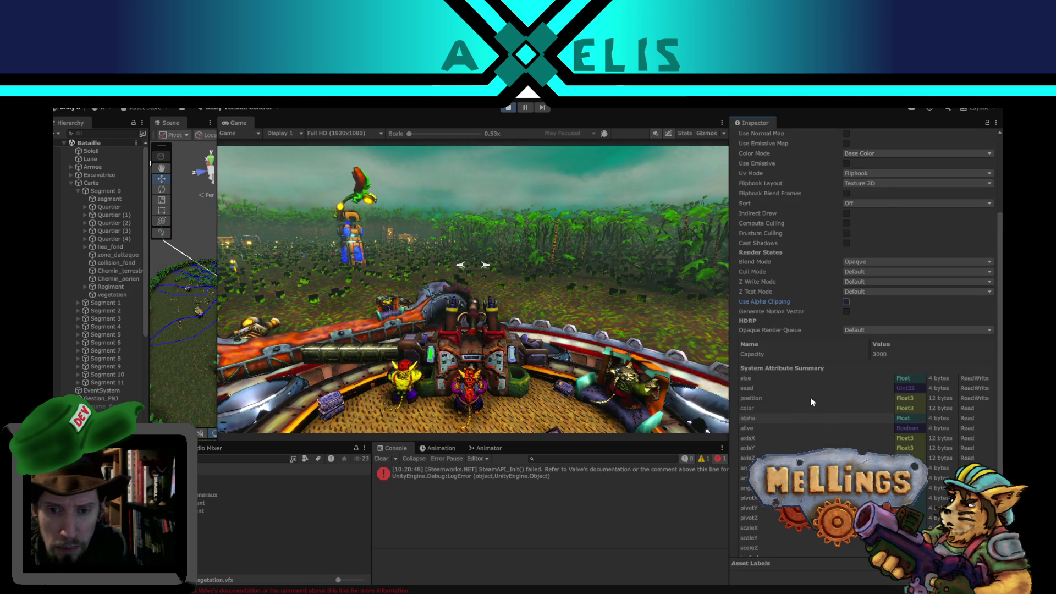
scroll(811, 390, up, 3)
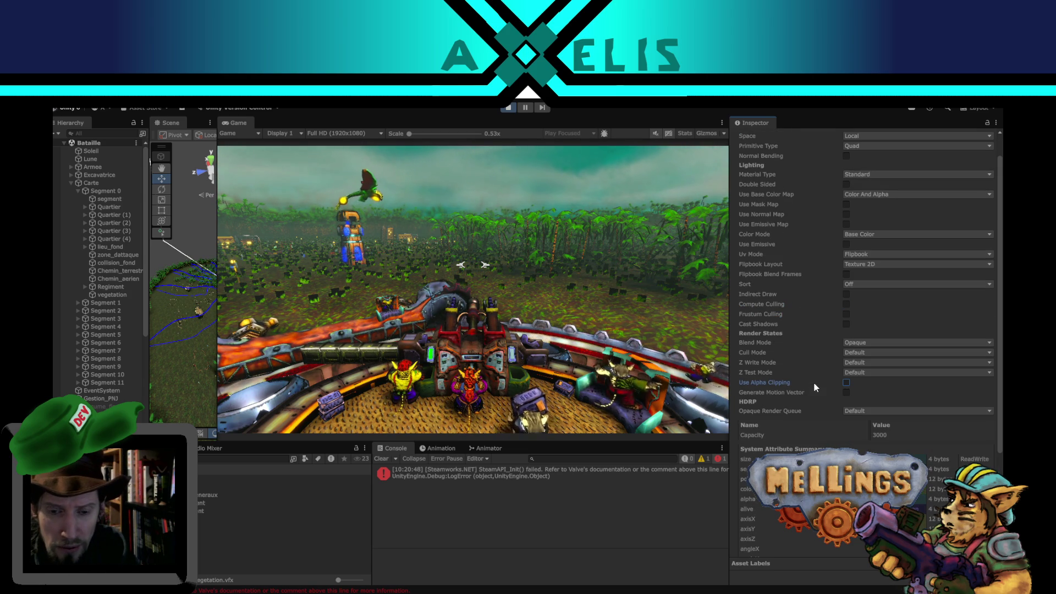
click(865, 410)
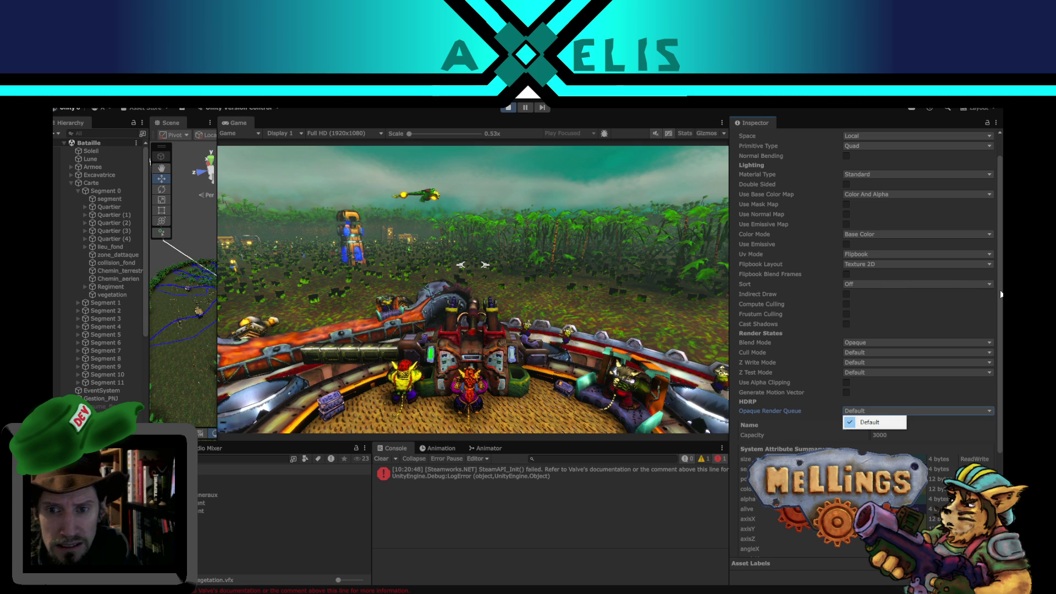
scroll(1001, 295, up, 2)
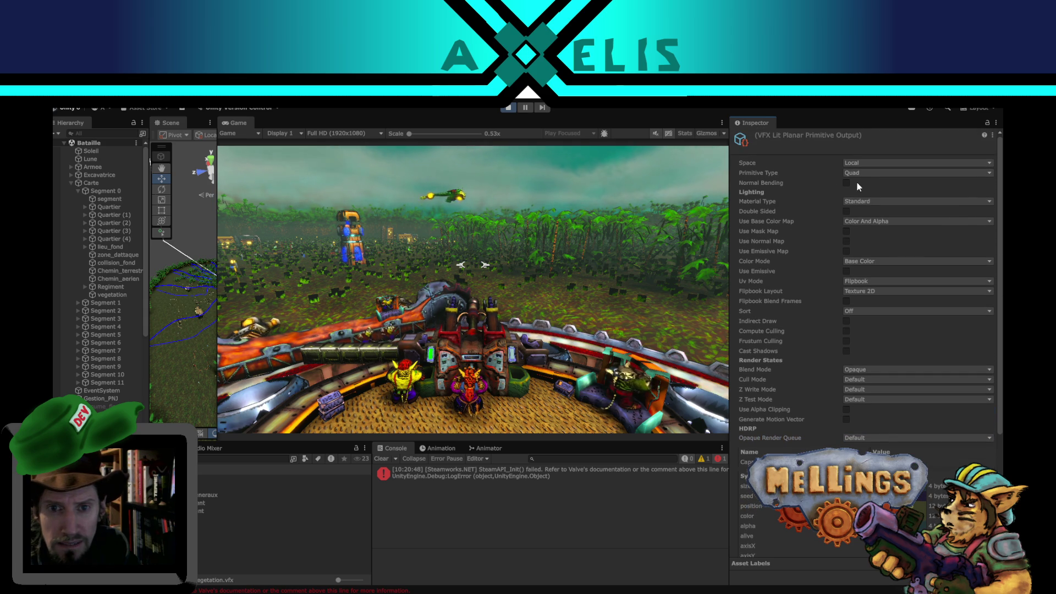
Check the simulation space stays Local, then turn the game camera across the scene.
click(868, 163)
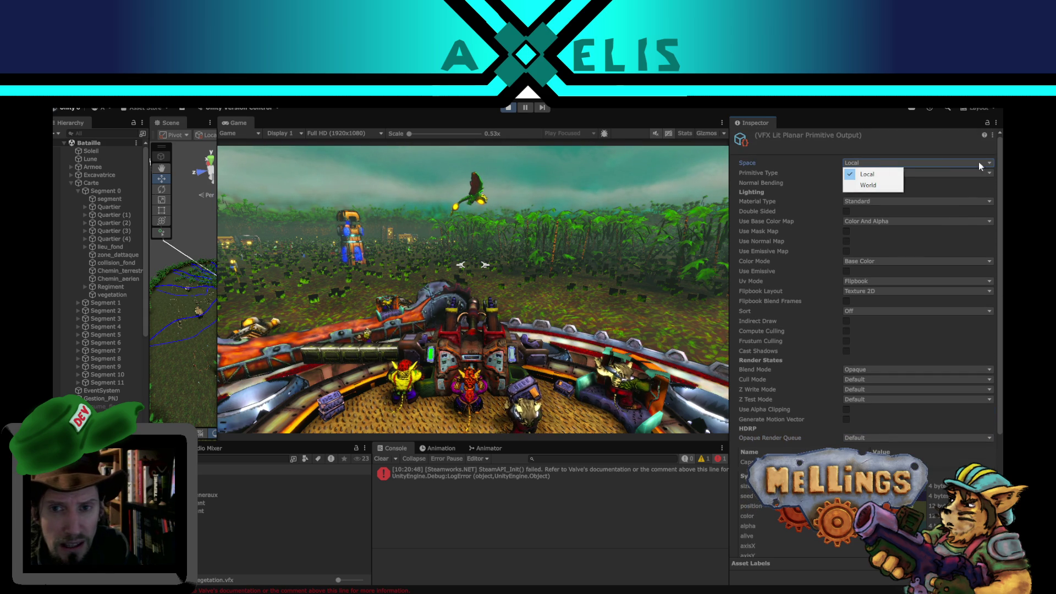
scroll(999, 175, down, 3)
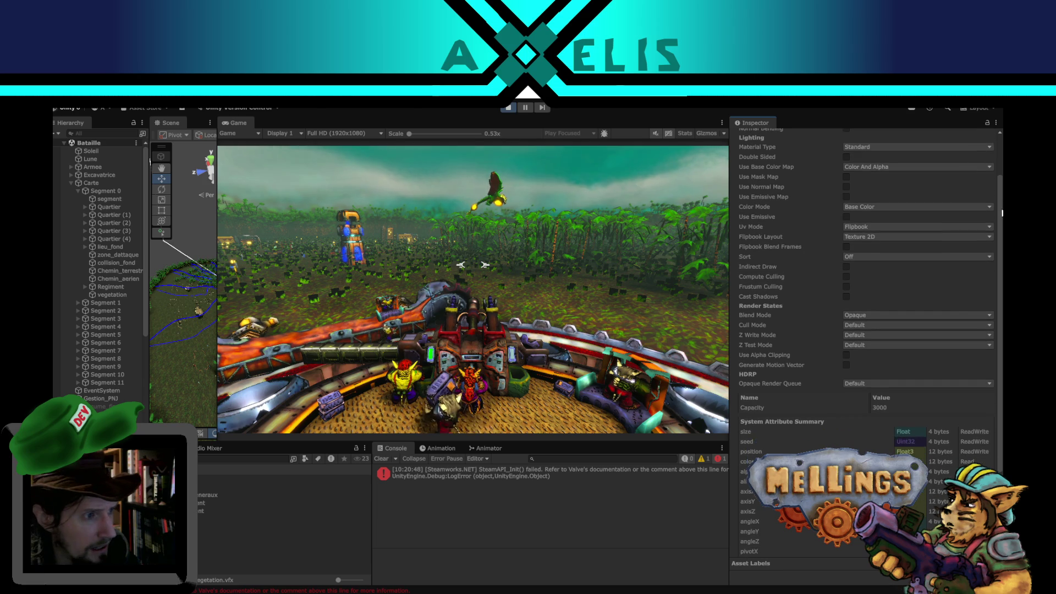
scroll(1000, 175, down, 2)
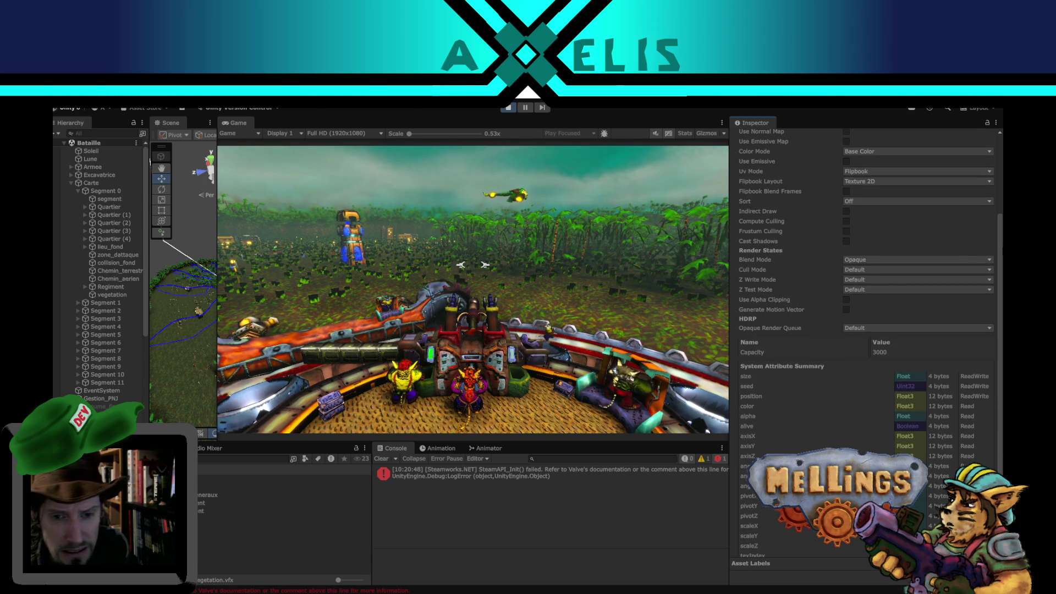
click(364, 268)
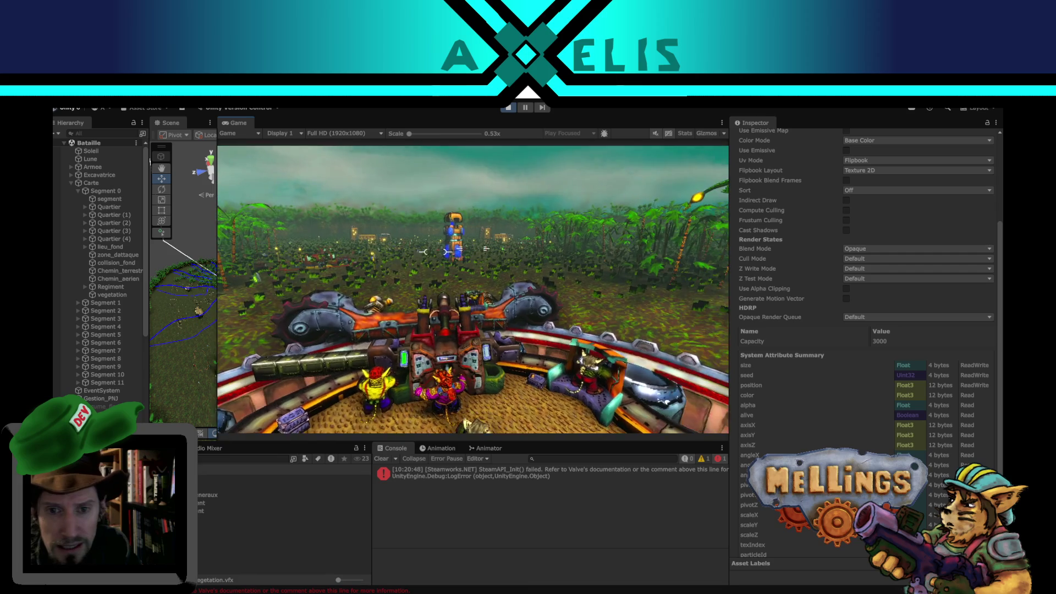
key(super)
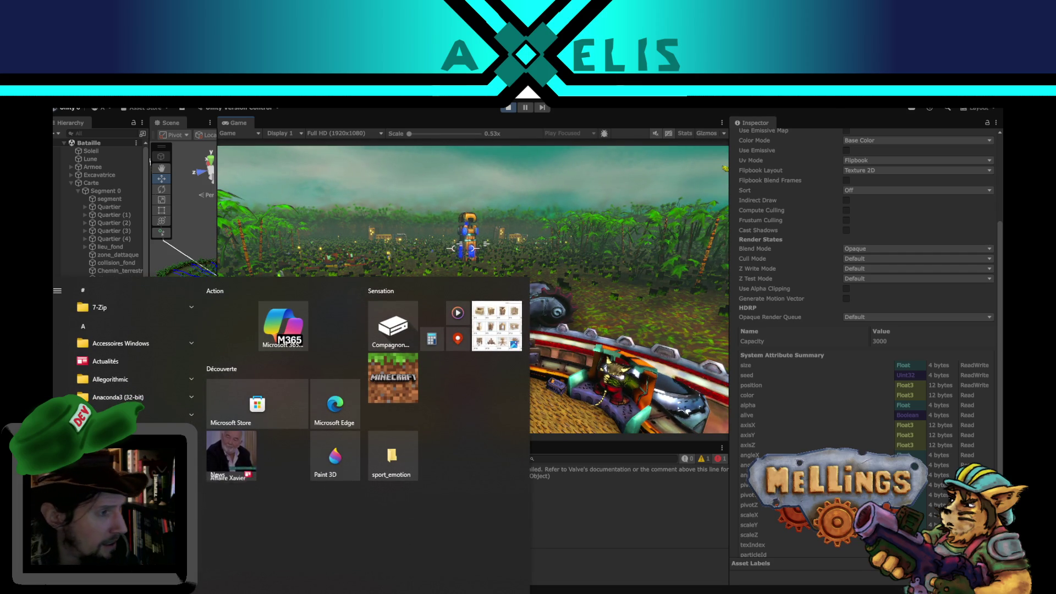
Dismiss the Windows Start menu and get back into playing the running turret level.
right_click(231, 455)
key(Escape)
key(Escape)
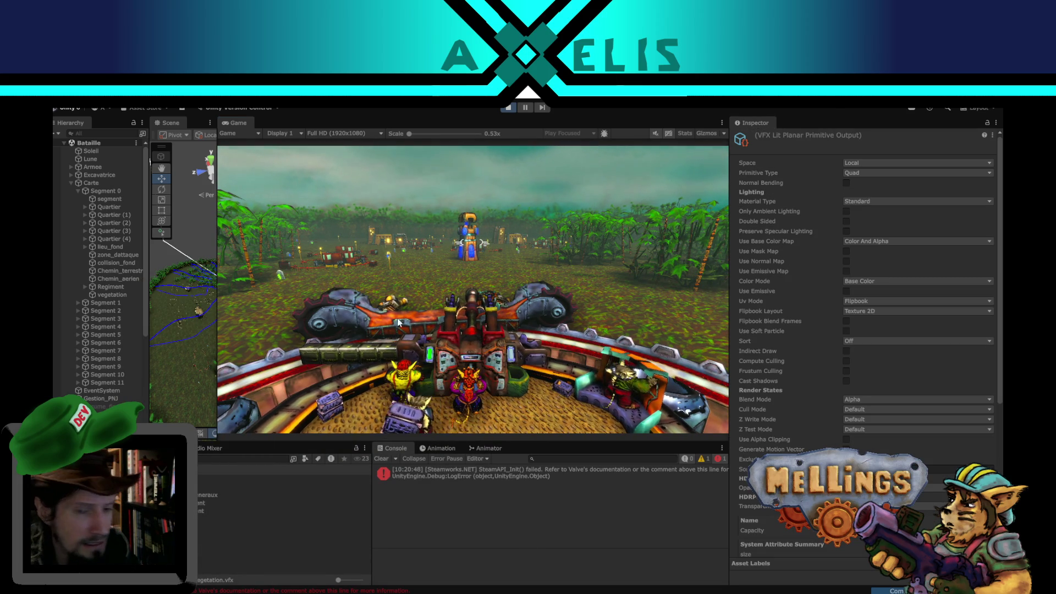
click(494, 273)
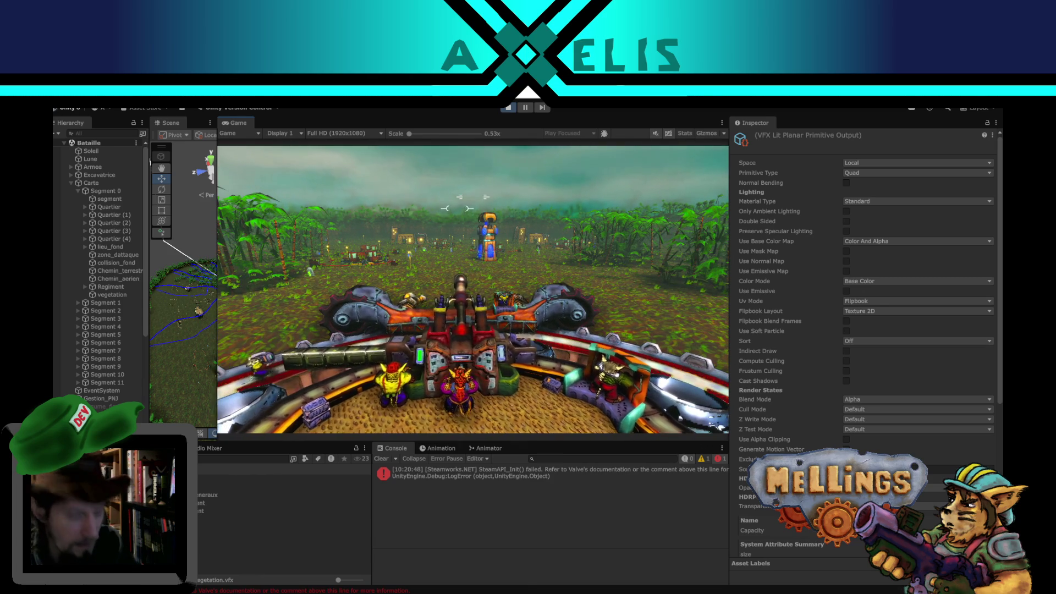
key(super)
key(super)
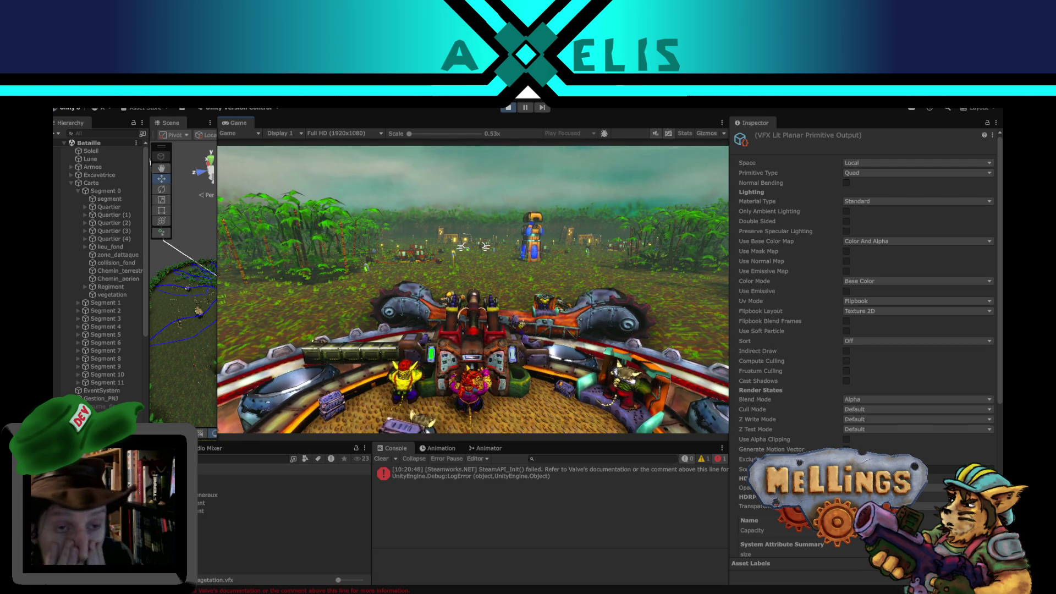
Play the level in Play Maximized, pause again, and widen the Scene view beside the Game view.
key(Escape)
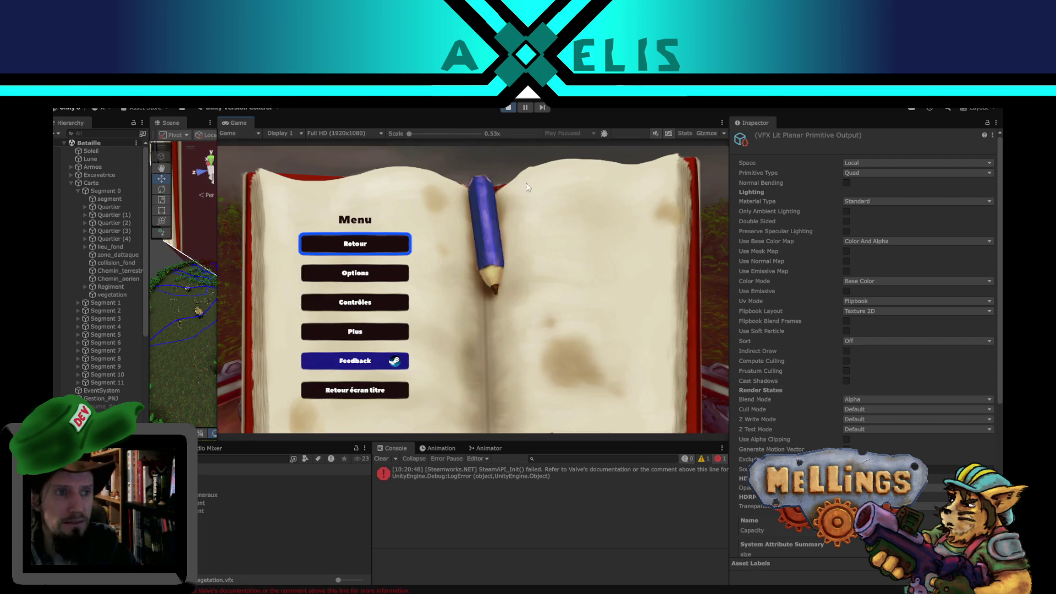
click(586, 134)
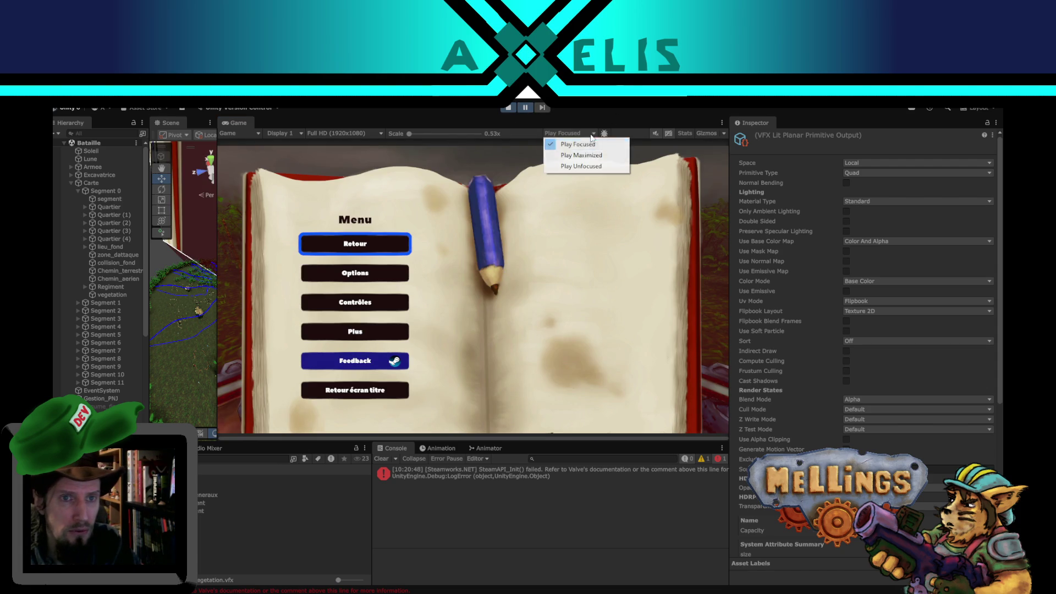
click(577, 152)
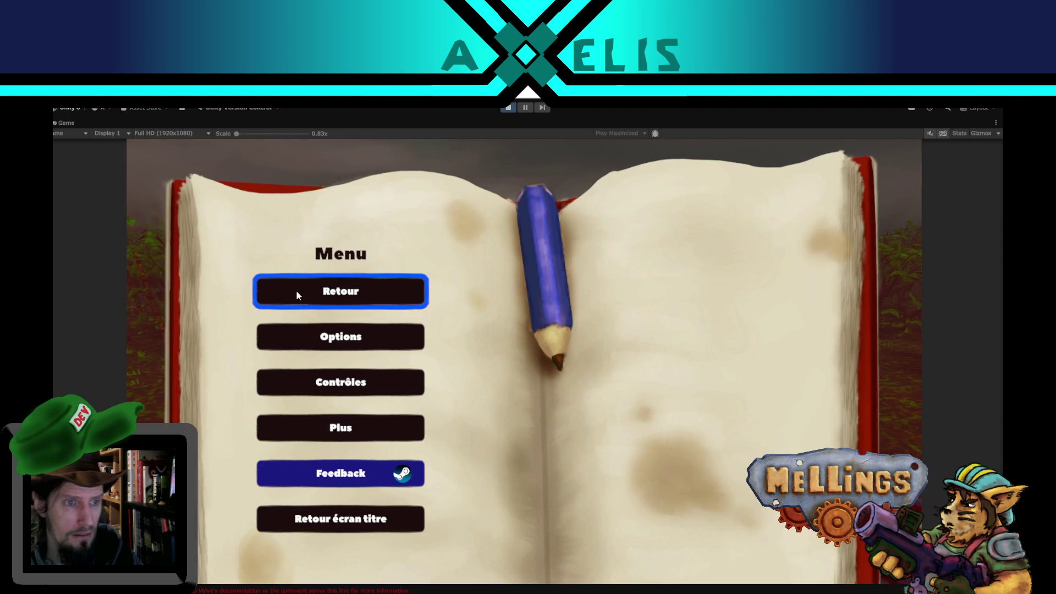
click(296, 290)
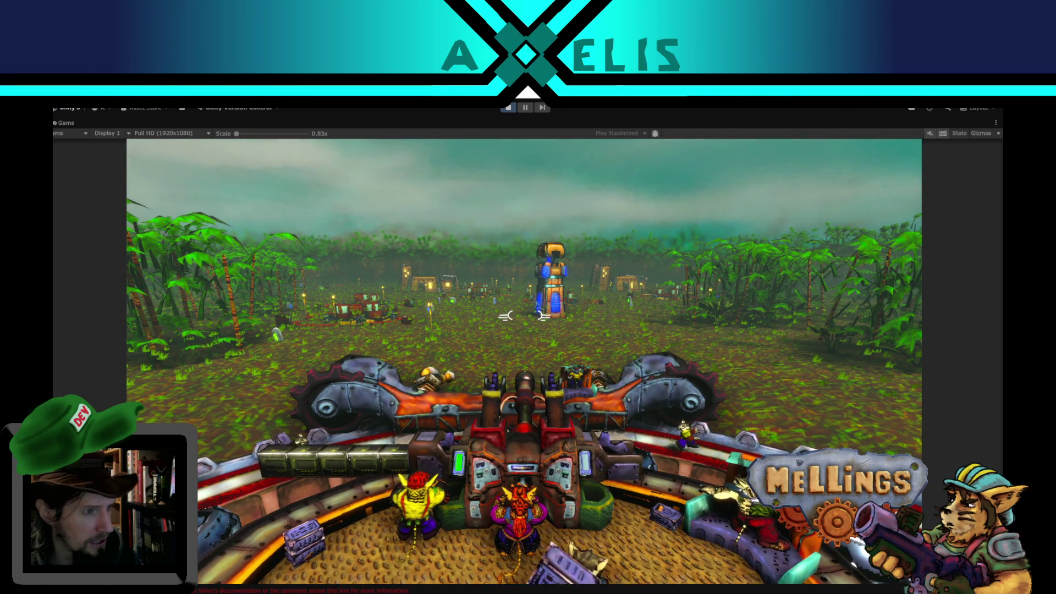
key(Escape)
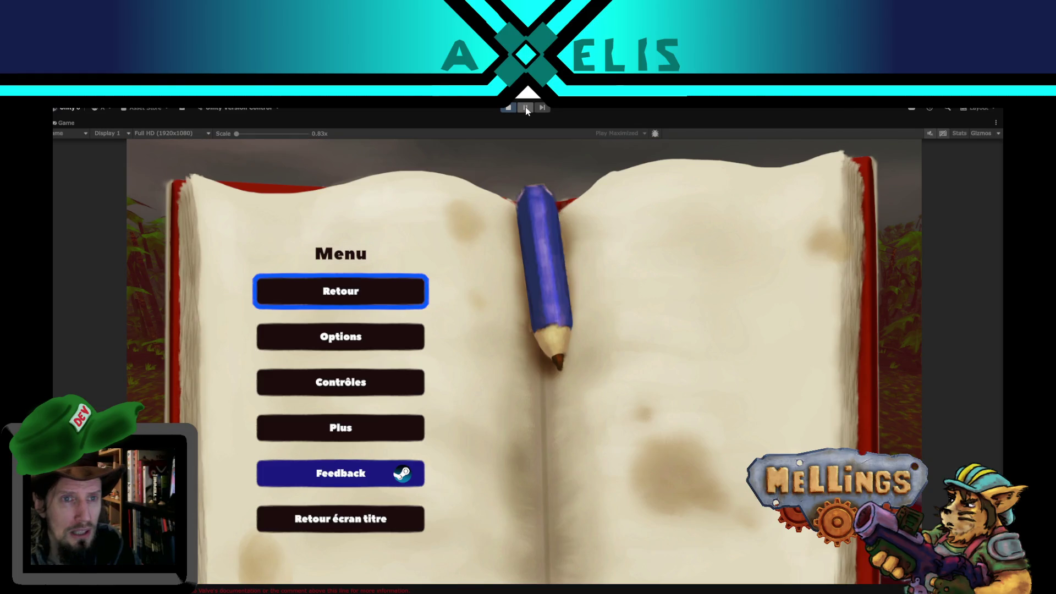
click(526, 108)
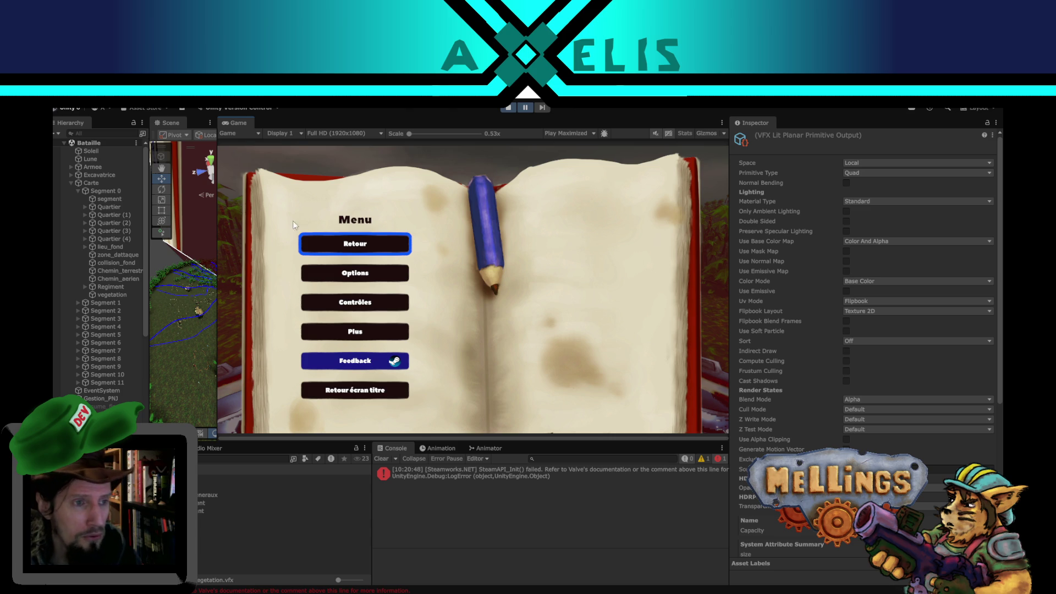
drag(219, 319, 410, 341)
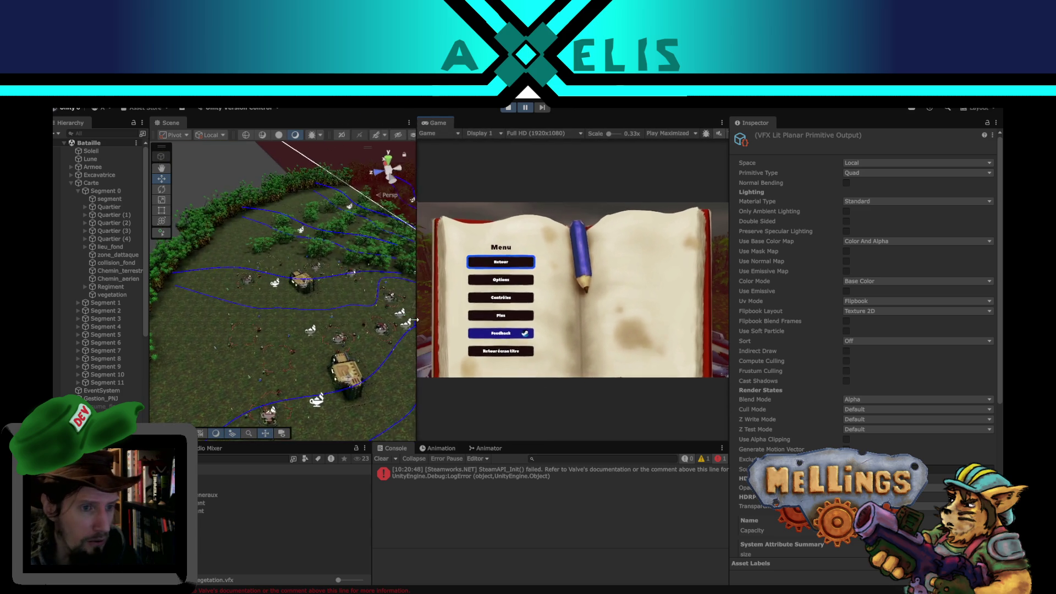
Select the vegetation object in the Scene view so its Visual Effect settings appear in the Inspector.
scroll(305, 368, up, 2)
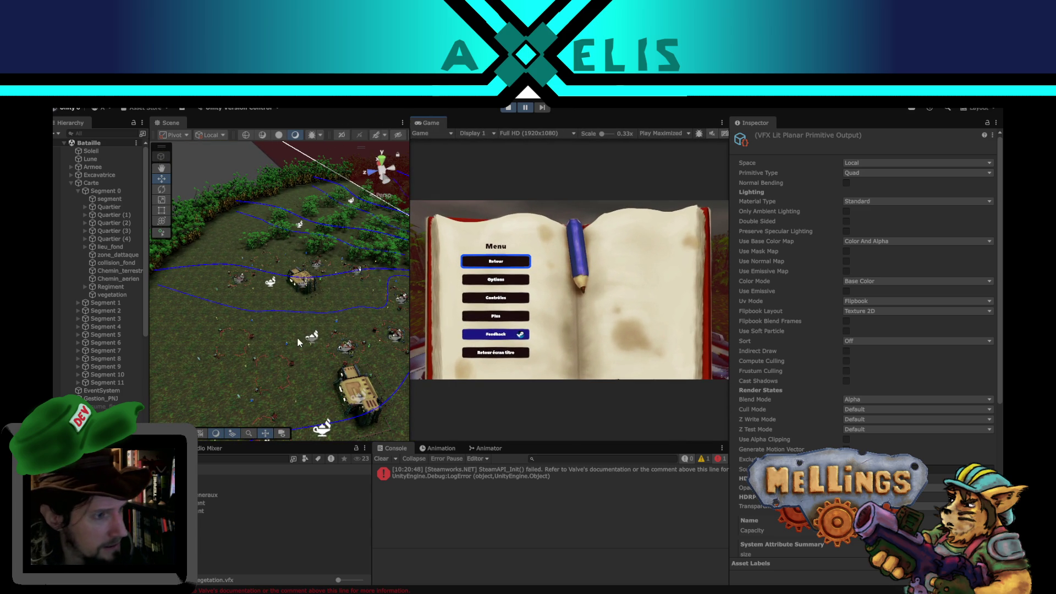
click(270, 284)
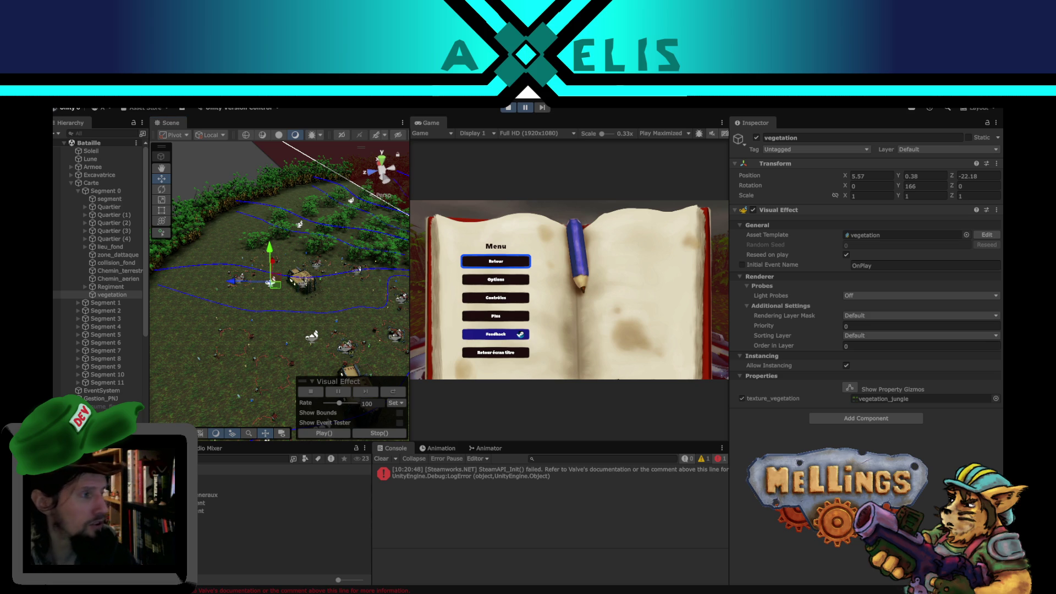
Orbit, lower and pan the Scene view over the battlefield vegetation in Shaded mode.
mouse_move(311, 335)
mouse_down()
mouse_move(291, 260)
mouse_move(288, 301)
mouse_move(313, 308)
mouse_move(330, 297)
mouse_move(282, 282)
mouse_move(284, 362)
mouse_up()
key(w)
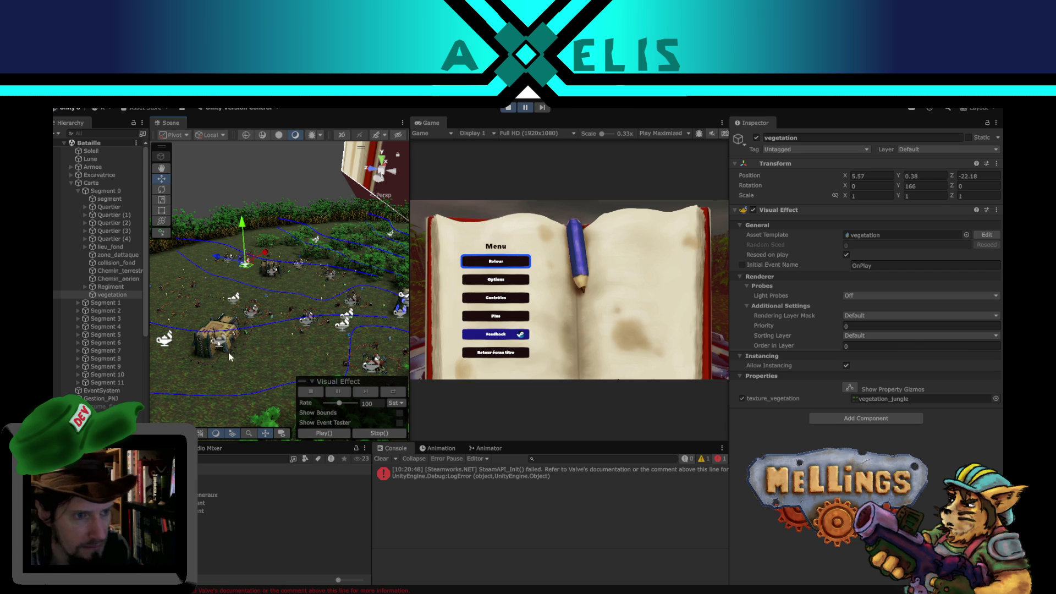
click(279, 136)
key(q)
mouse_move(262, 327)
mouse_down()
mouse_move(341, 392)
mouse_move(307, 304)
mouse_up()
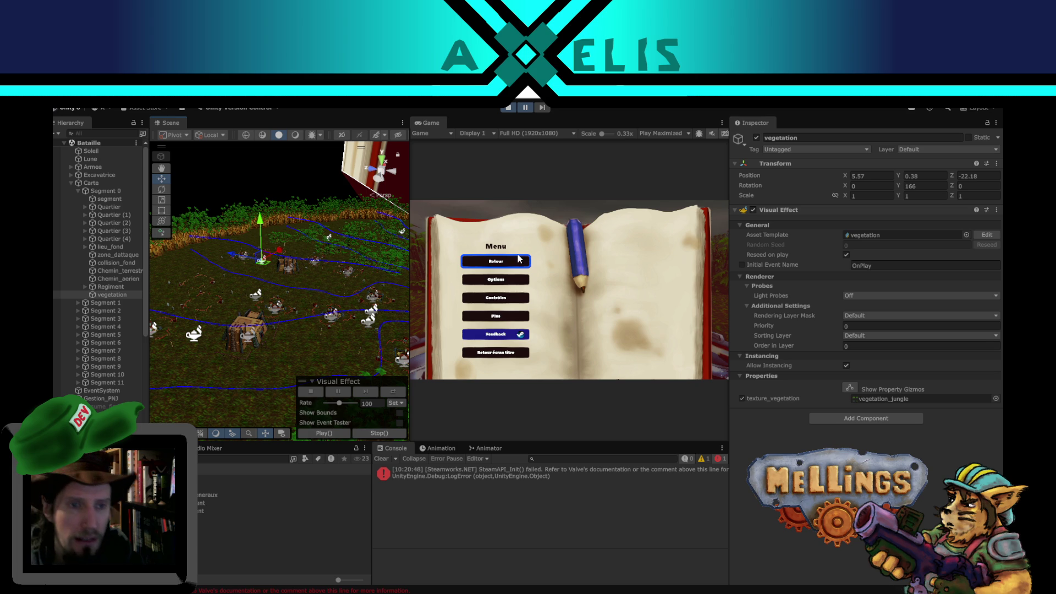
Switch the Game view to Play Focused and resume the game with Retour.
click(681, 132)
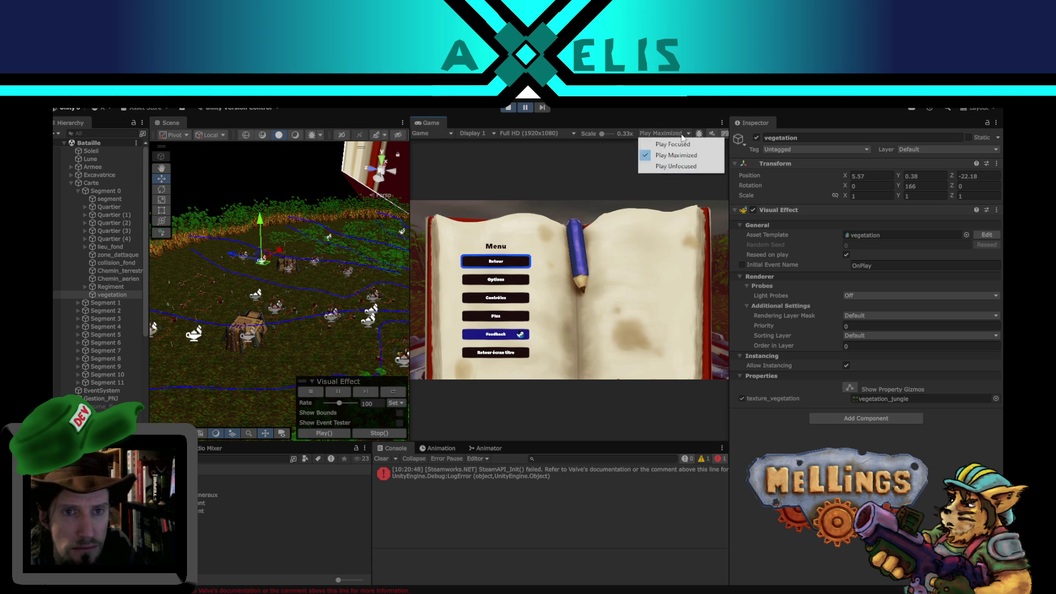
click(662, 143)
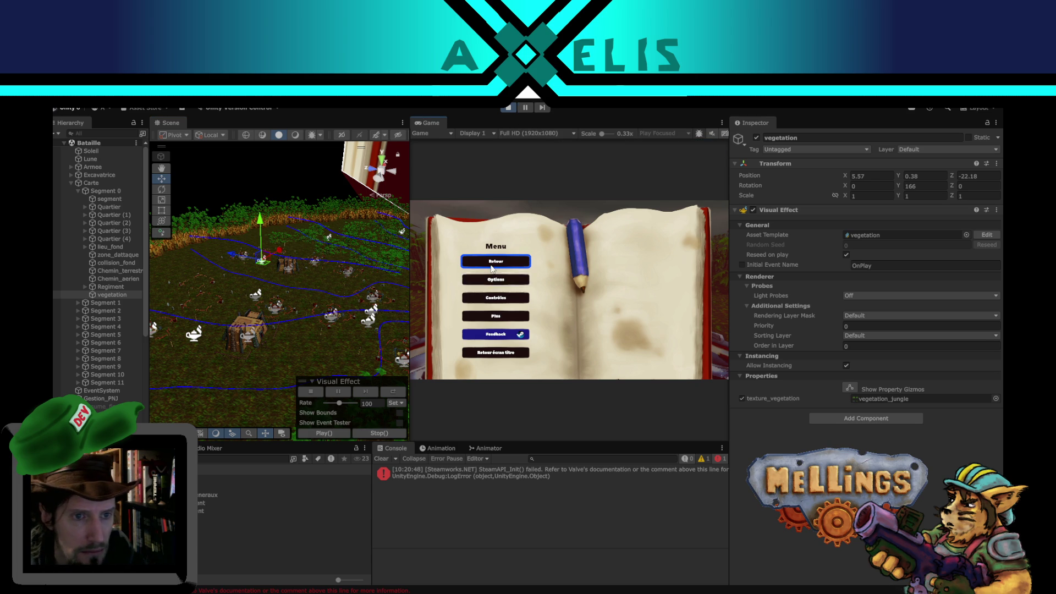
click(492, 268)
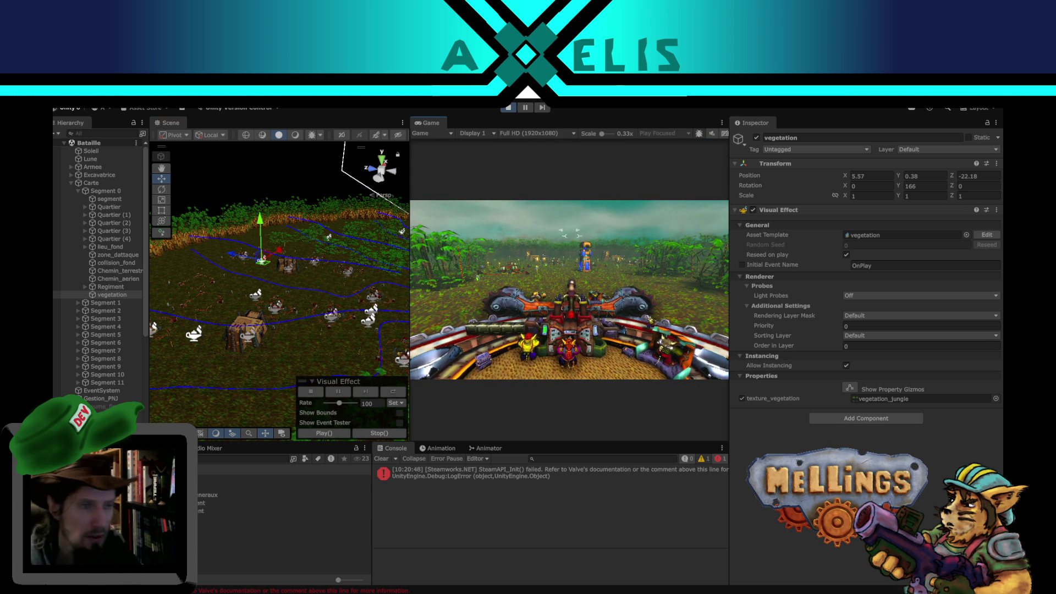
key(Escape)
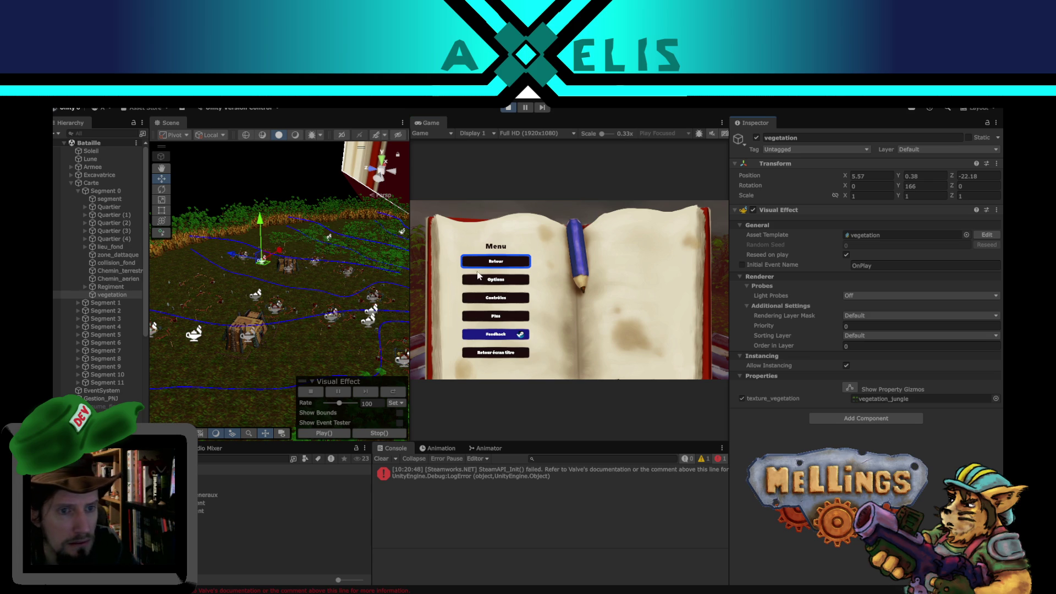
key(Escape)
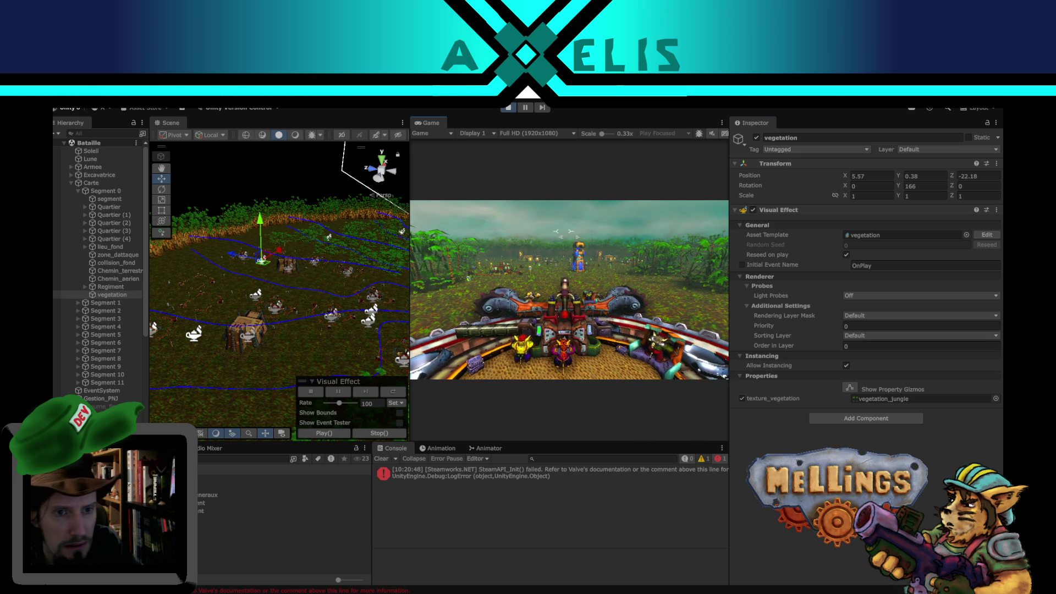
Filter the Hierarchy by 'tation' and select all twelve vegetation objects.
key(super)
click(124, 135)
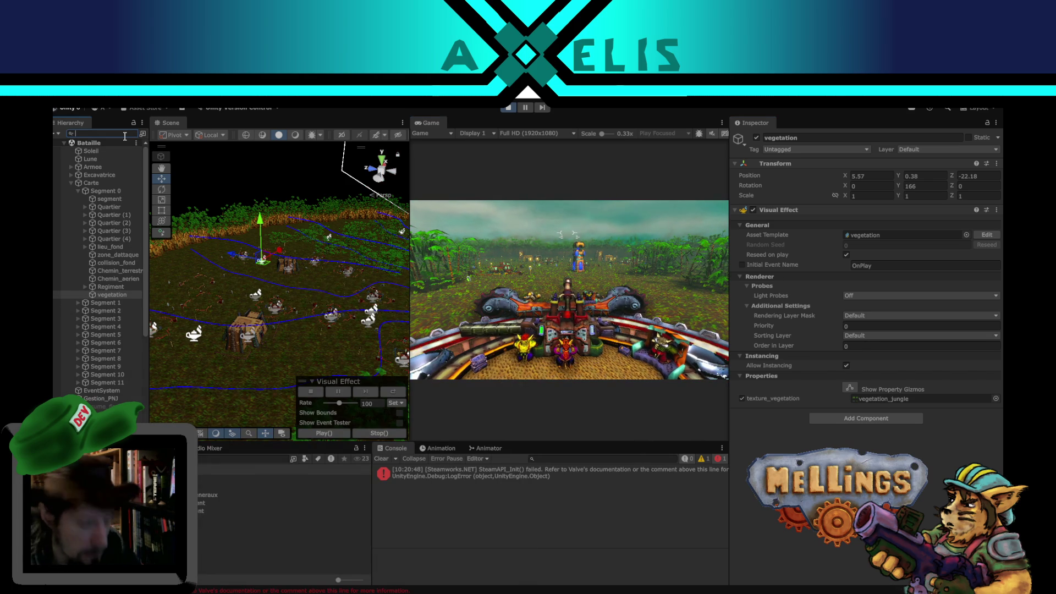
text(vegetation)
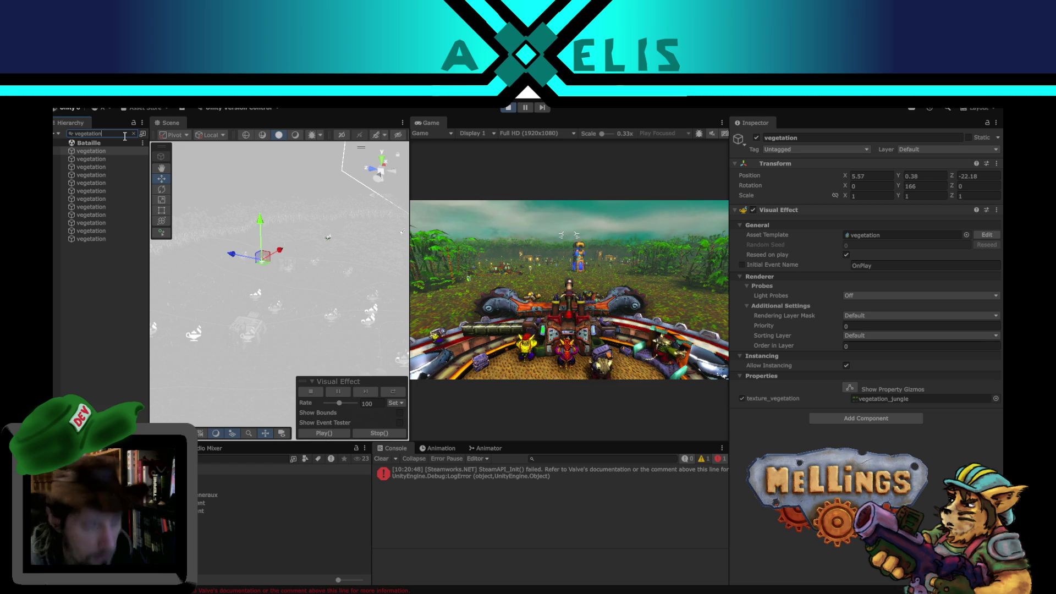
shift+click(94, 239)
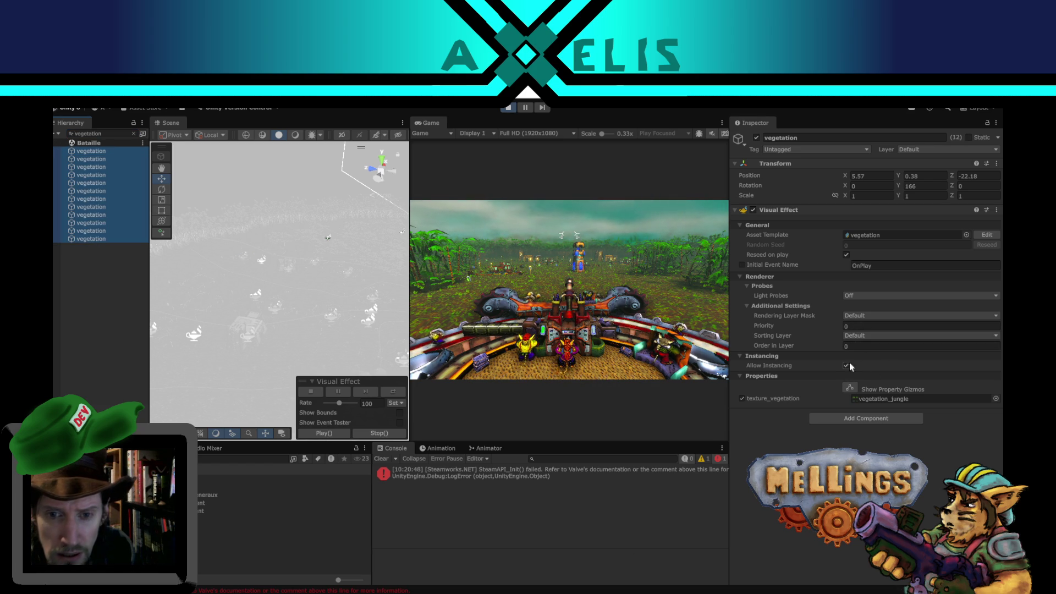
Set Order in Layer to -10 on the Default sorting layer, then widen the Game view.
click(855, 345)
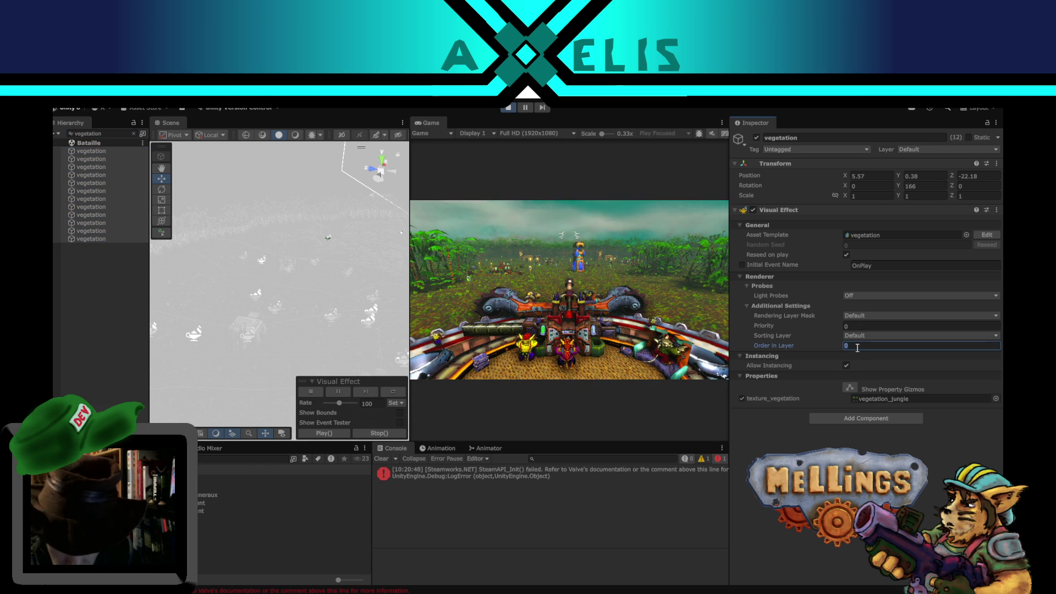
text(-10)
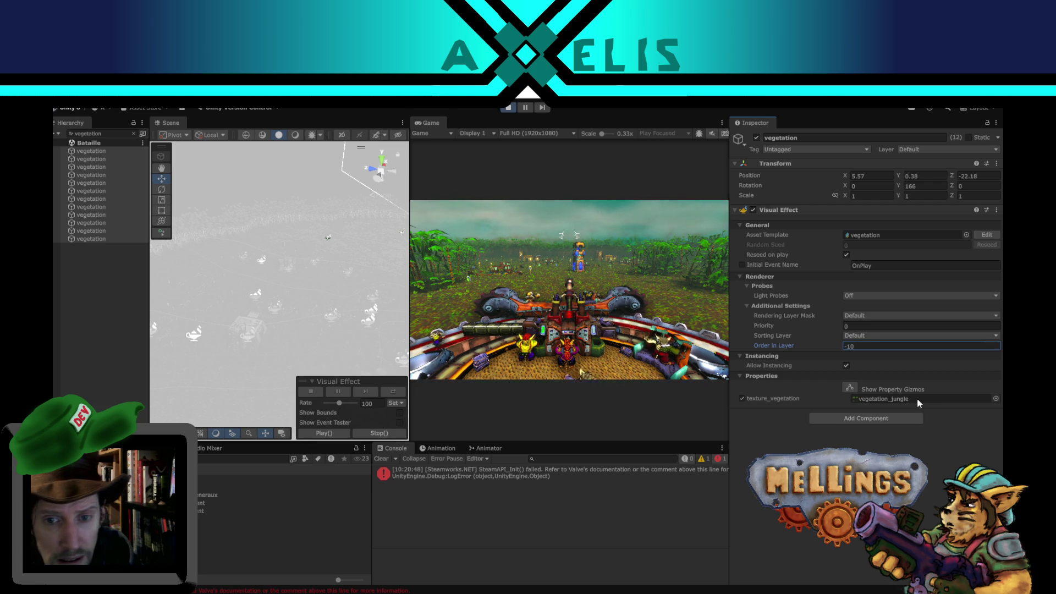
click(869, 336)
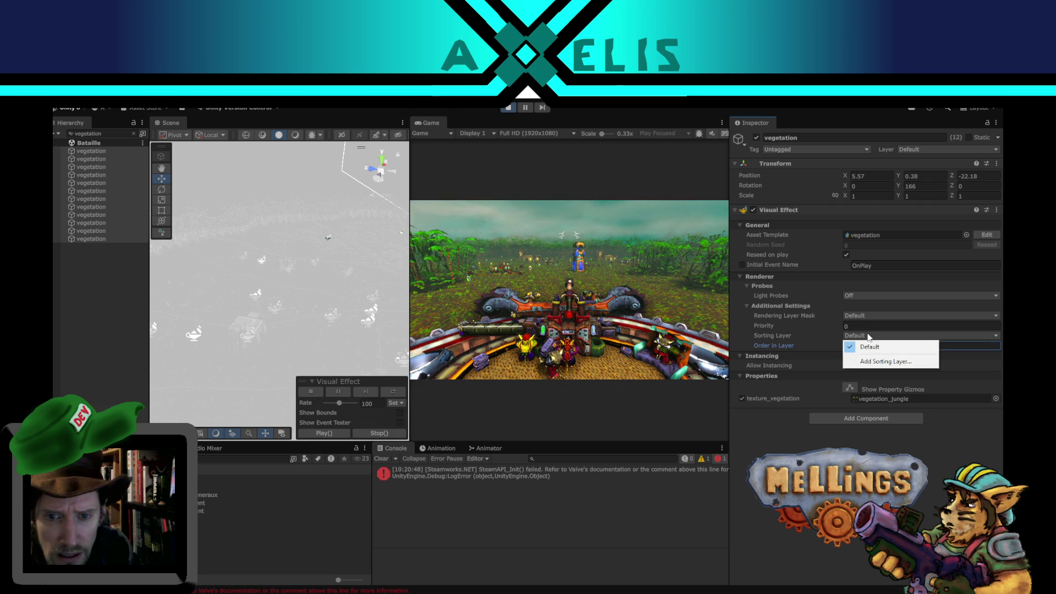
click(878, 347)
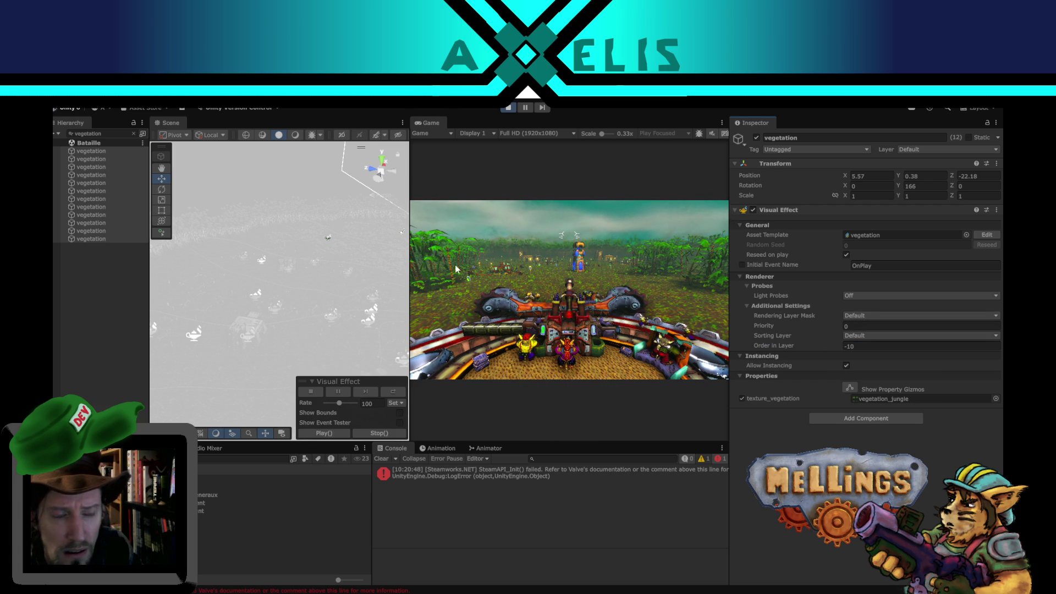
drag(407, 287, 216, 295)
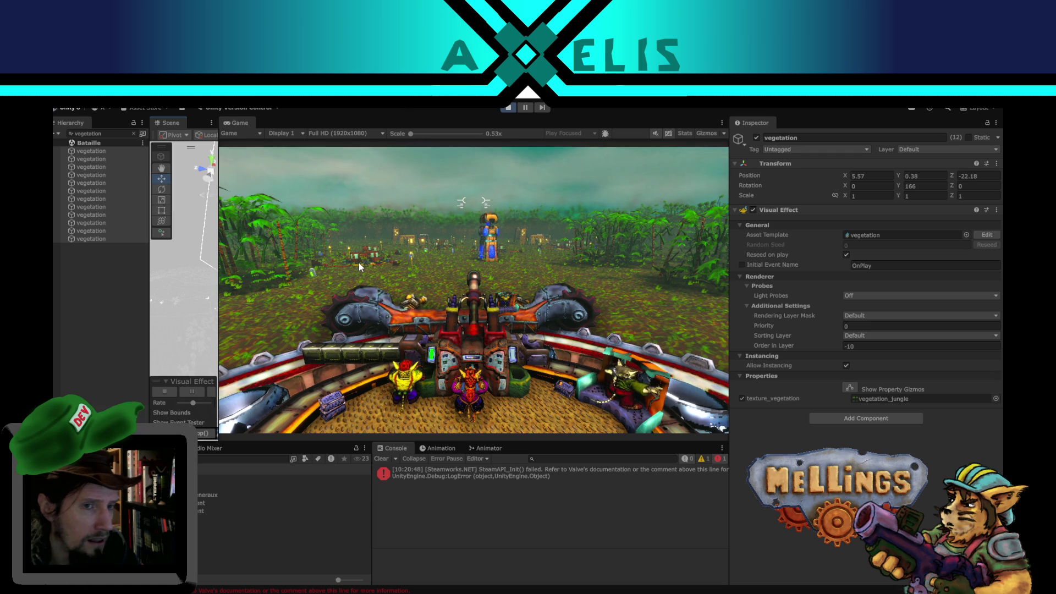
double_click(858, 345)
text(0)
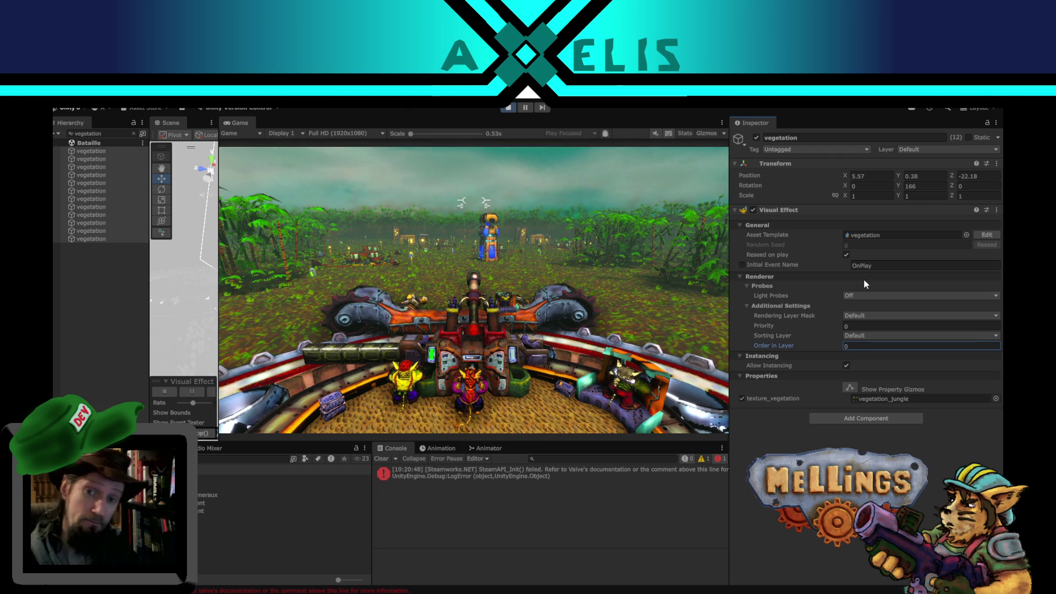
click(857, 326)
text(-10)
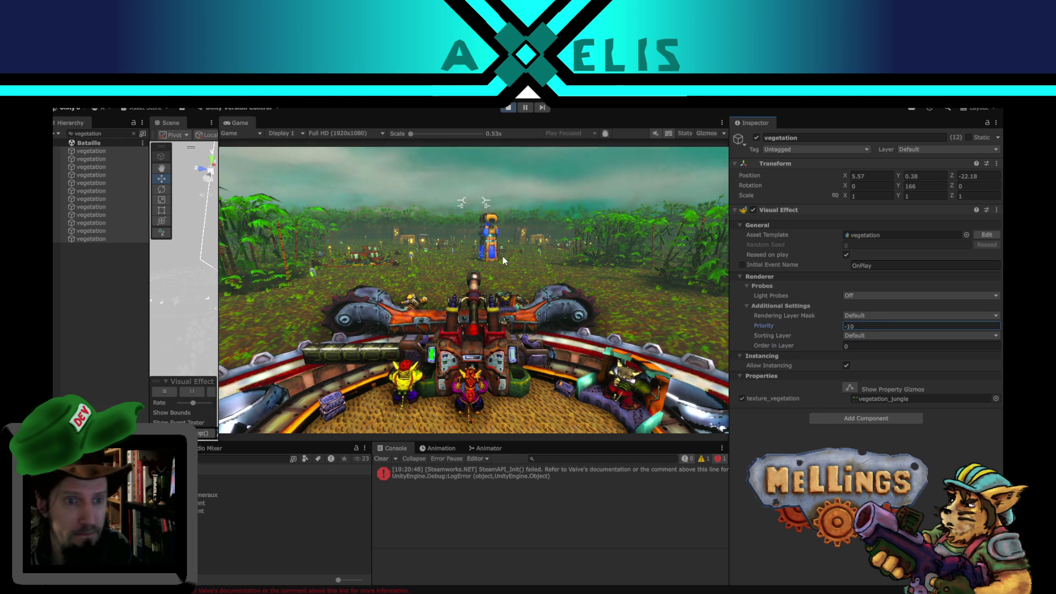
double_click(869, 323)
text(0)
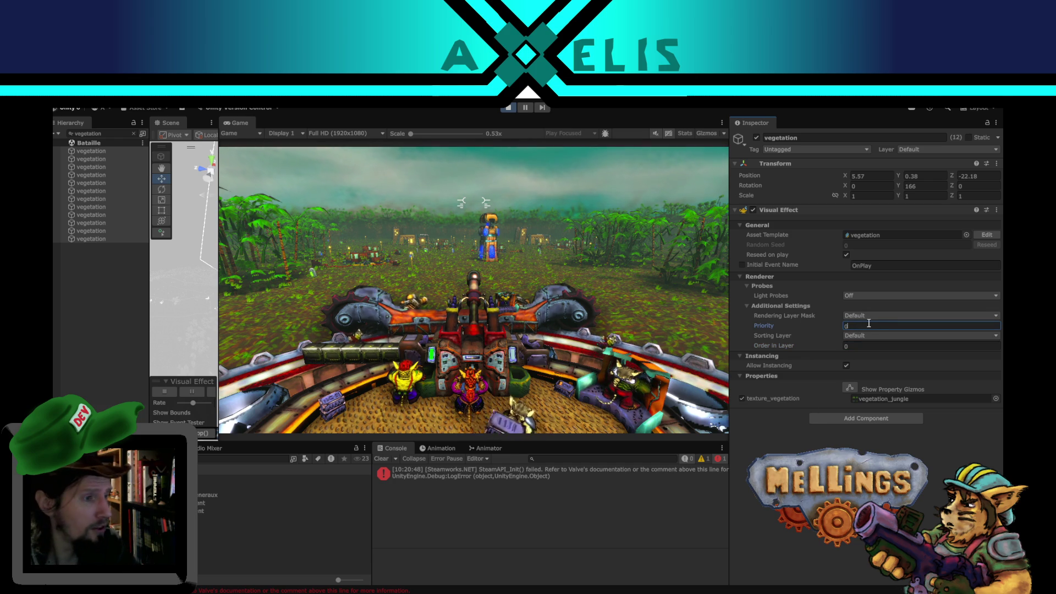
key(Return)
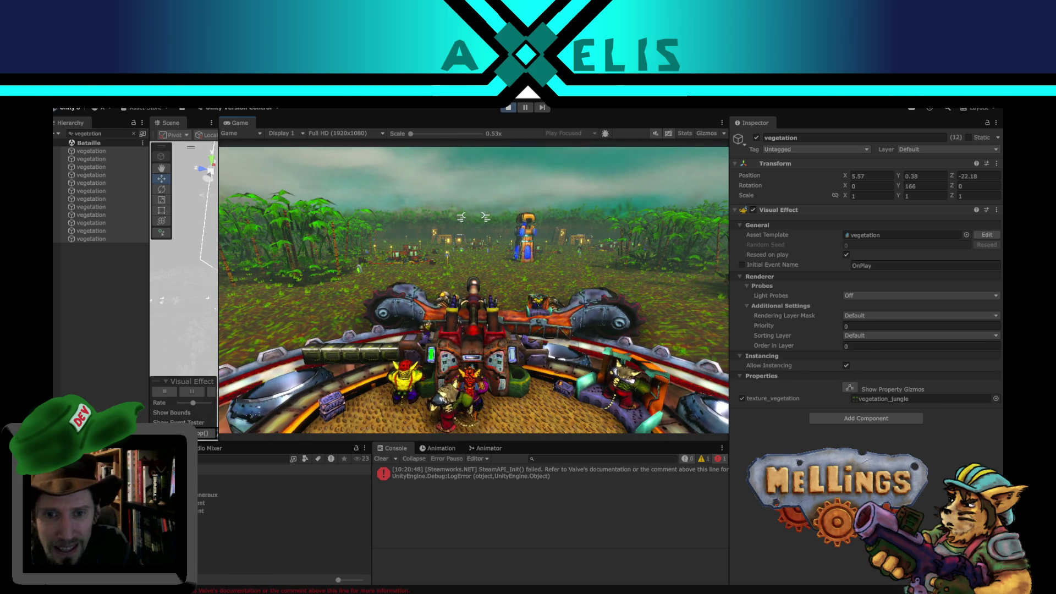
key(super)
click(858, 316)
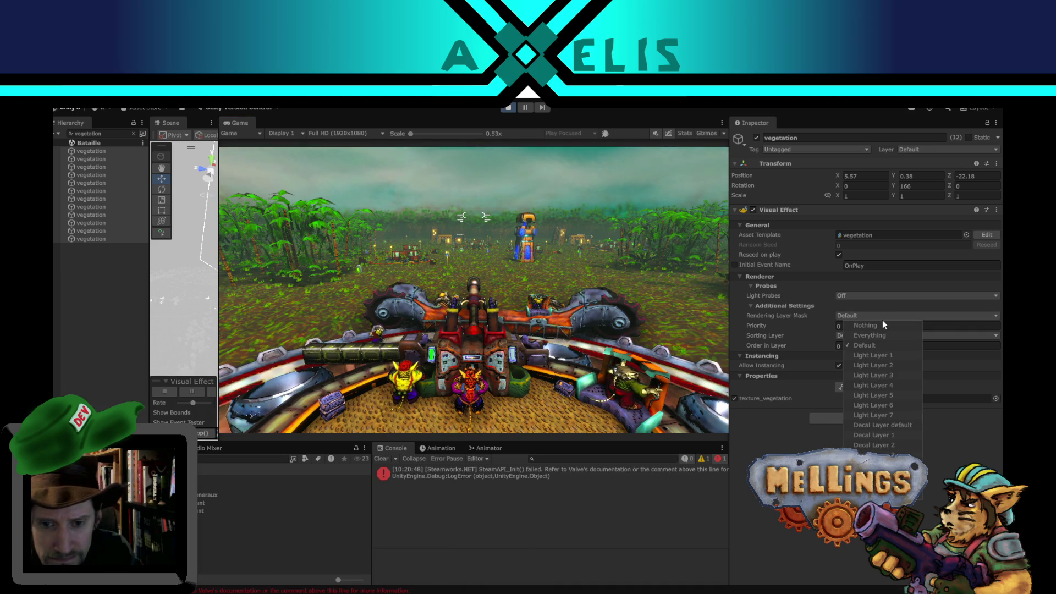
click(751, 441)
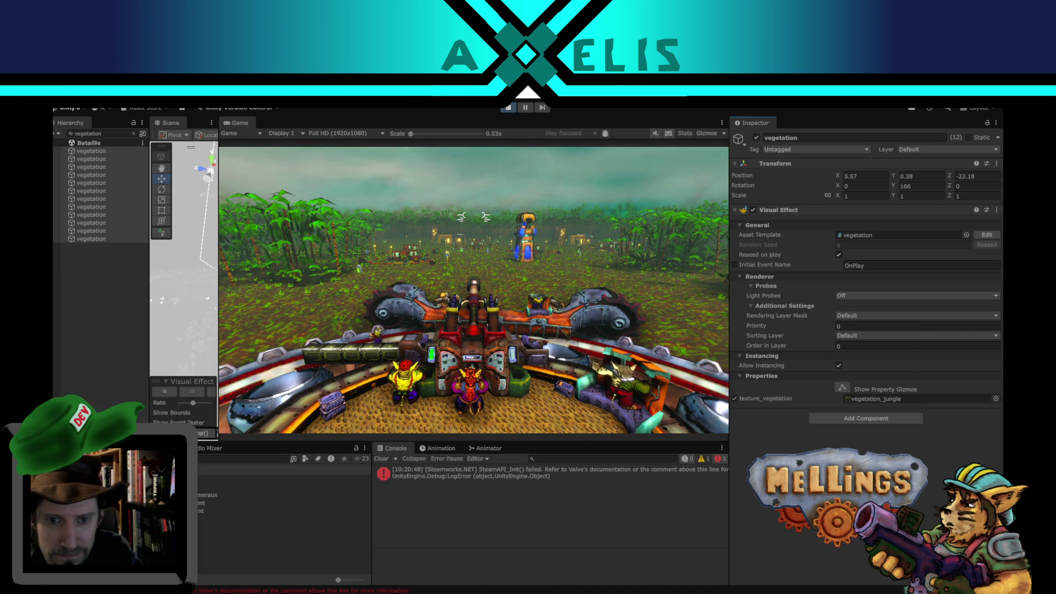
click(853, 325)
text(-10)
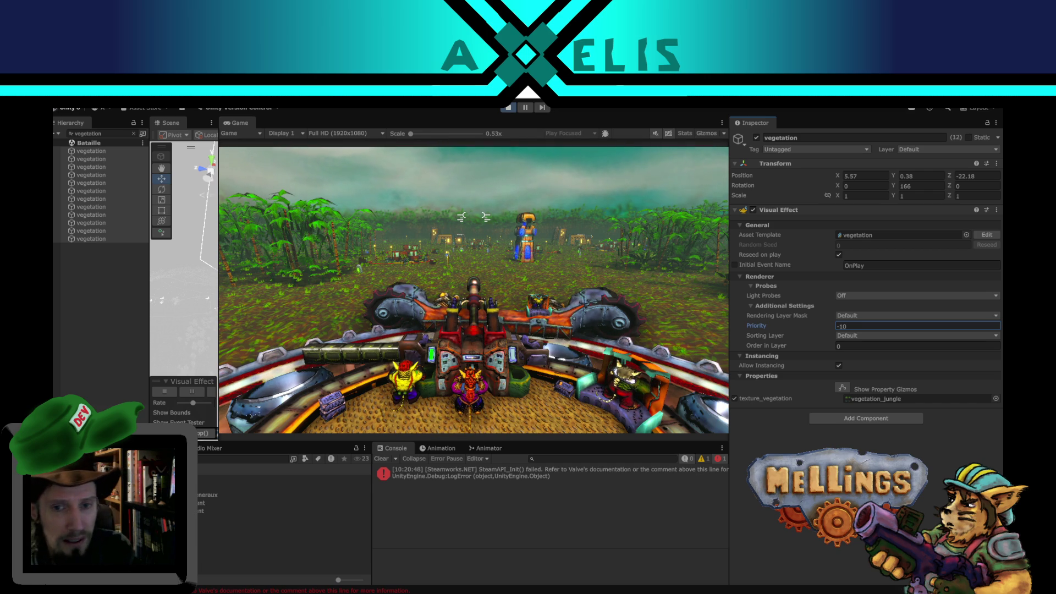
double_click(850, 327)
text(0)
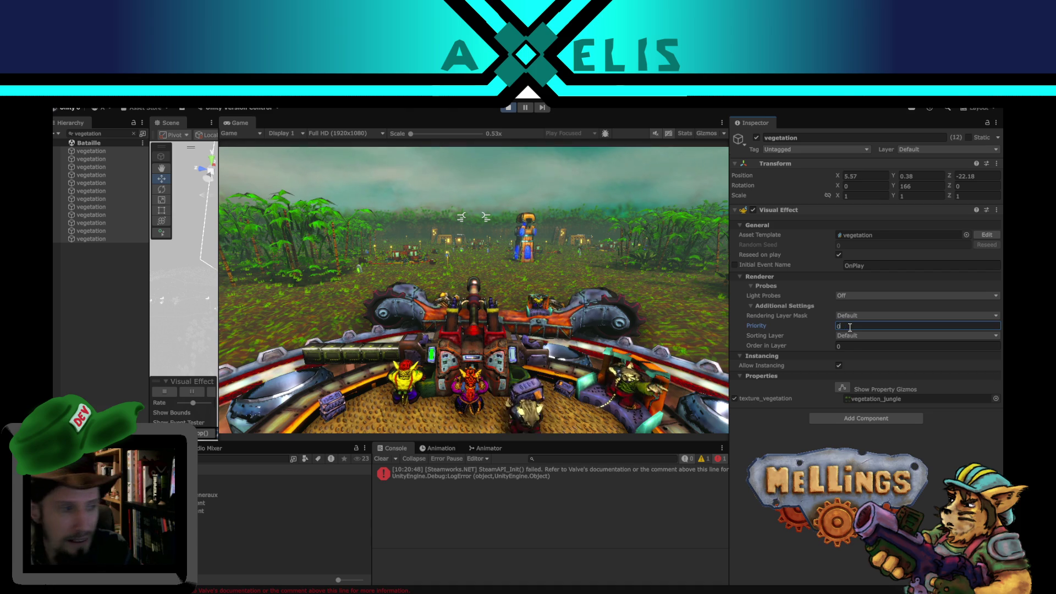
key(Return)
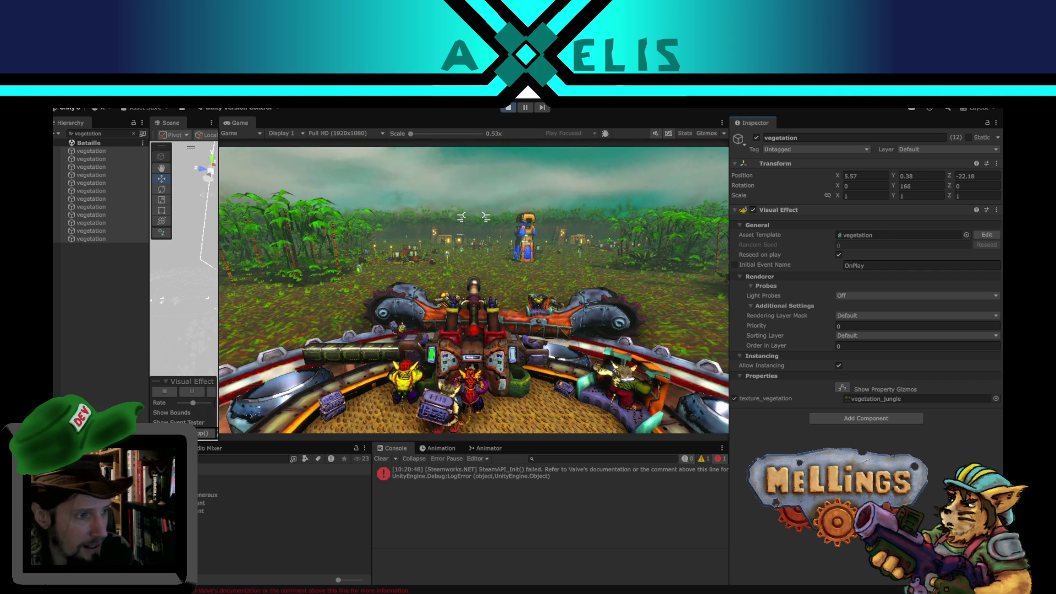
click(860, 295)
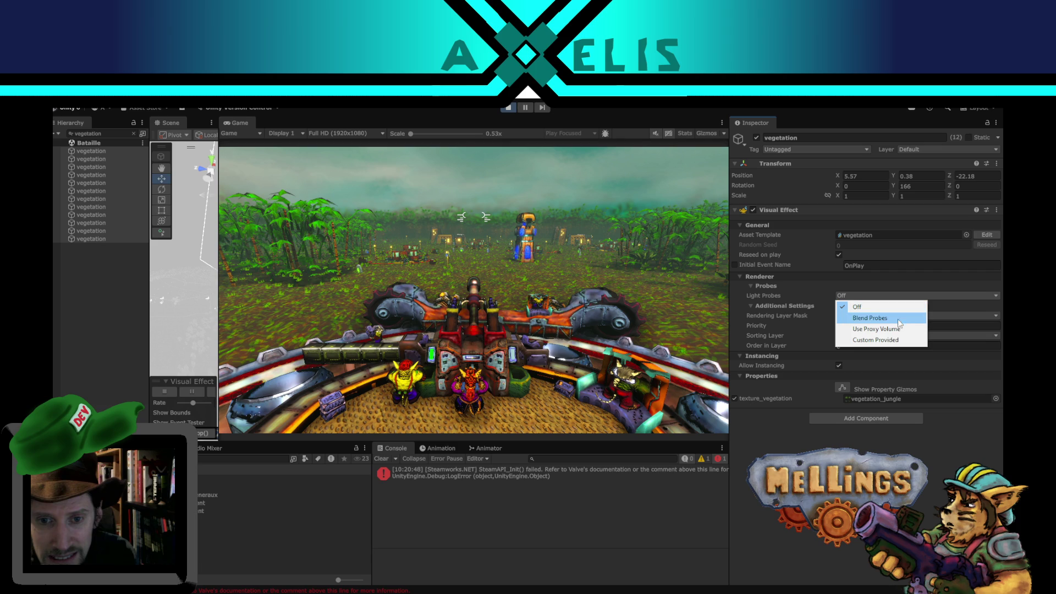
click(731, 493)
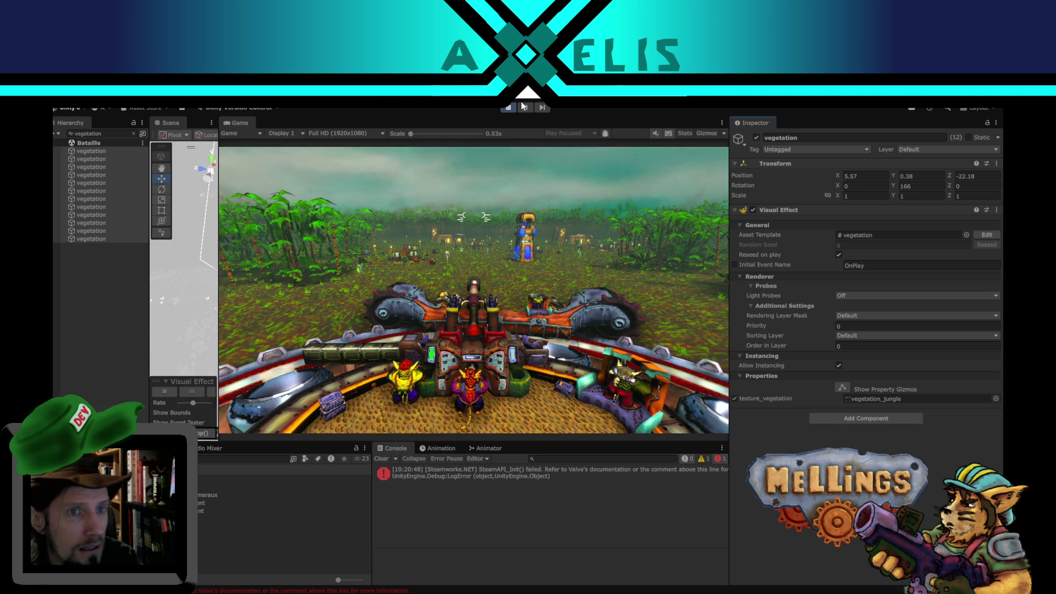
click(351, 353)
mouse_move(274, 592)
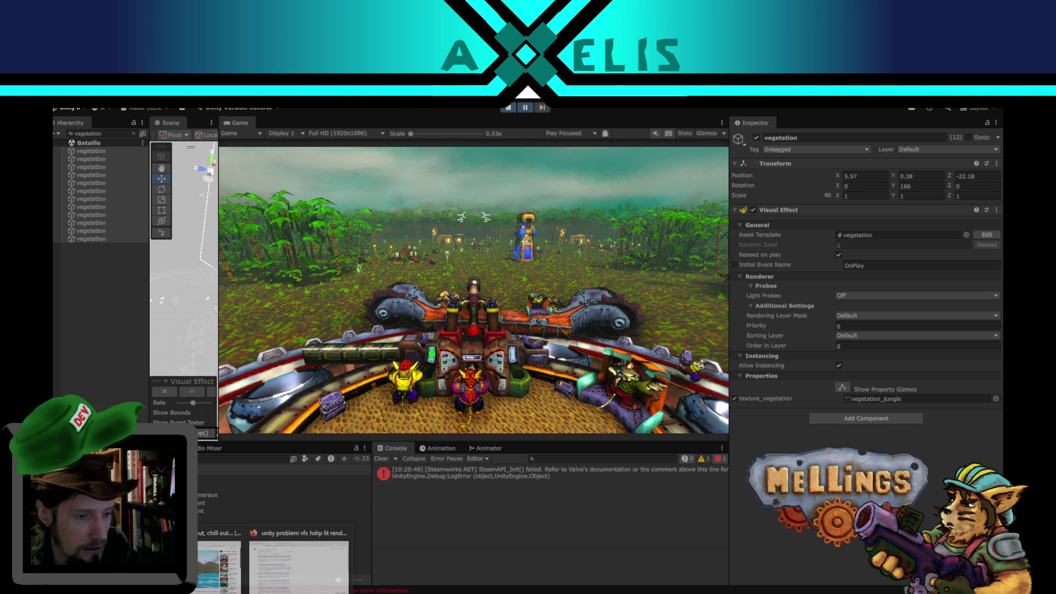
In Firefox, skim the Unity Discussions thread on custom passes, then go back to the results.
click(297, 560)
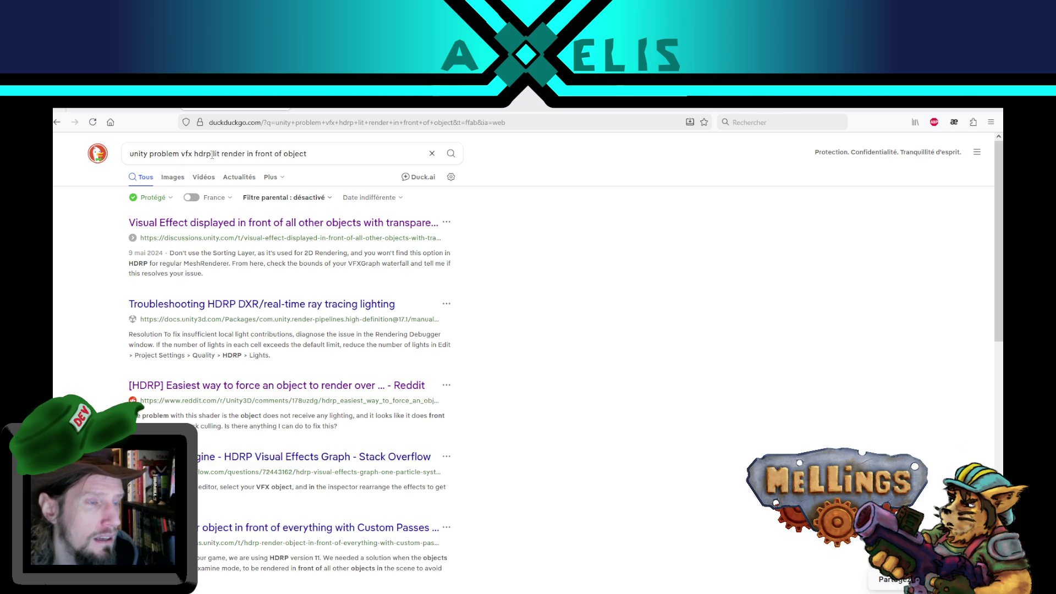
double_click(215, 154)
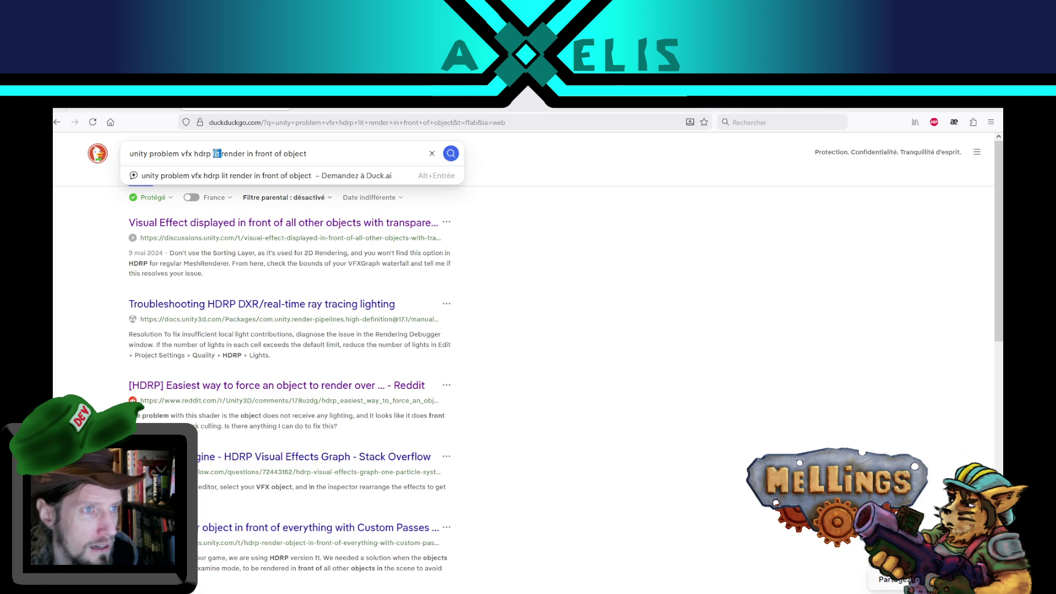
click(514, 365)
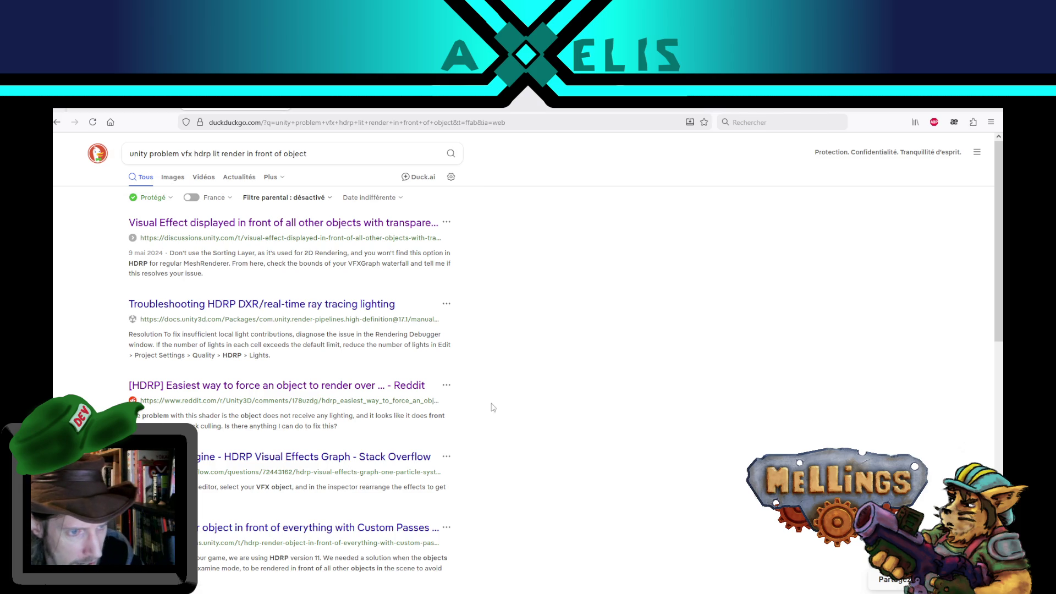
click(333, 526)
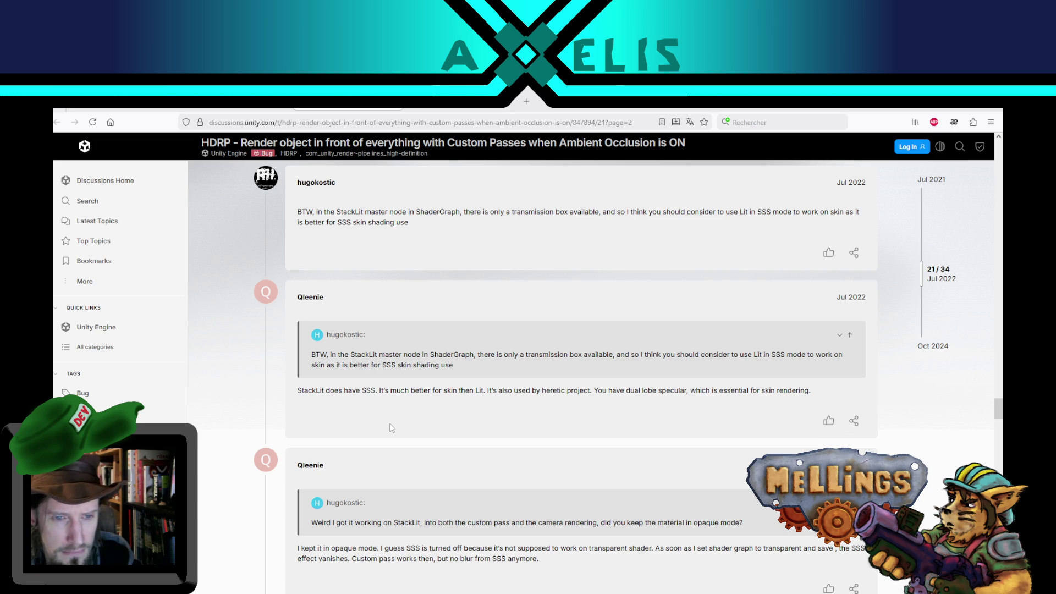
scroll(391, 428, up, 5)
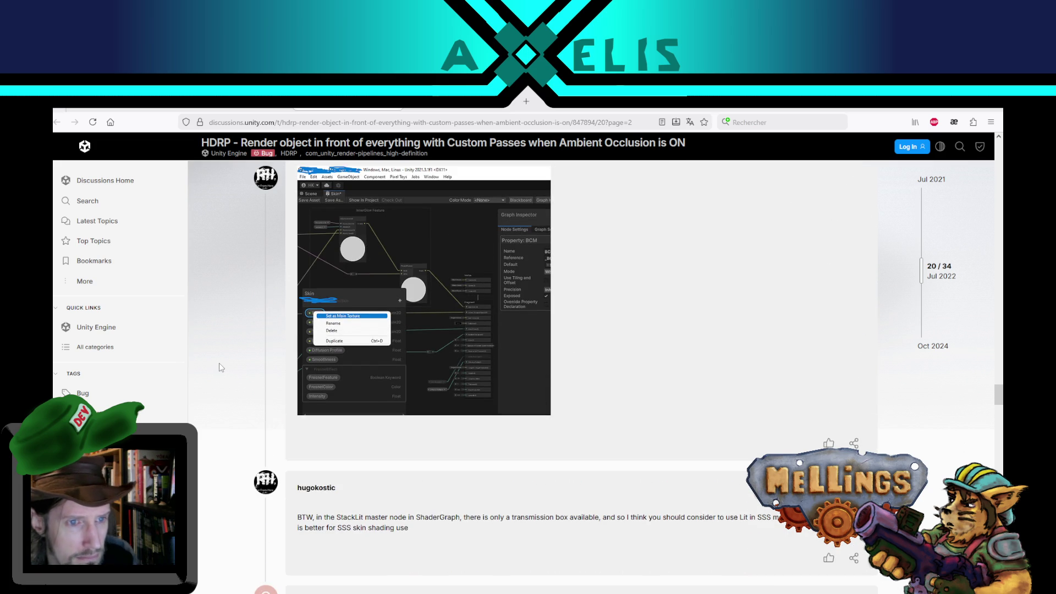
scroll(338, 391, up, 5)
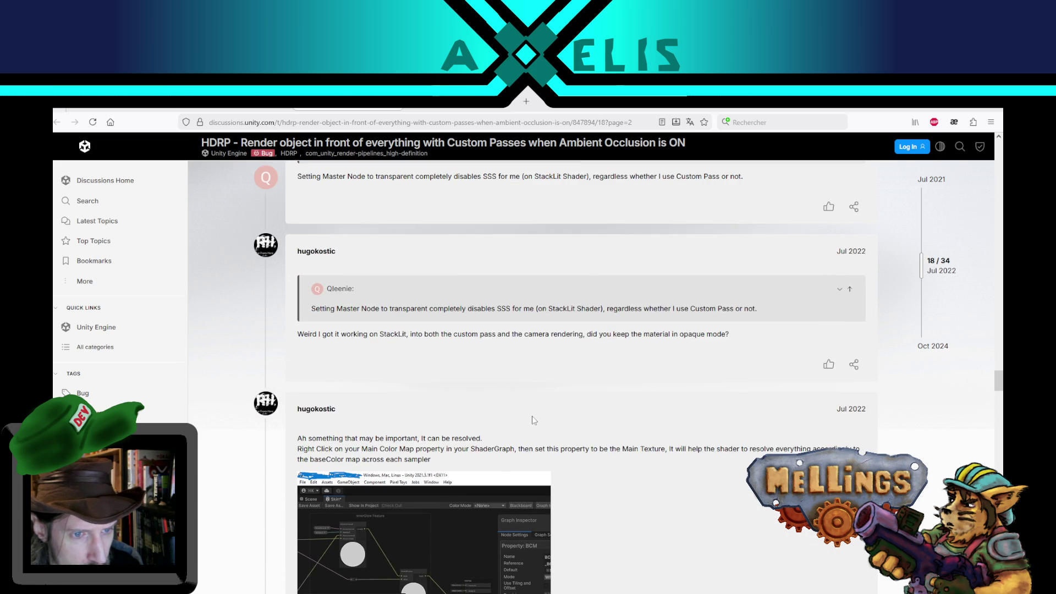
scroll(532, 416, down, 5)
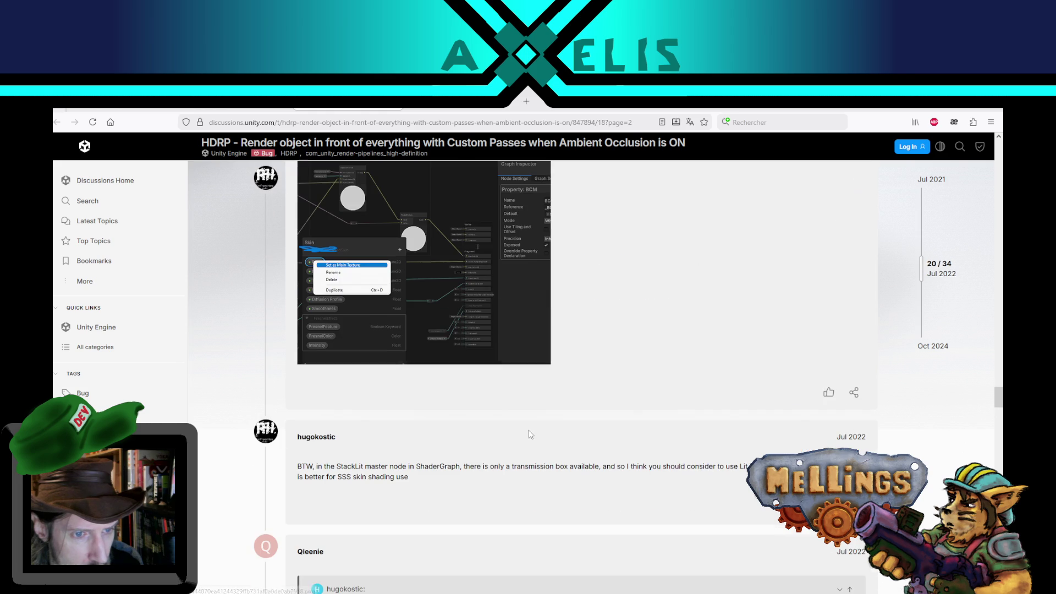
key(alt+Left)
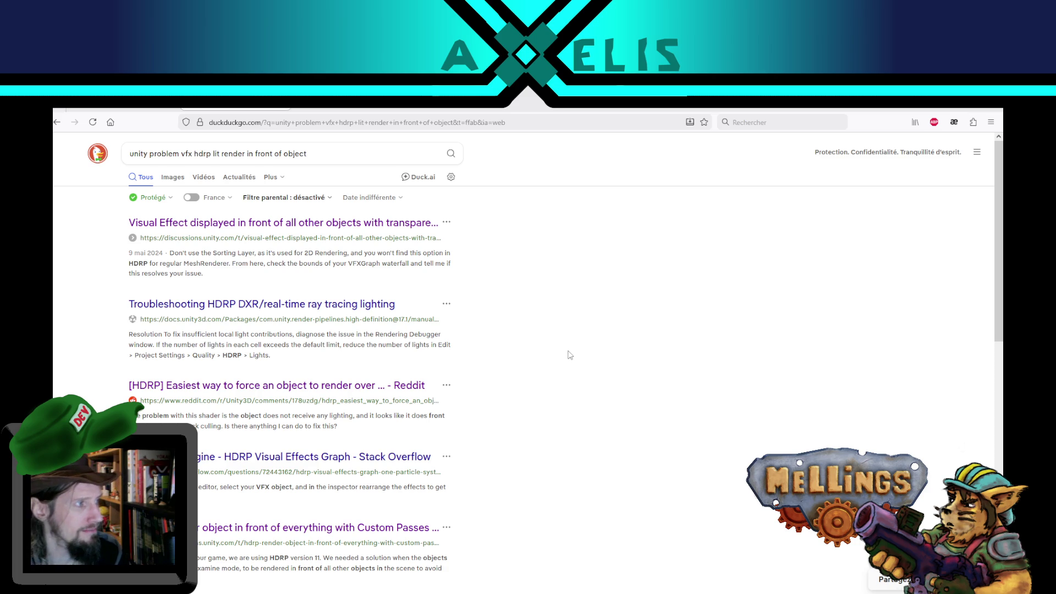
Read the forum thread on VFX drawn over transparent objects, then return to Unity.
click(346, 111)
scroll(631, 208, up, 3)
key(ctrl+shift+Tab)
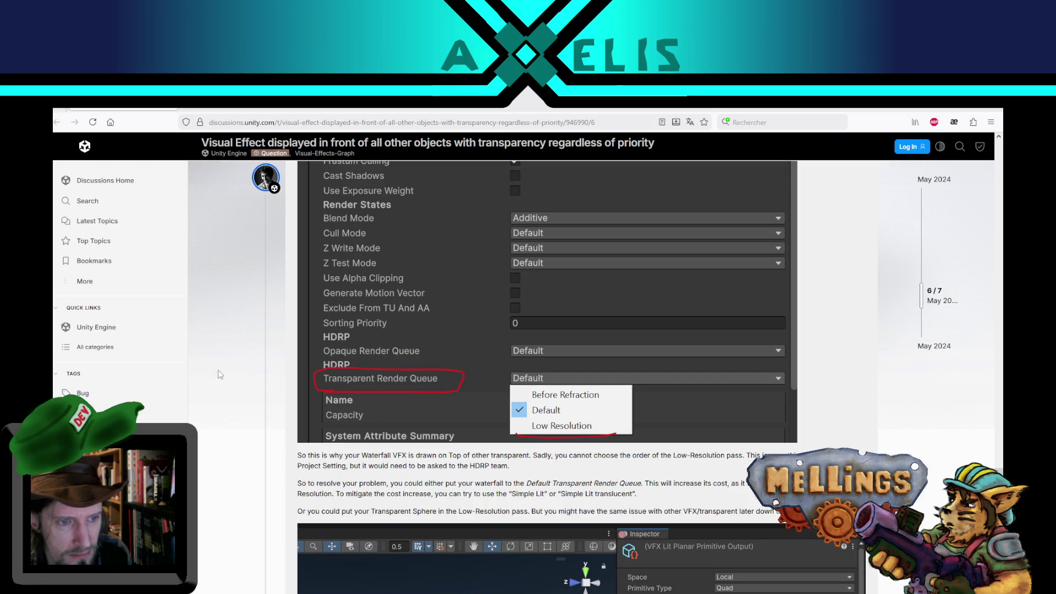
scroll(338, 375, down, 2)
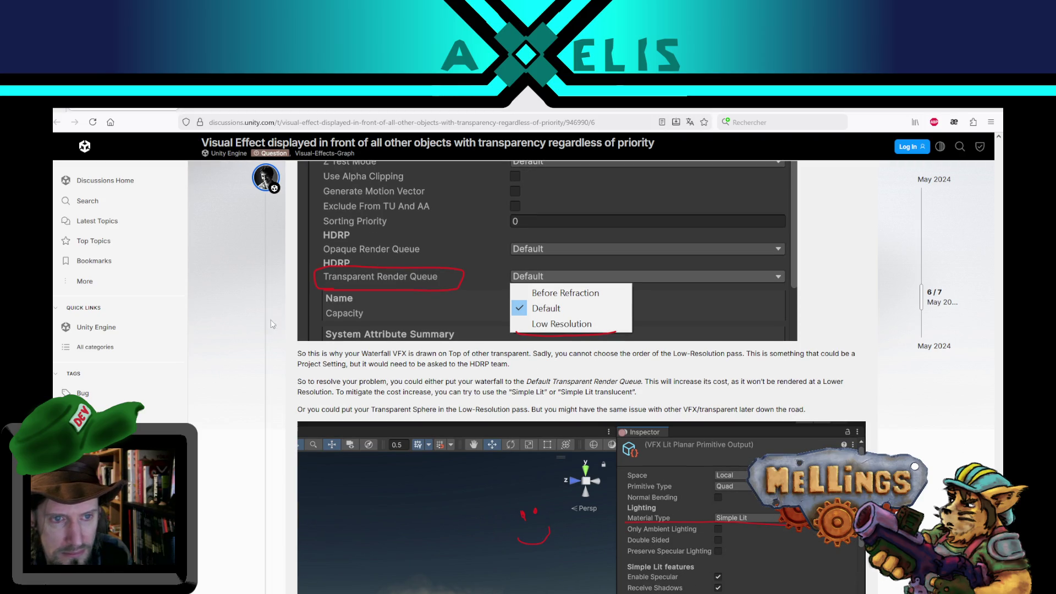
scroll(402, 313, up, 2)
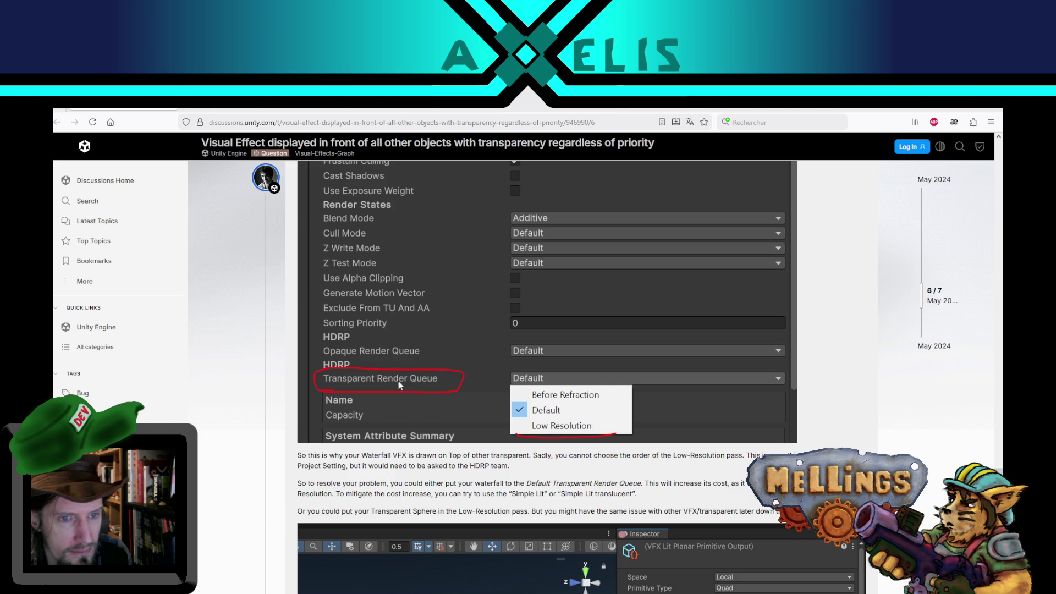
click(505, 587)
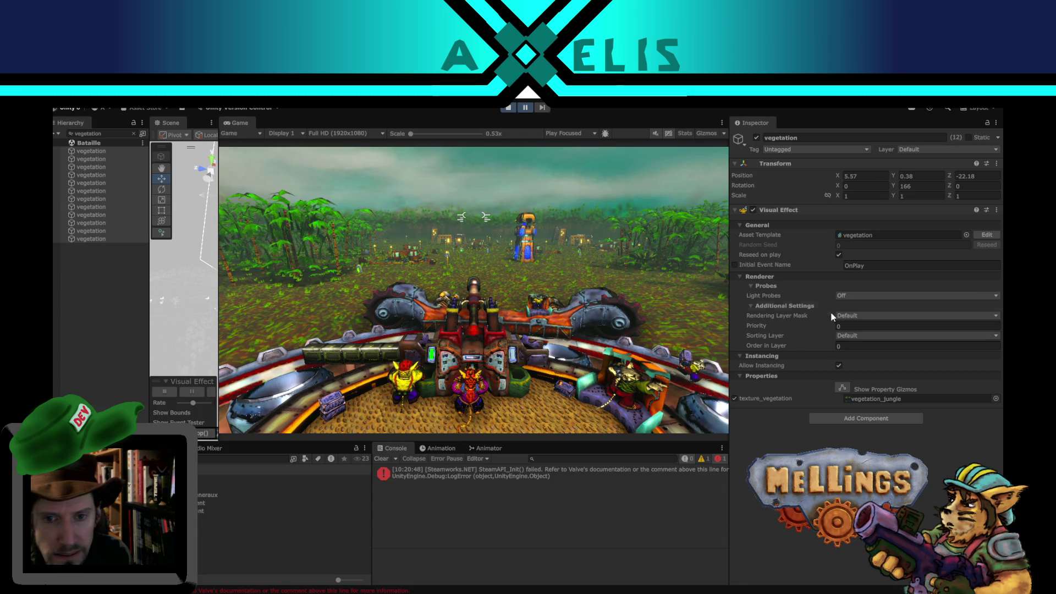
Select one vegetation object and change its output's Transparent Render Queue setting.
click(101, 240)
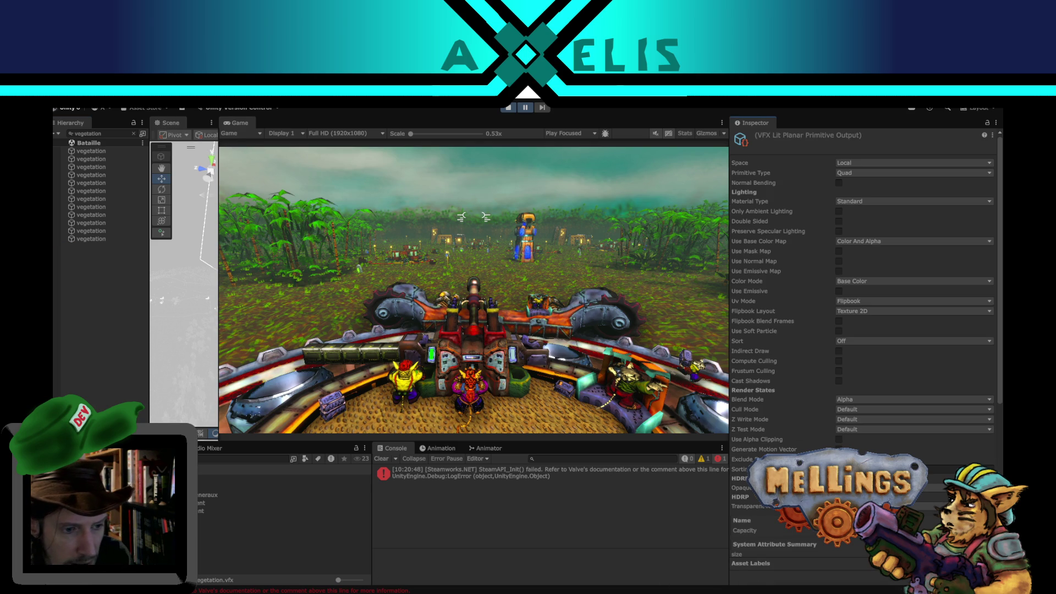
key(alt+Tab)
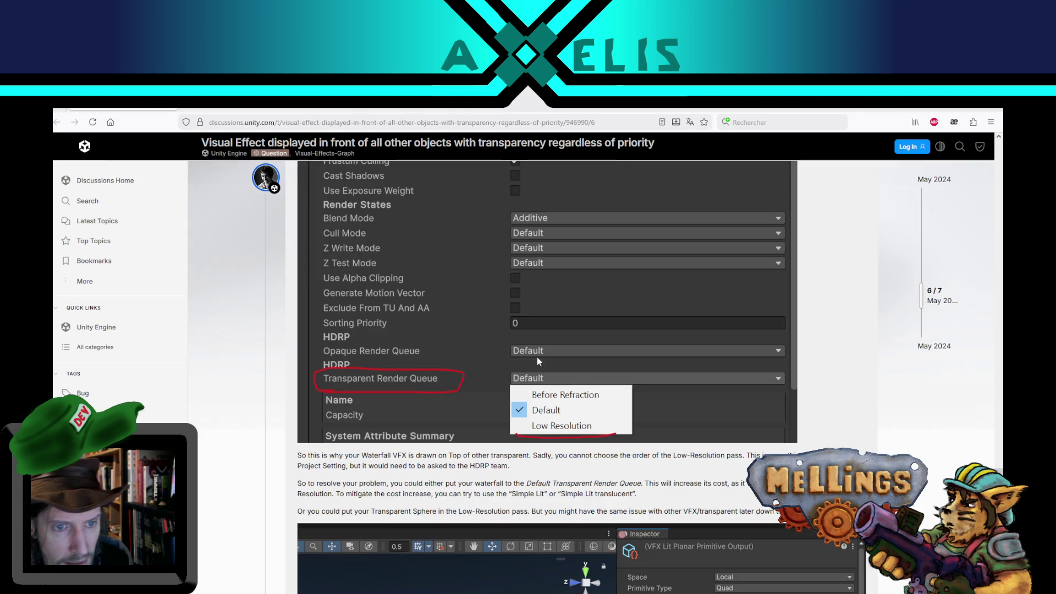
key(alt+Tab)
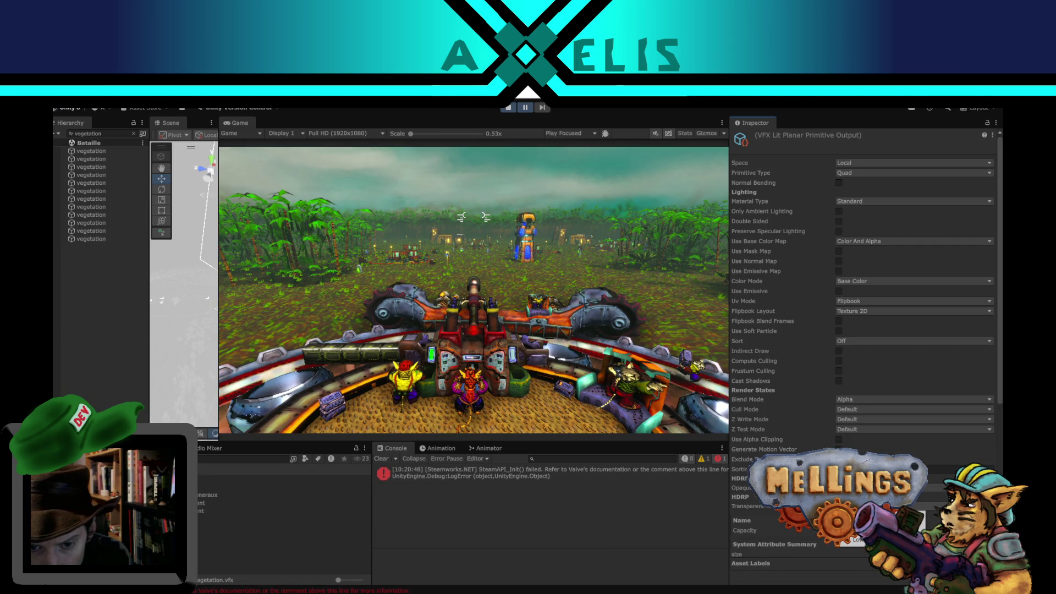
click(853, 541)
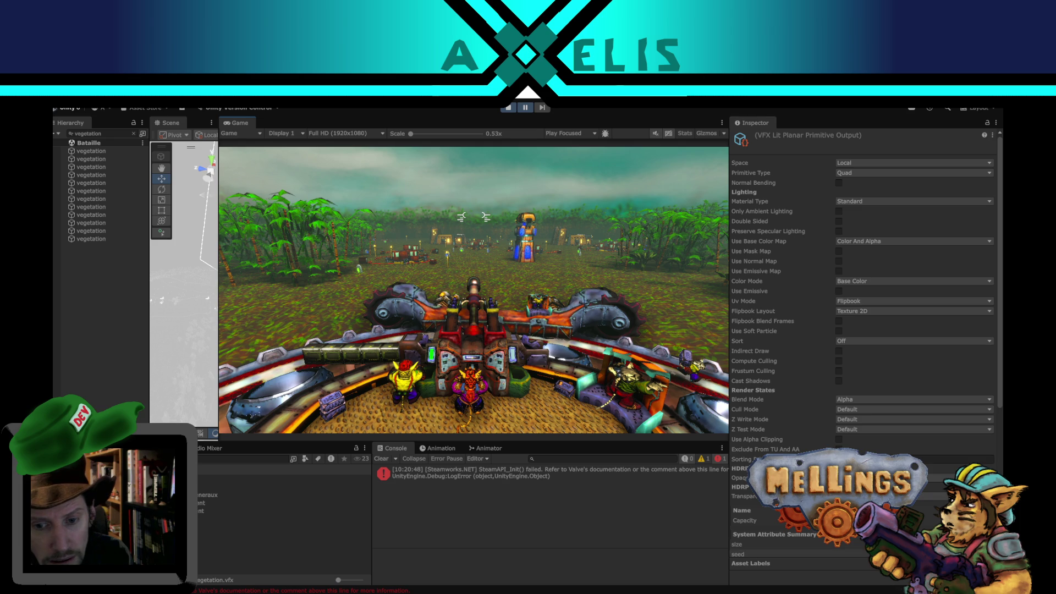
Resume the game to check the vegetation, then go back to the Firefox forum thread.
click(525, 107)
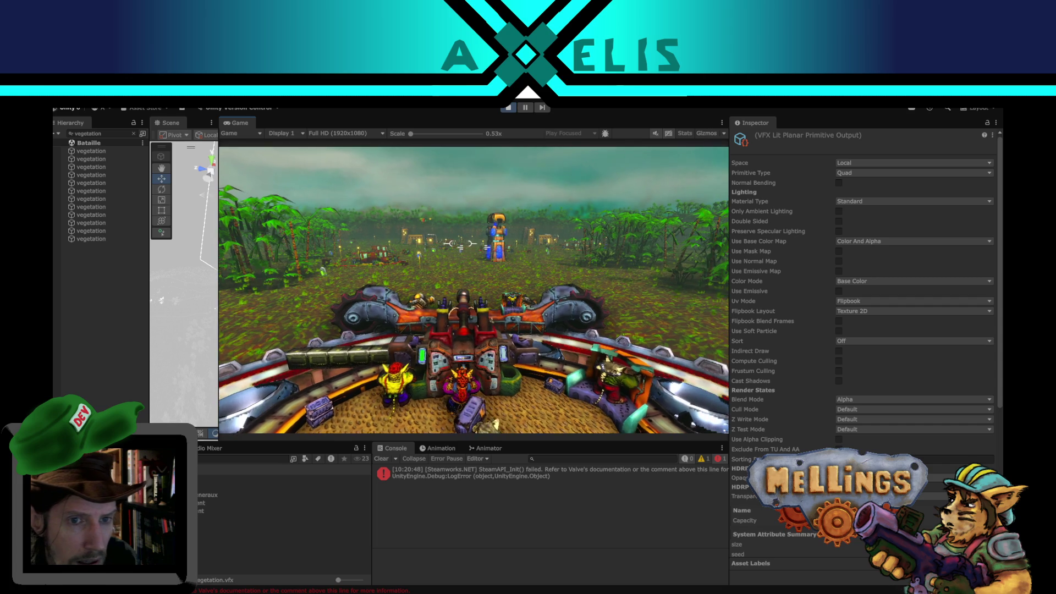
key(Escape)
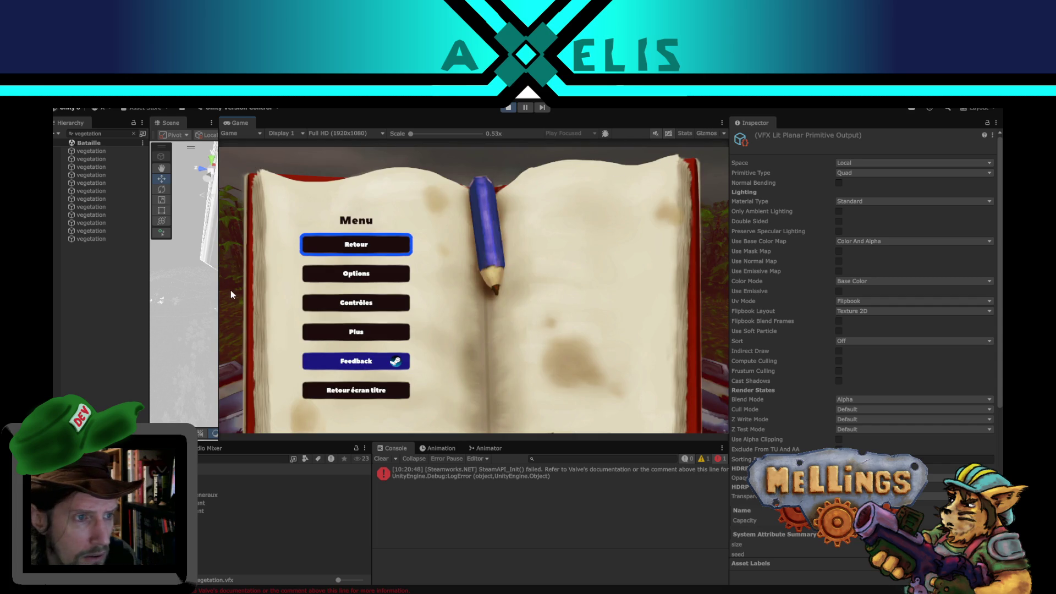
key(Escape)
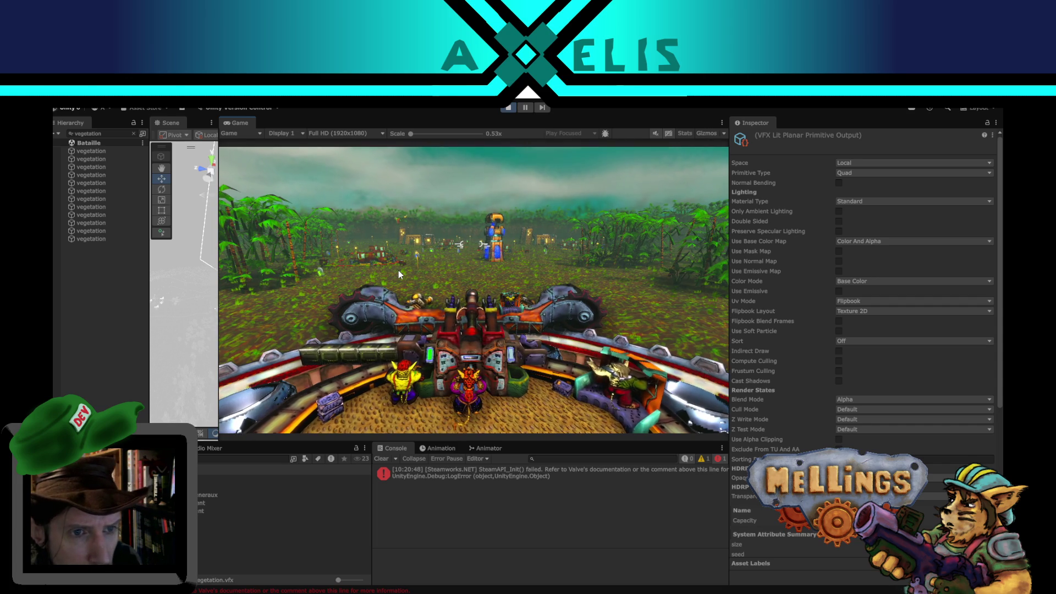
key(Escape)
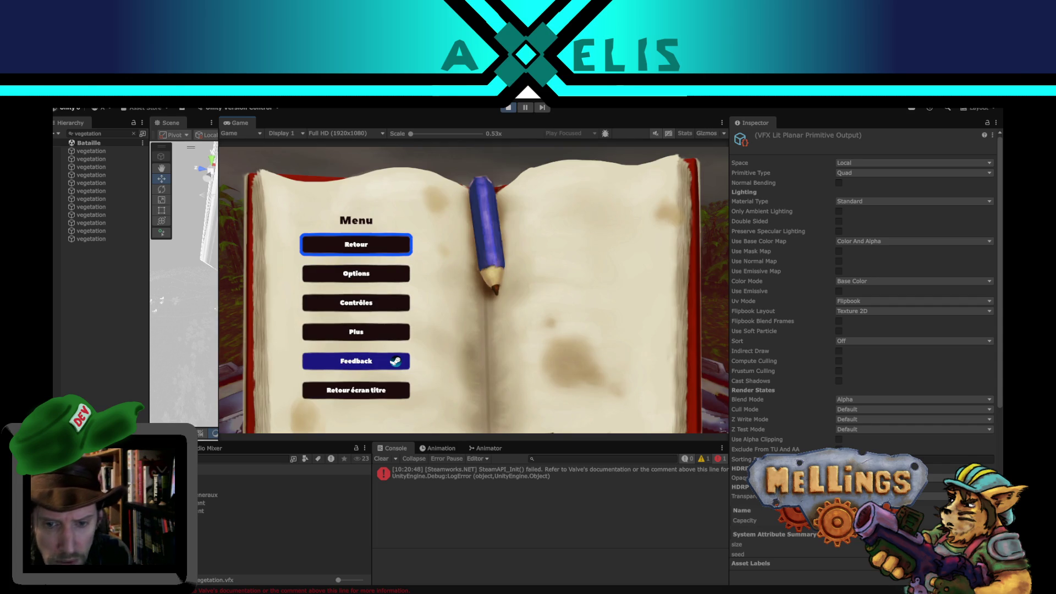
key(alt+Tab)
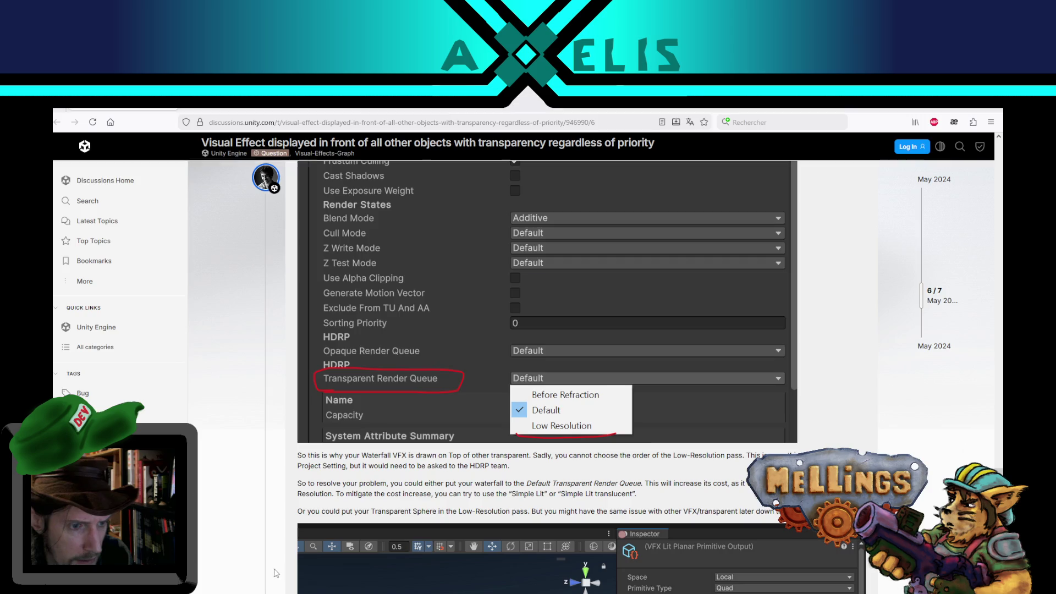
scroll(348, 450, up, 10)
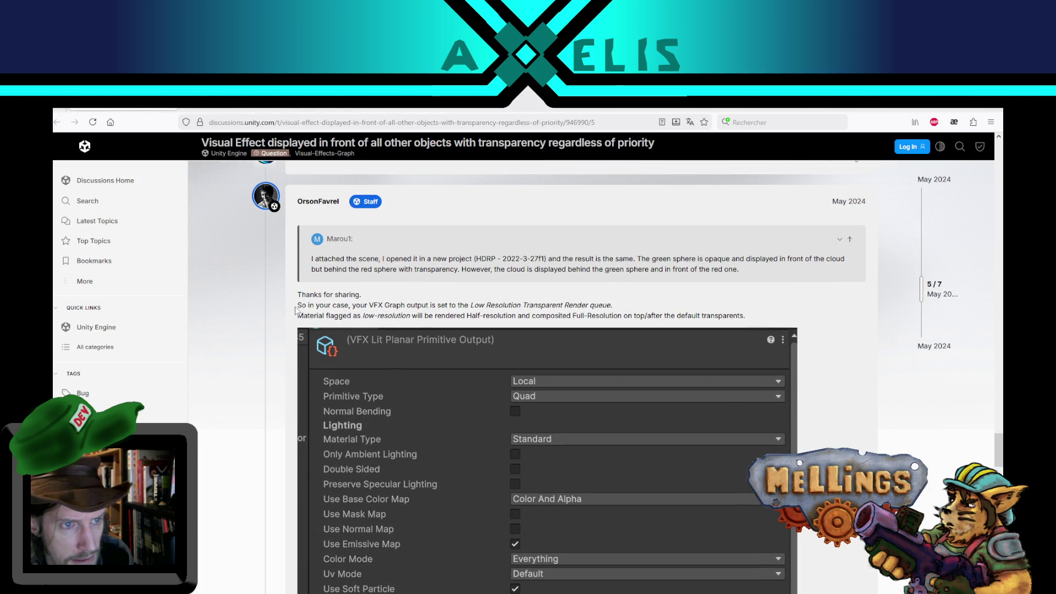
Highlight the Low Resolution queue explanation, scroll to the Simple Lit screenshot, then return to Unity.
drag(300, 307, 617, 311)
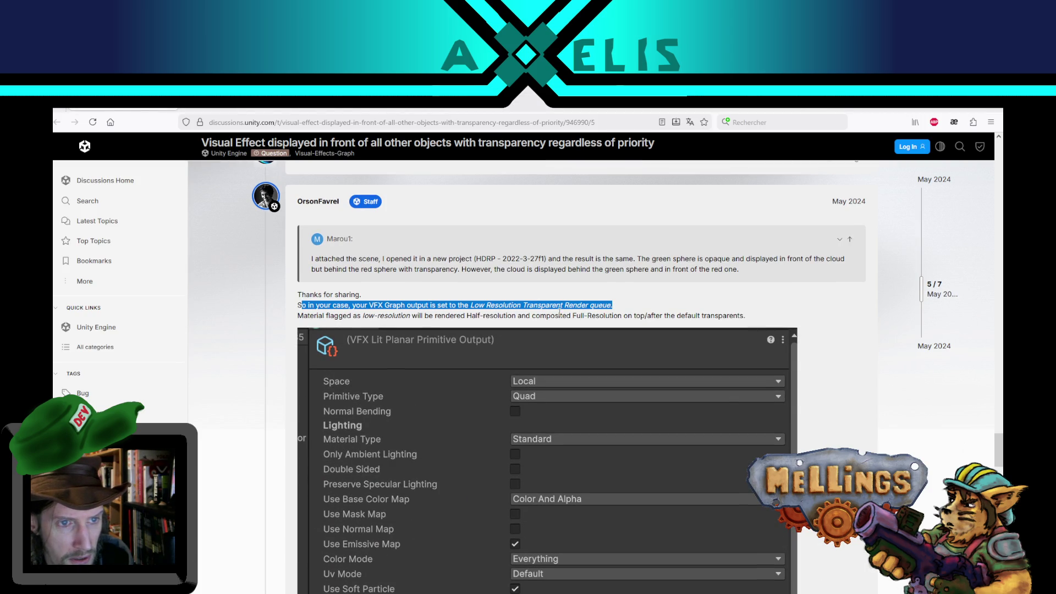
click(529, 303)
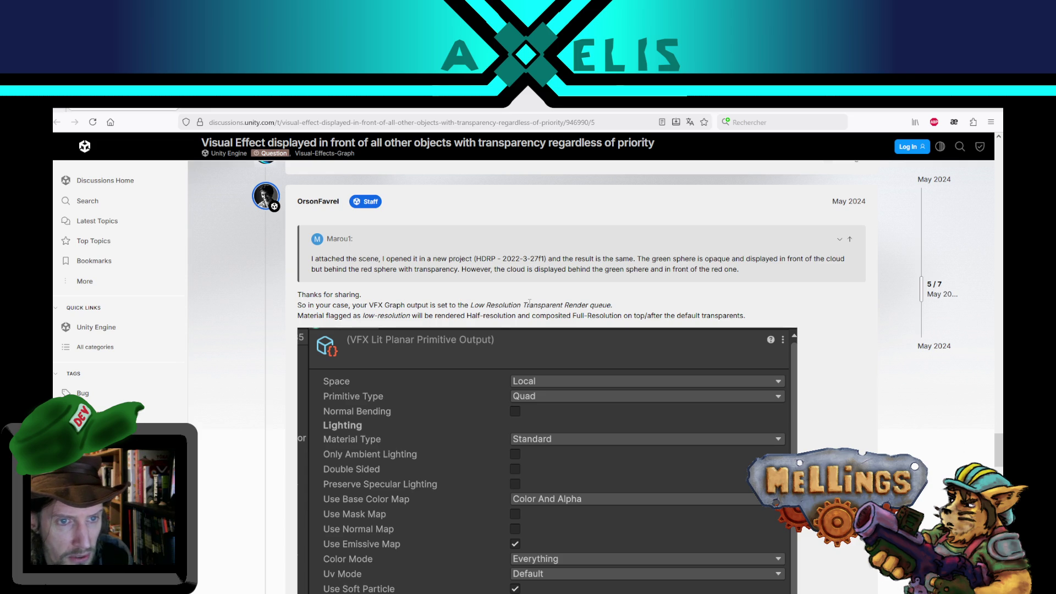
drag(301, 316, 741, 319)
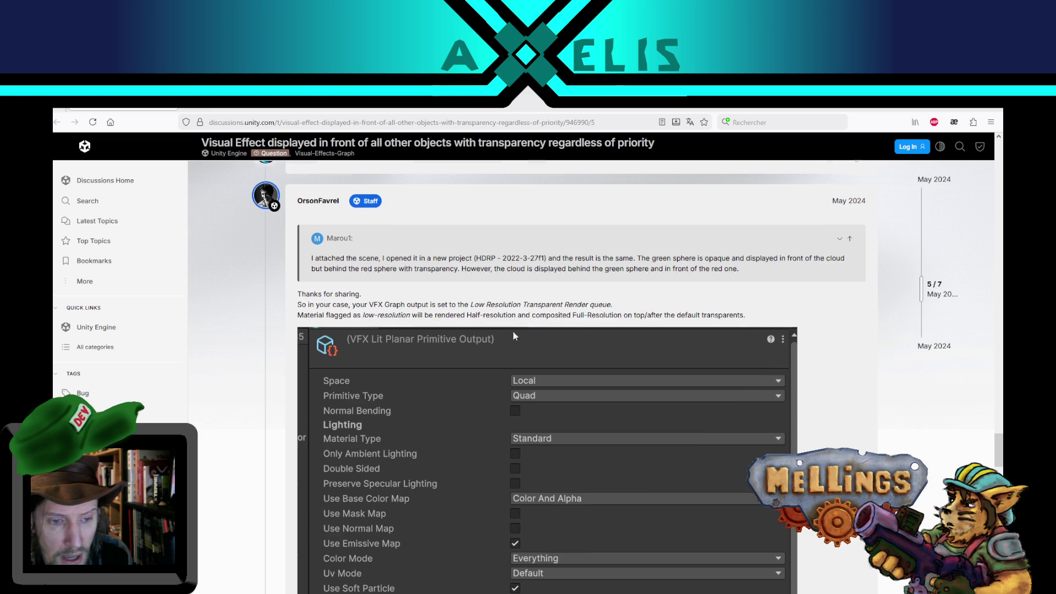
scroll(513, 332, down, 8)
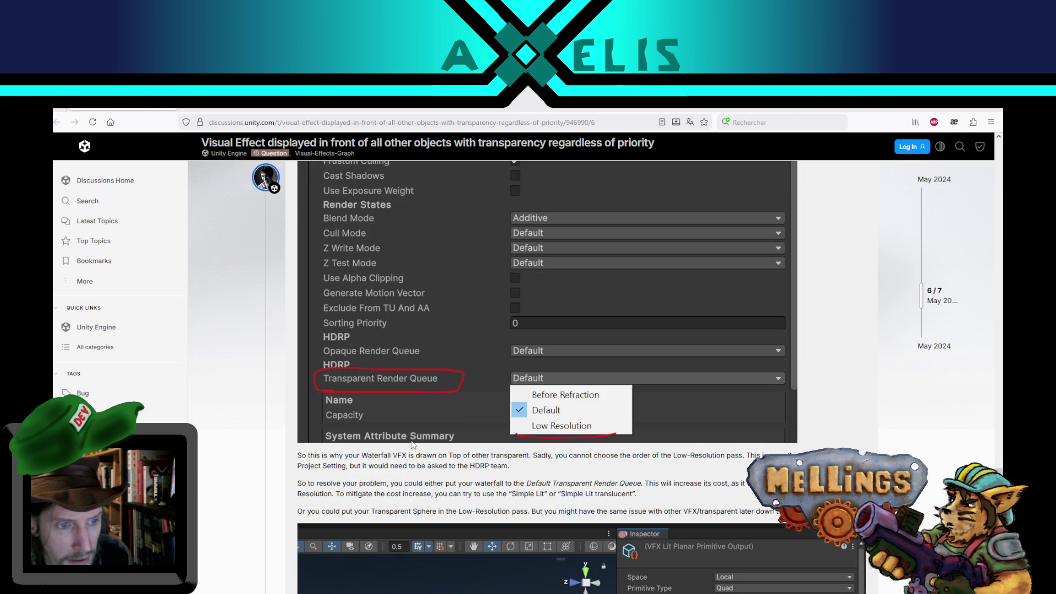
scroll(413, 445, down, 2)
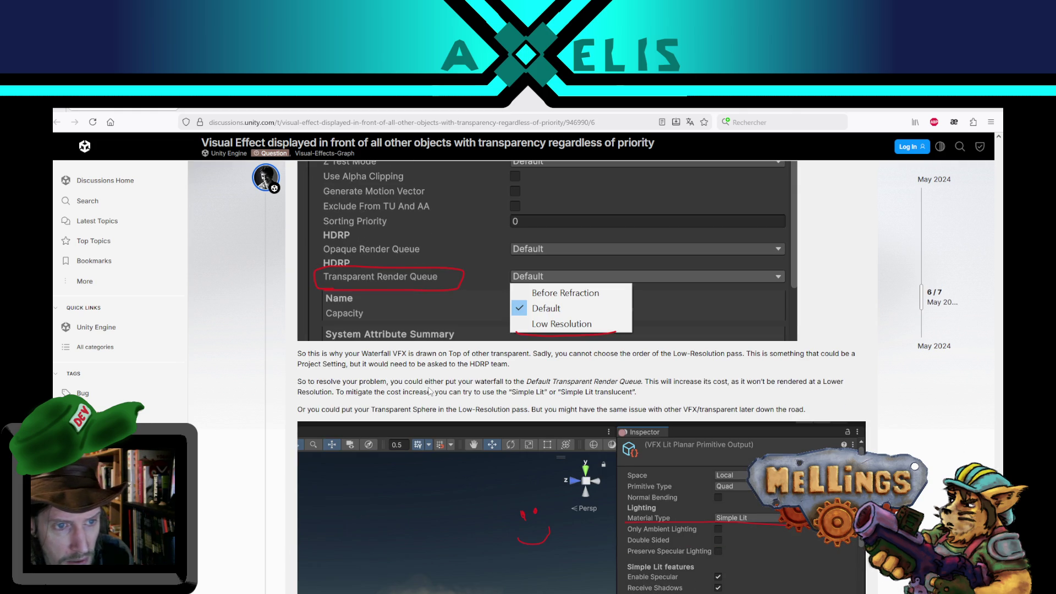
scroll(428, 379, down, 3)
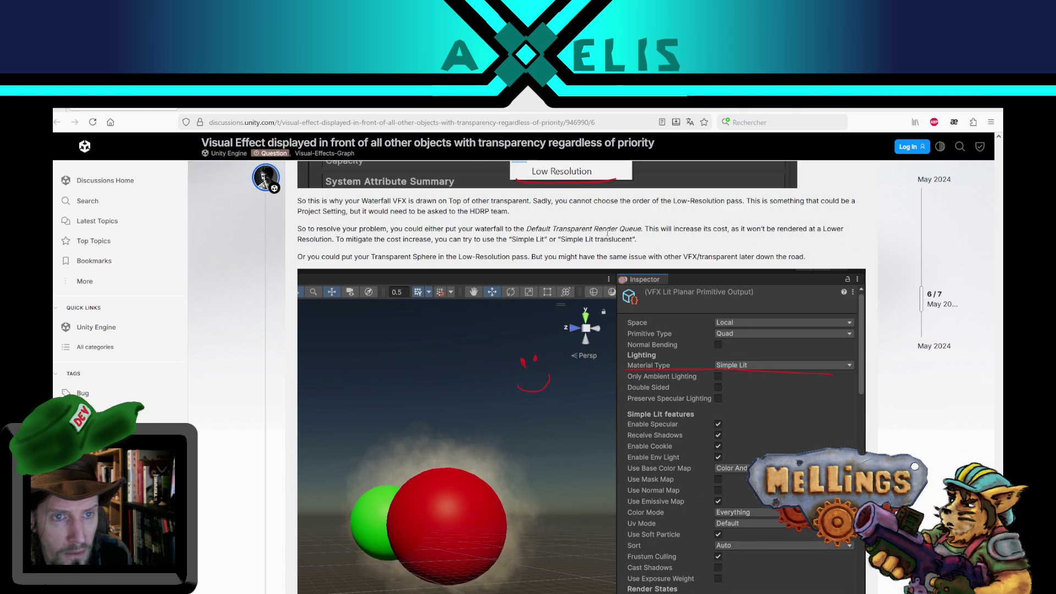
key(alt+Tab)
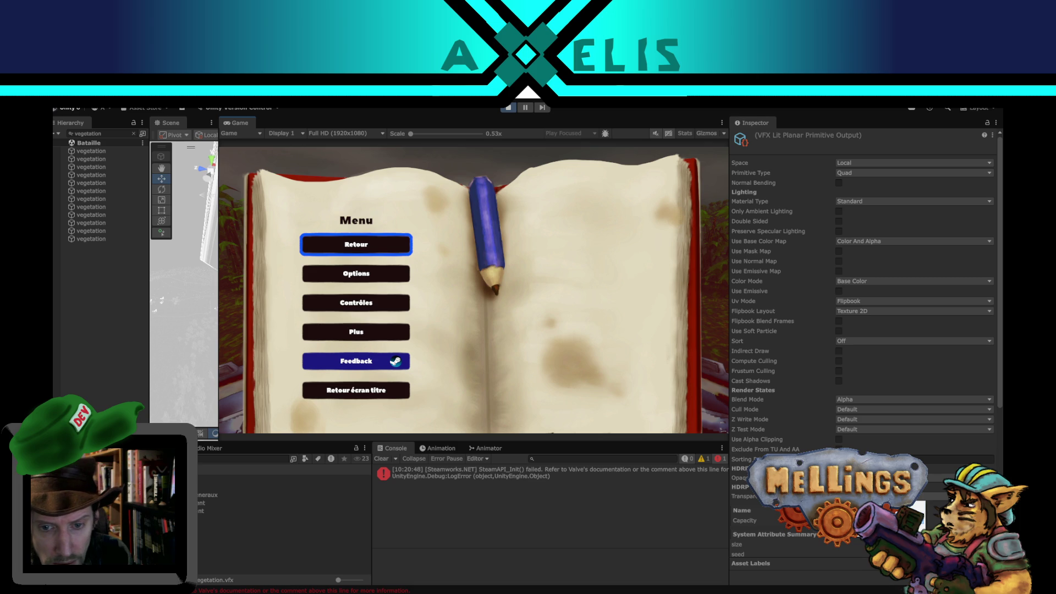
Resume the game with Retour from its pause menu, then bring the Firefox forum thread forward.
click(377, 246)
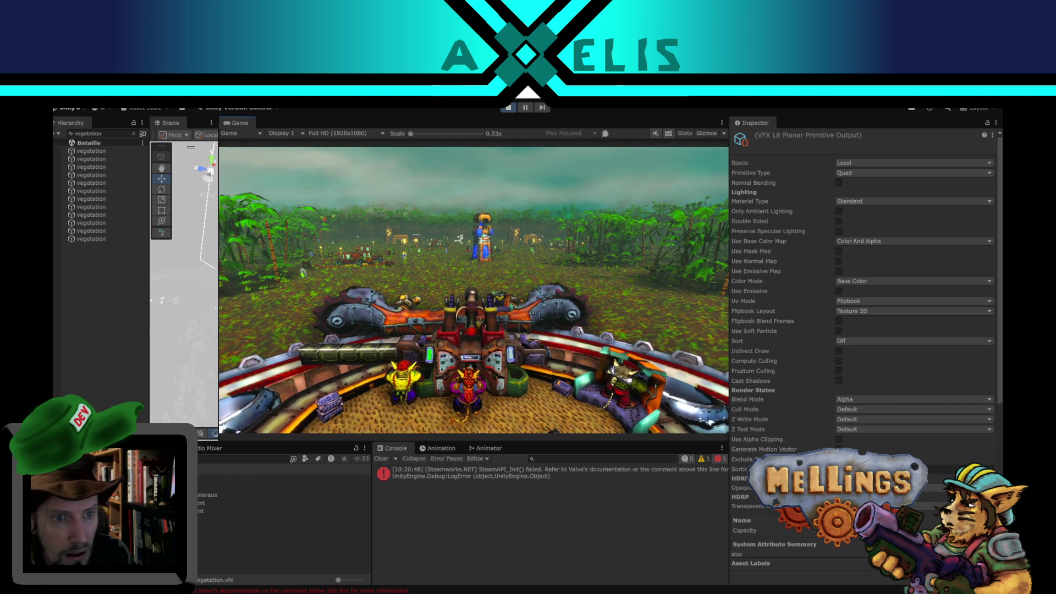
key(super)
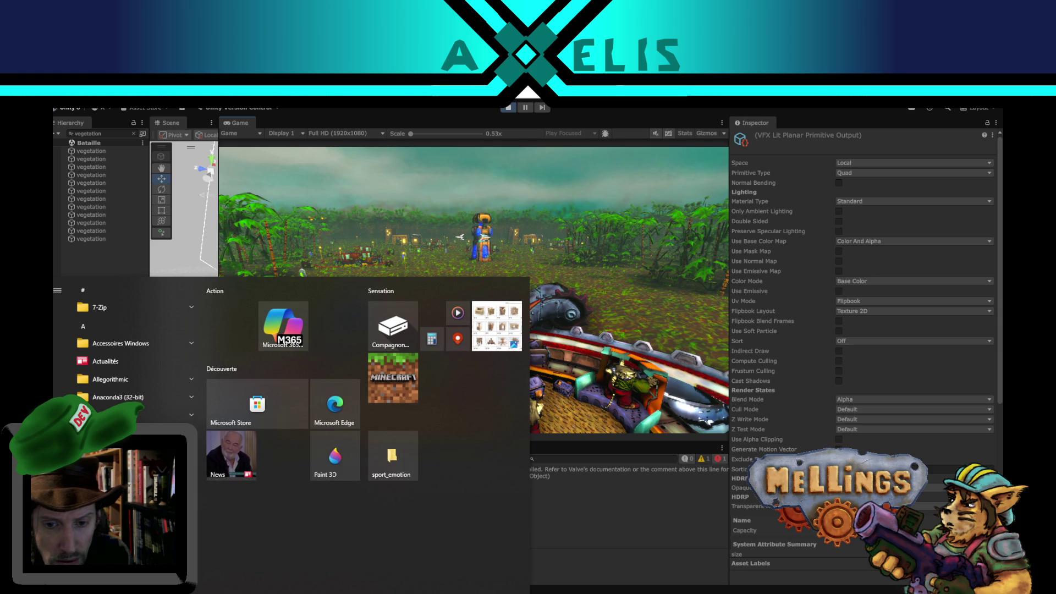
key(Escape)
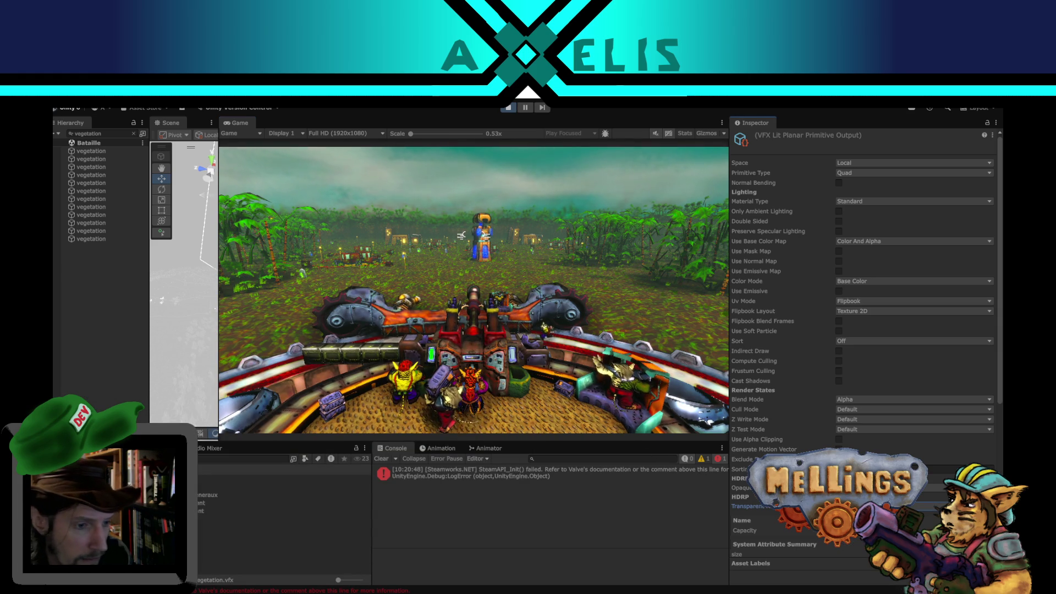
click(297, 561)
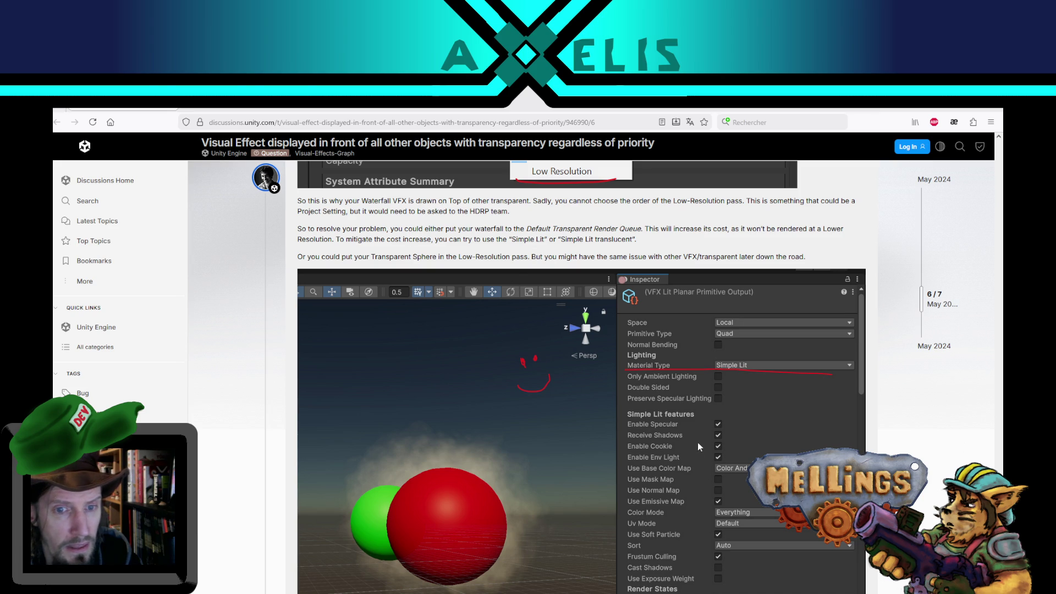
Compare the forum's Simple Lit screenshot against the project's Standard, Alpha-blended output, ending in Unity.
scroll(685, 443, down, 2)
scroll(669, 430, up, 1)
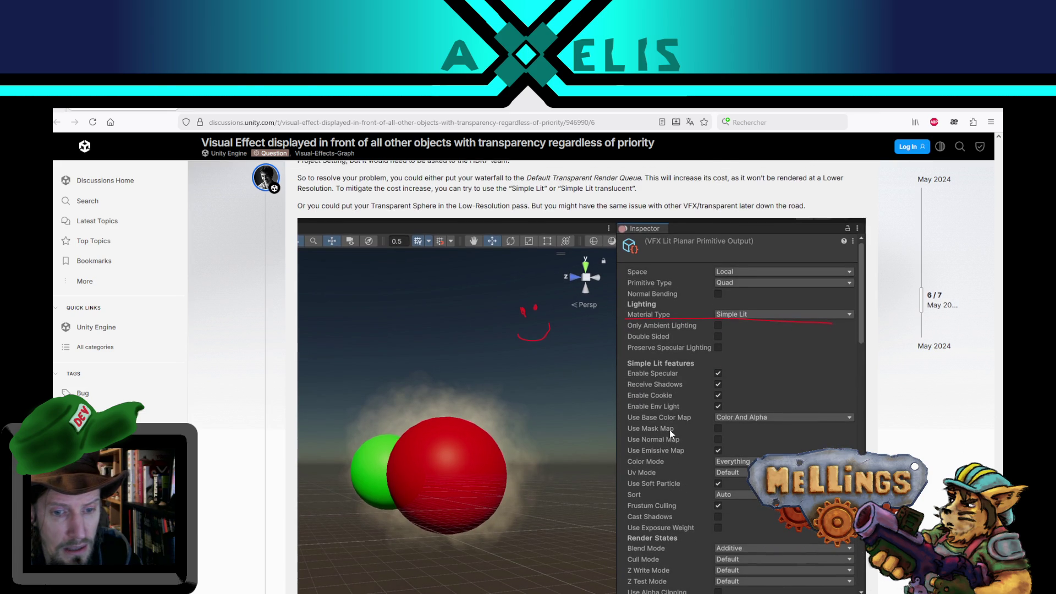
key(alt+Tab)
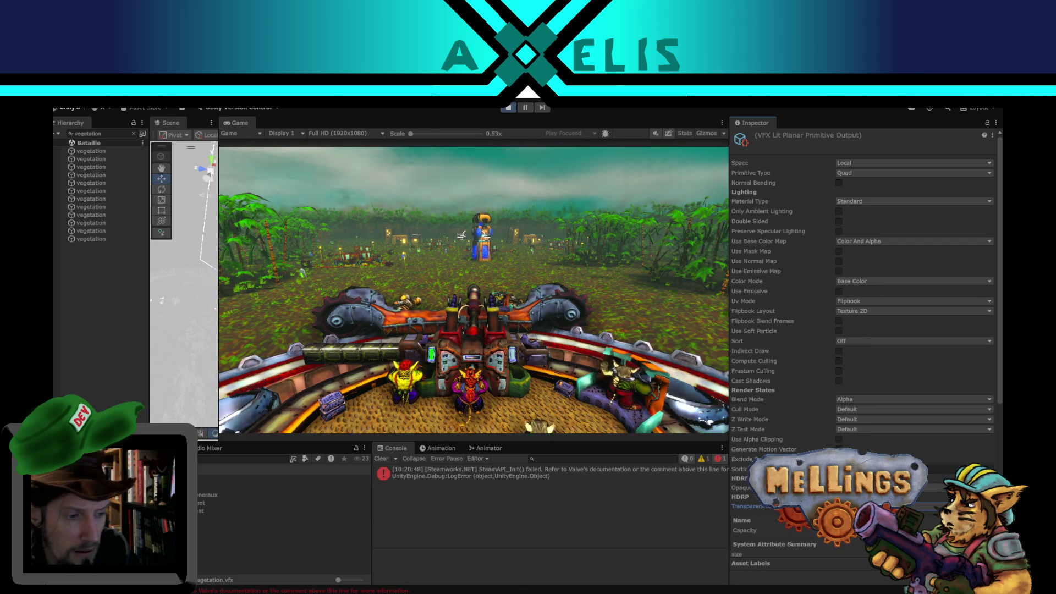
key(alt+Tab)
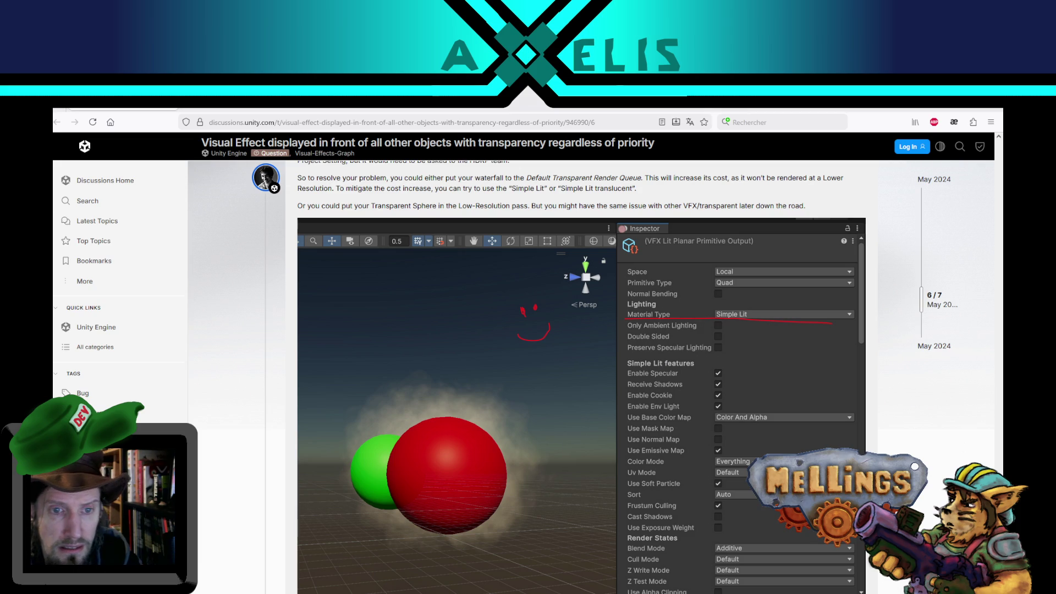
key(alt+Tab)
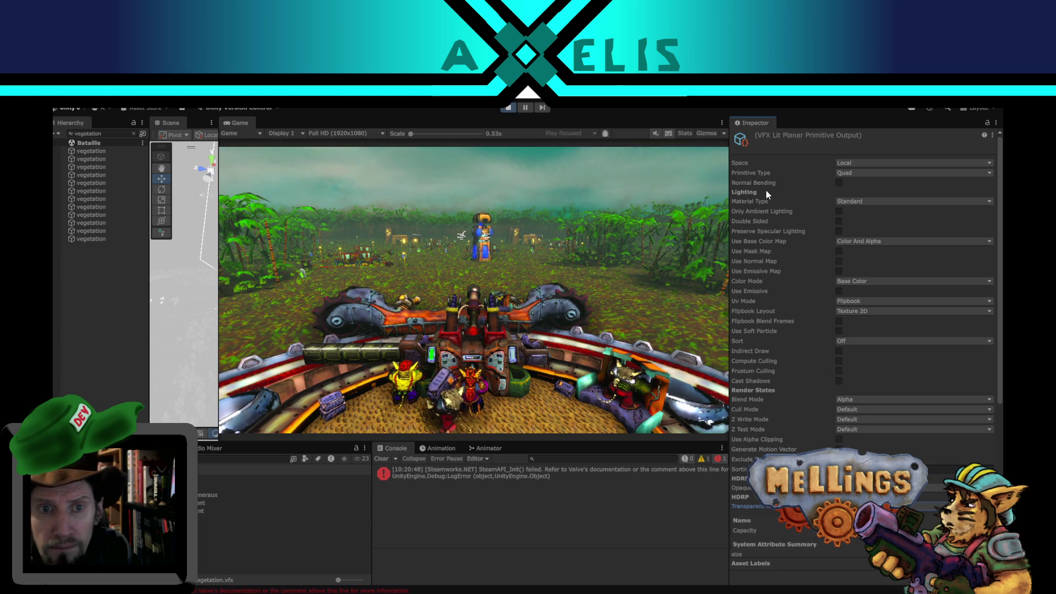
Set the VFX Lit Planar Primitive Output's Material Type to Simple Lit.
click(845, 203)
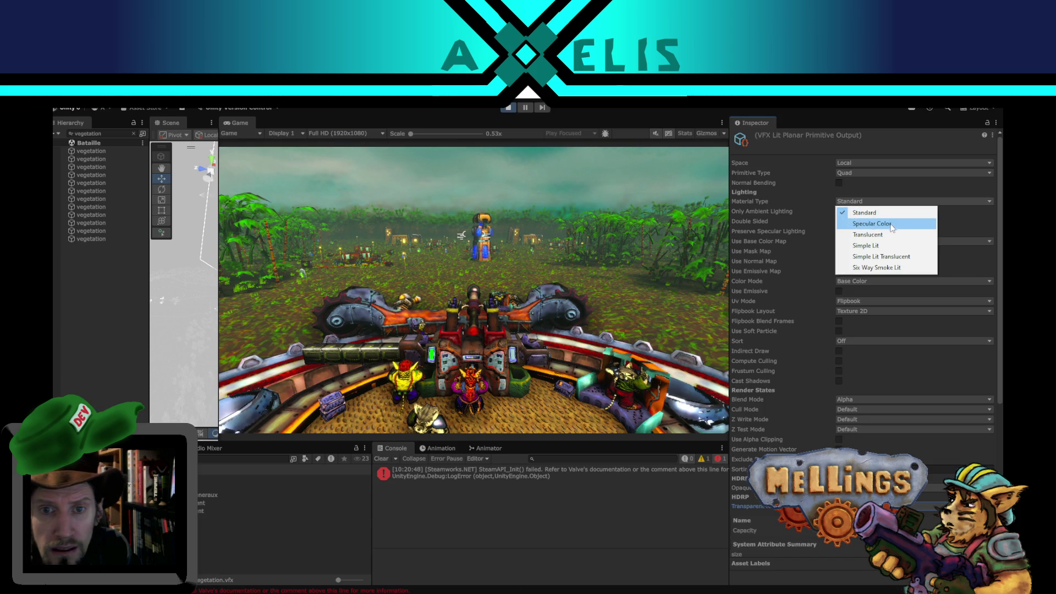
click(891, 246)
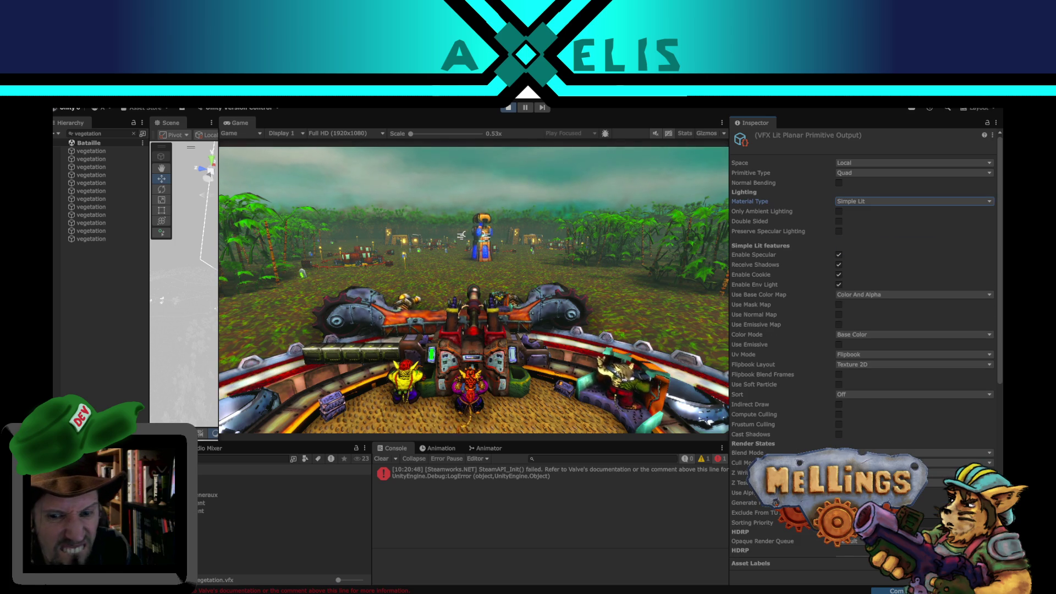
scroll(822, 444, down, 3)
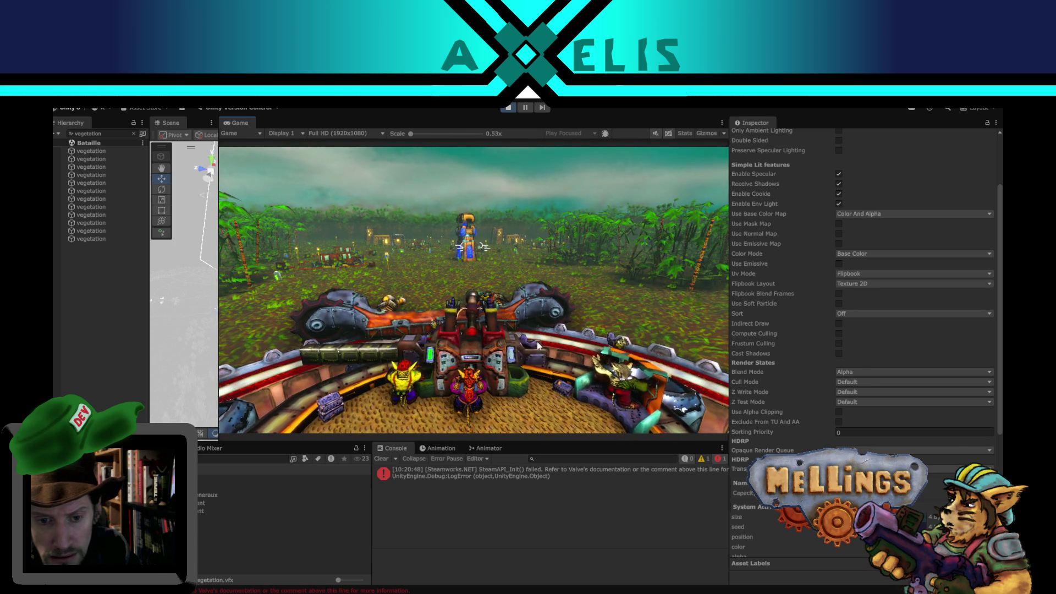
Pause and resume the running game to check the vegetation rendering.
key(Escape)
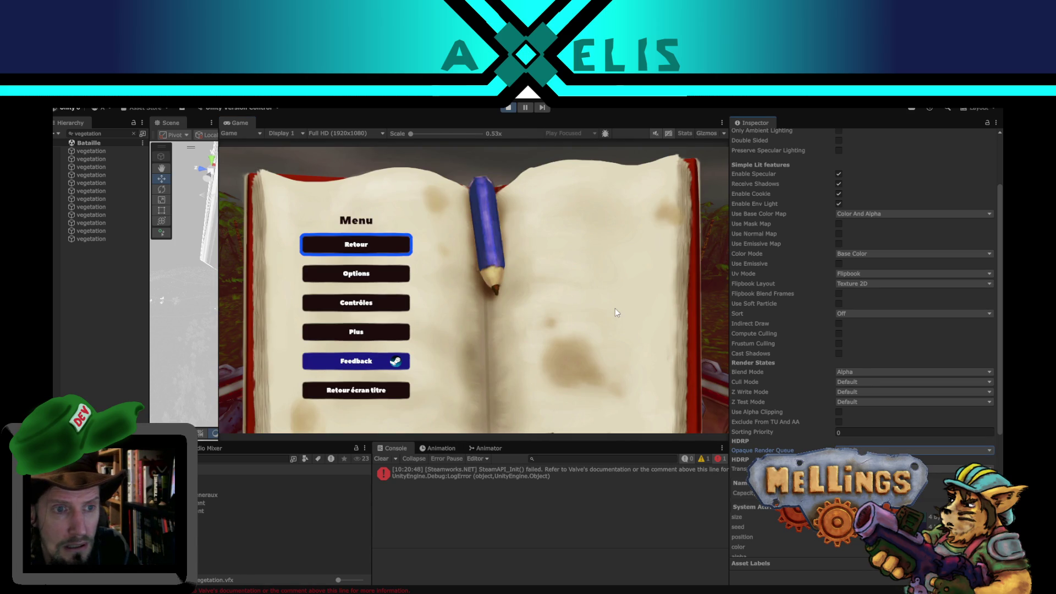
key(Escape)
key(super)
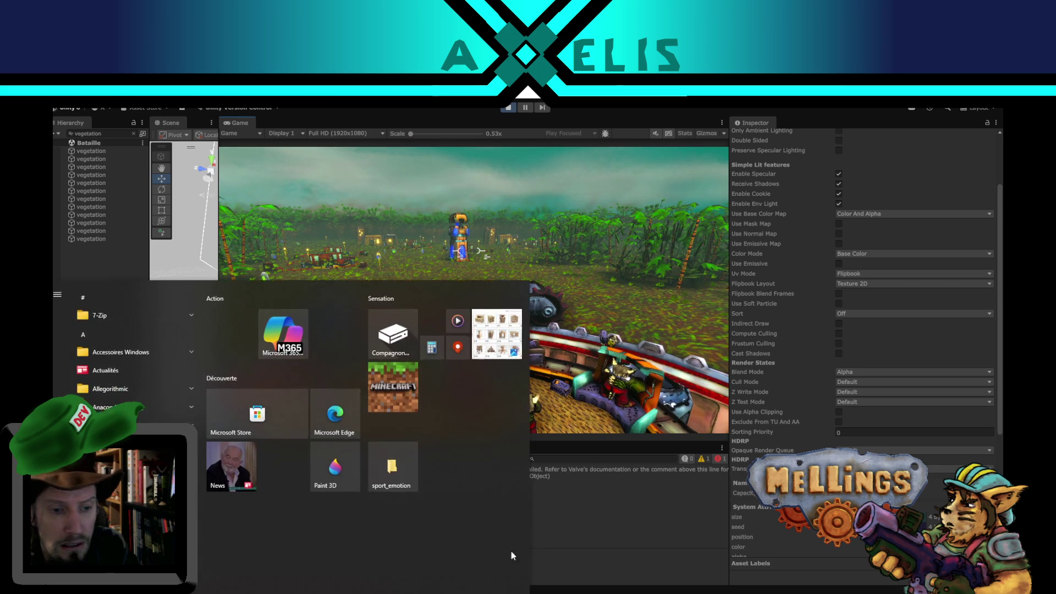
click(659, 532)
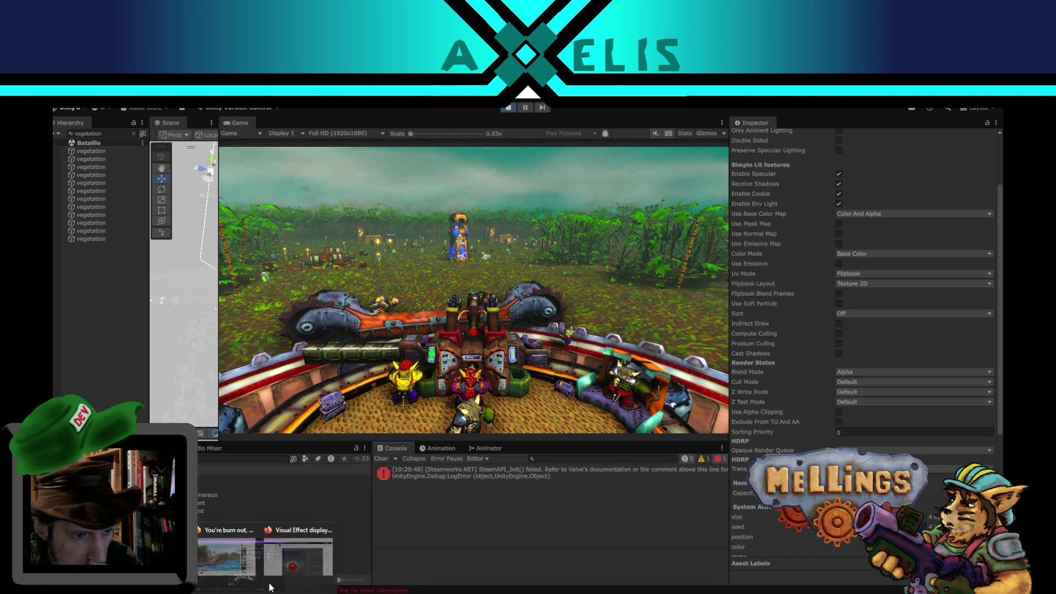
Read the remaining replies and the first post's Visual Effect priority and sorting layer settings, then return to Unity.
click(323, 547)
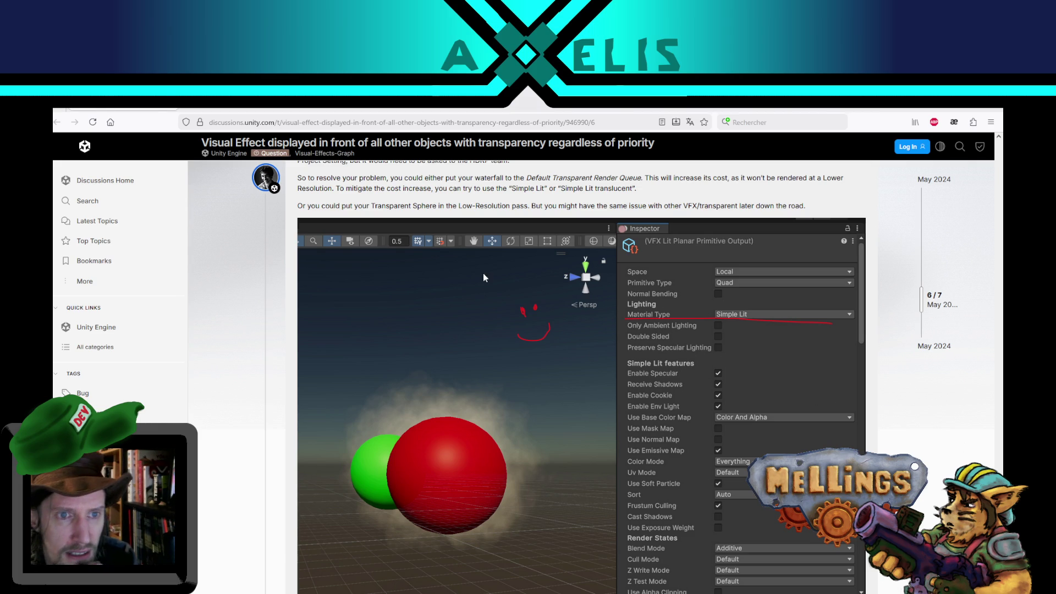
scroll(462, 219, down, 6)
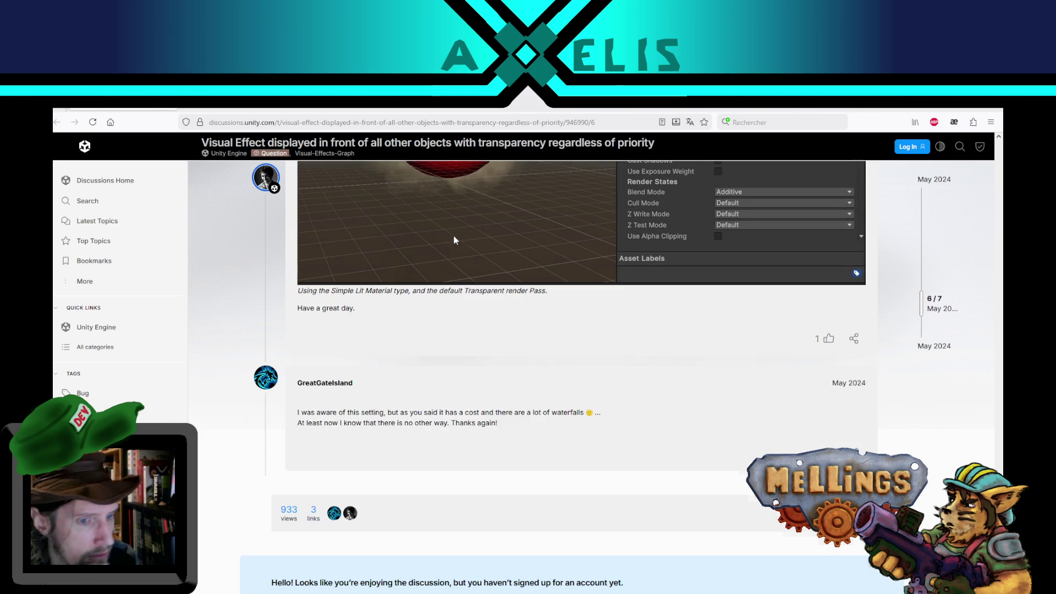
scroll(423, 340, up, 1)
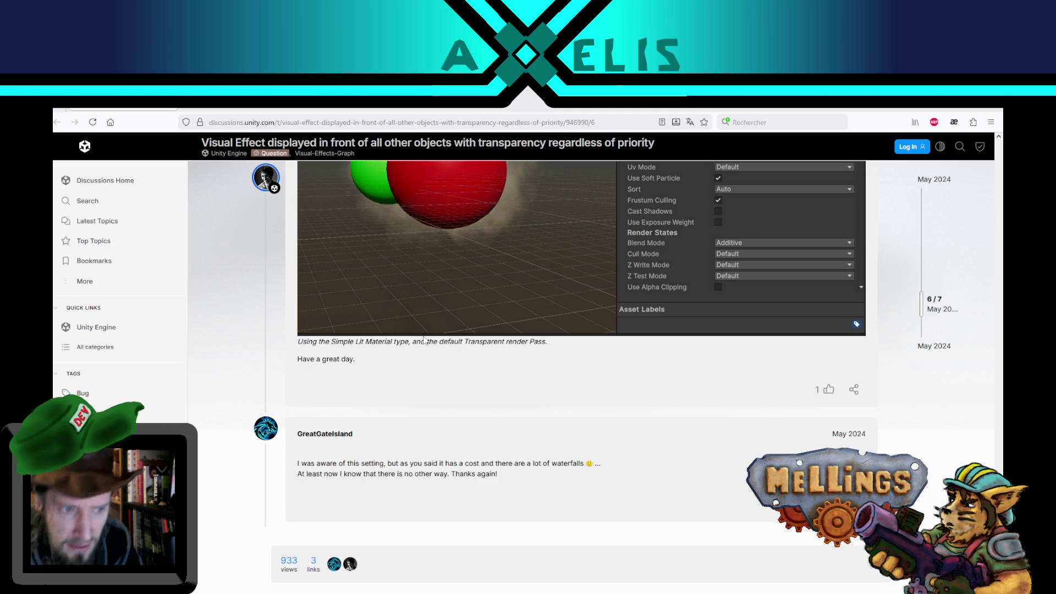
scroll(423, 339, down, 7)
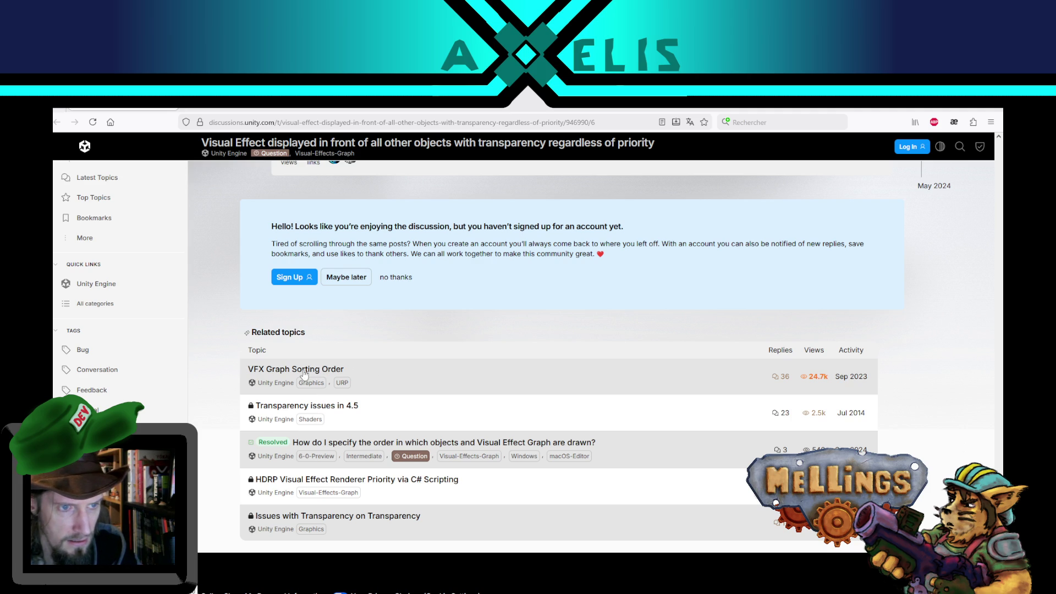
key(Home)
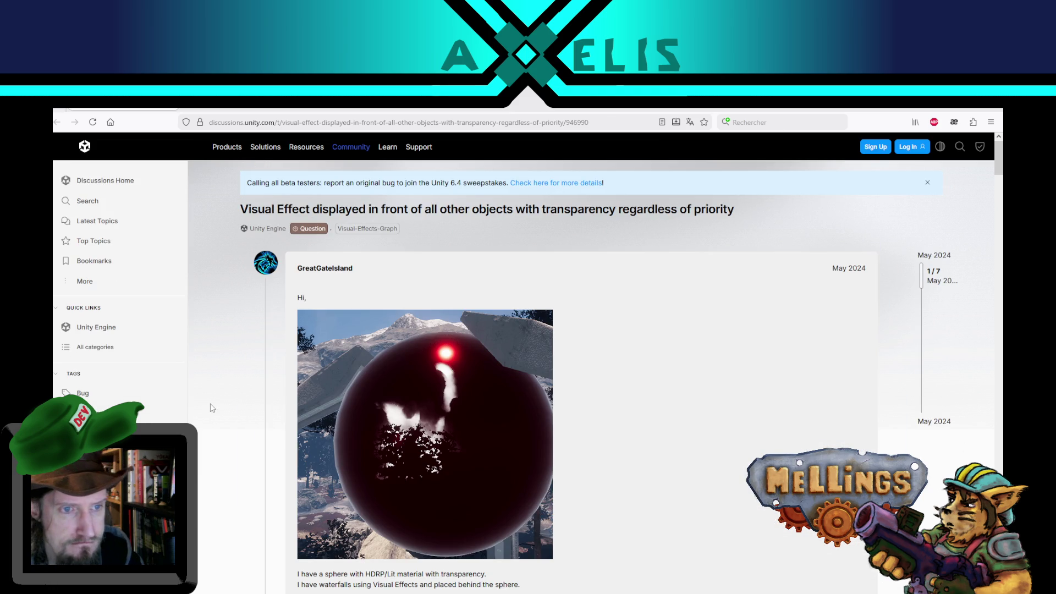
scroll(212, 410, down, 3)
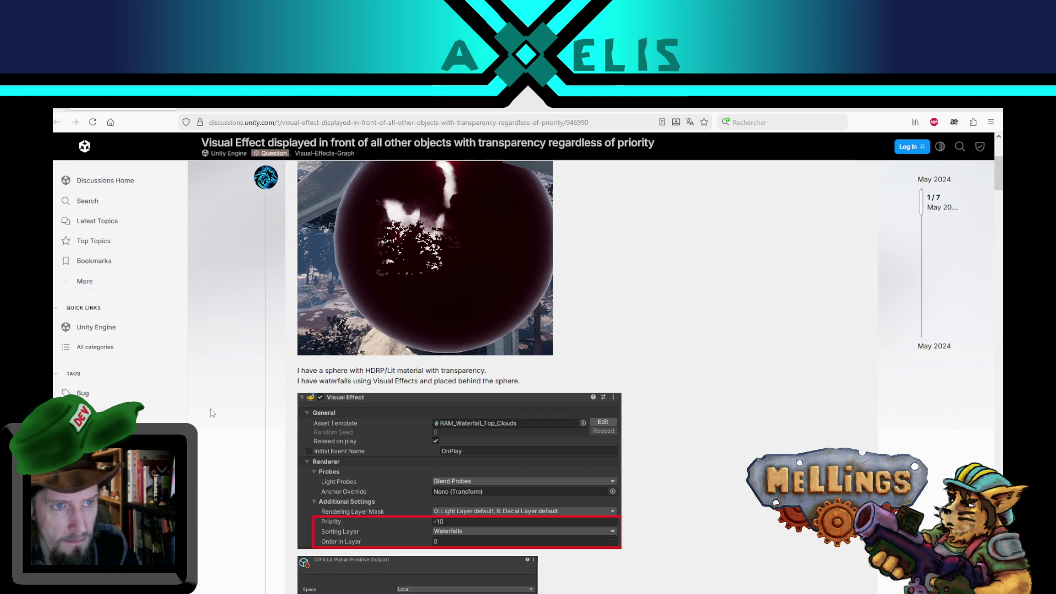
scroll(213, 412, up, 1)
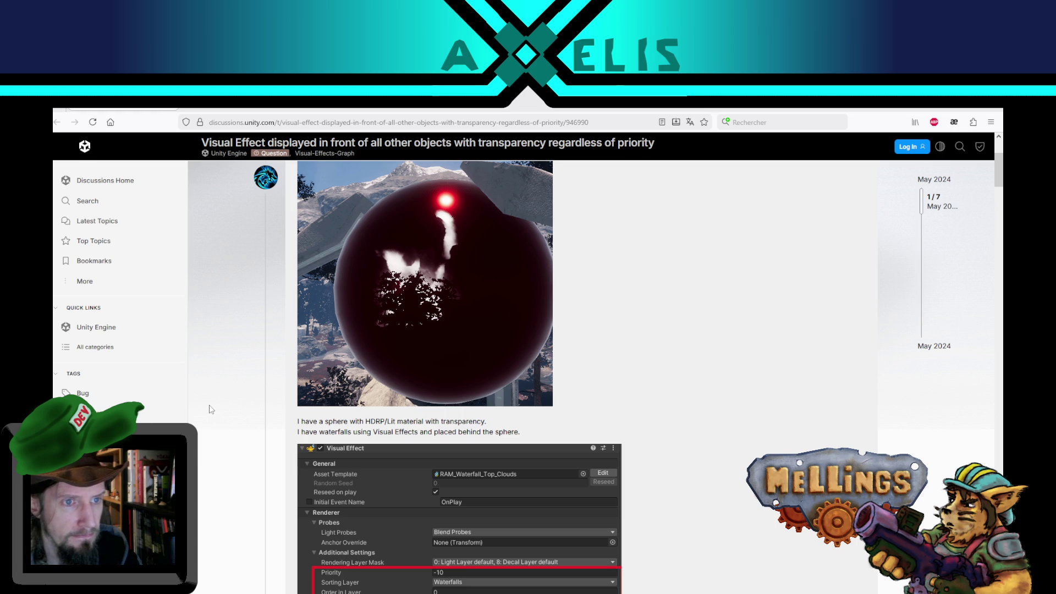
scroll(209, 405, down, 3)
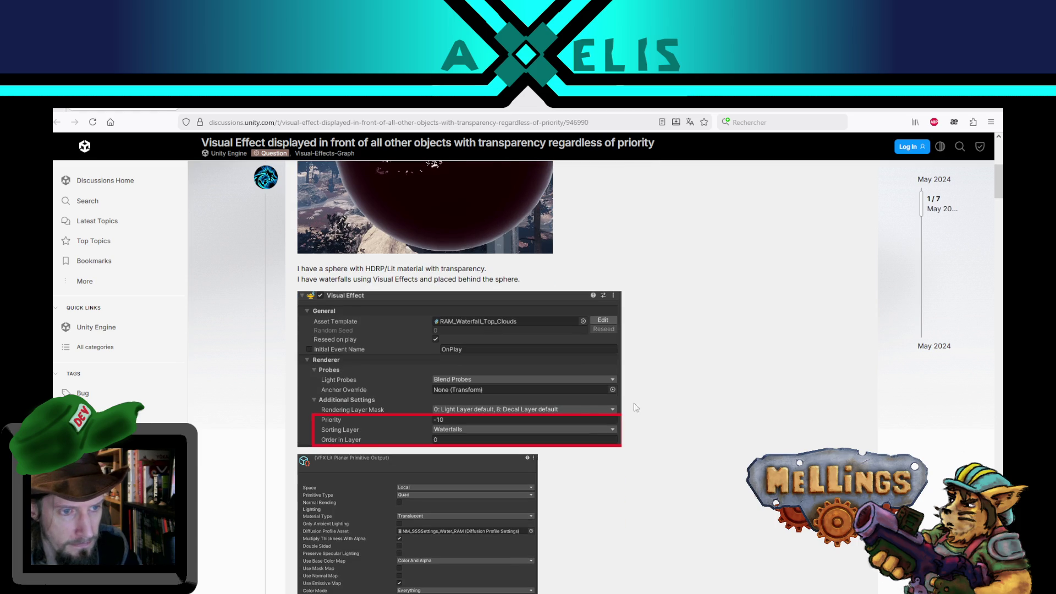
key(alt+Tab)
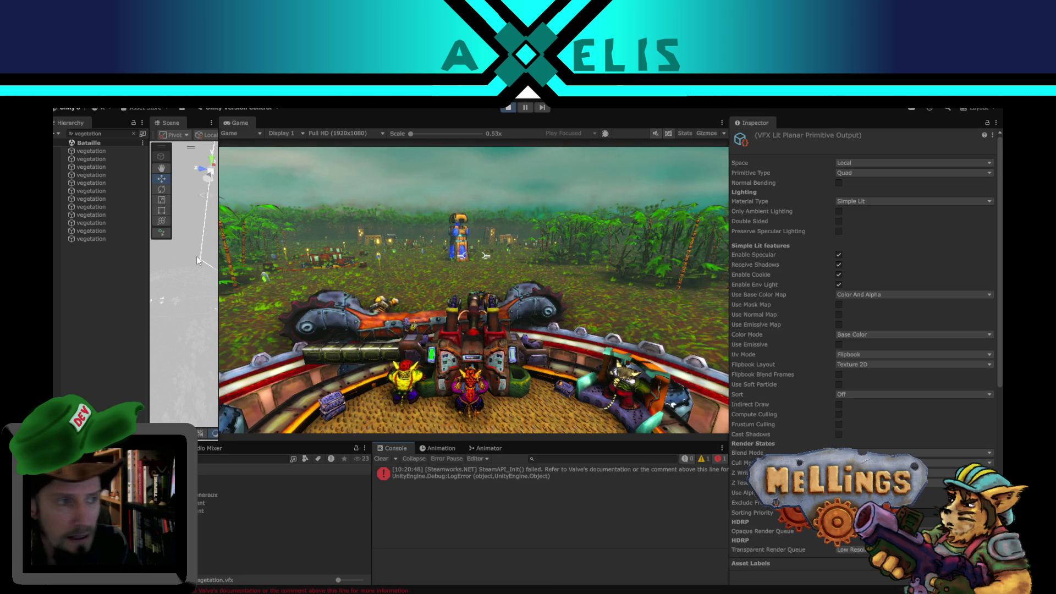
Select all 12 vegetation effect objects together in the Hierarchy.
click(107, 150)
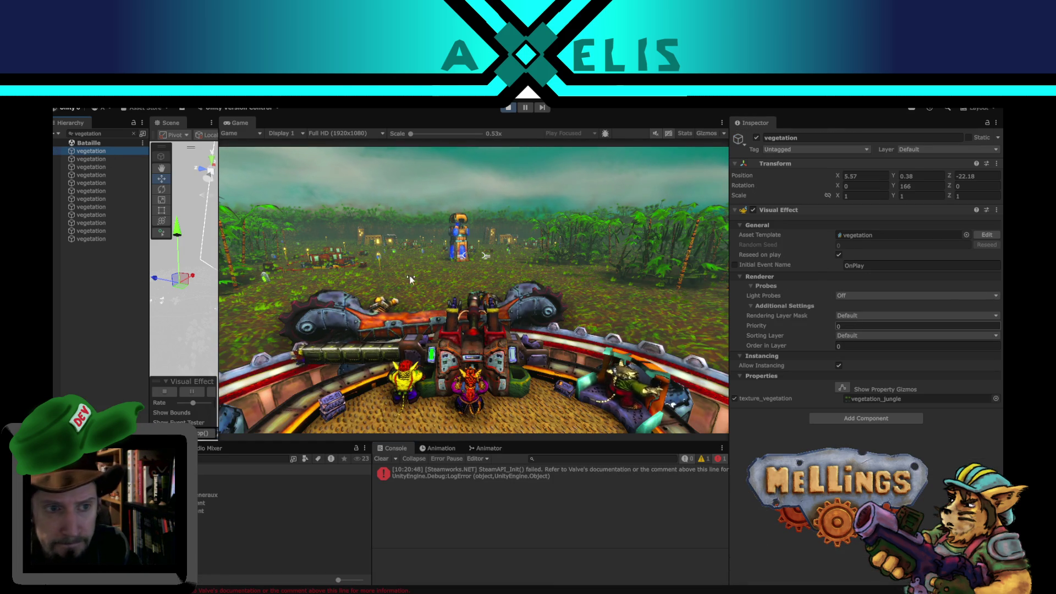
shift+click(90, 241)
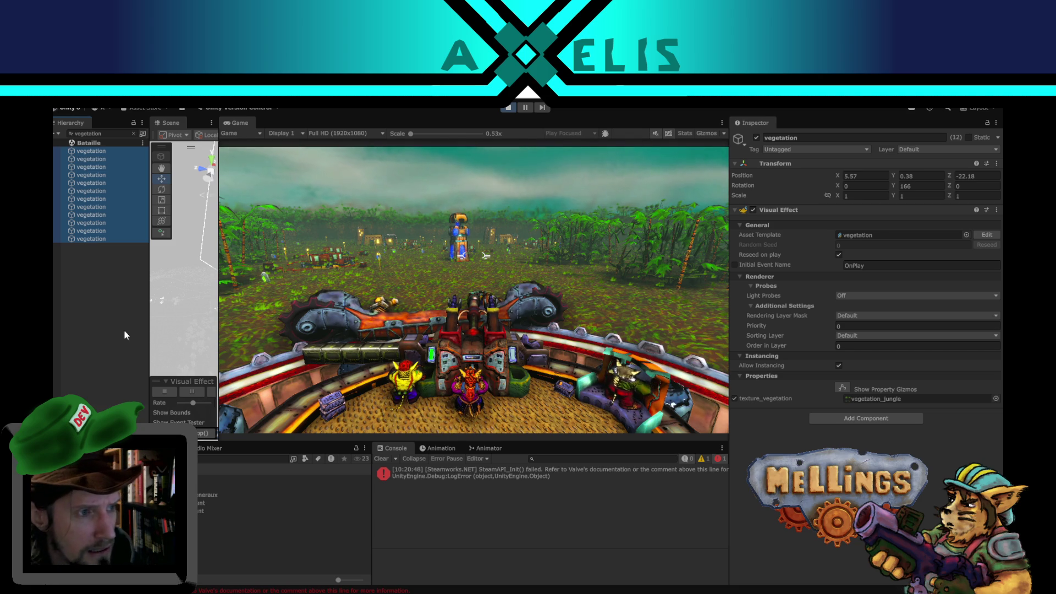
click(94, 309)
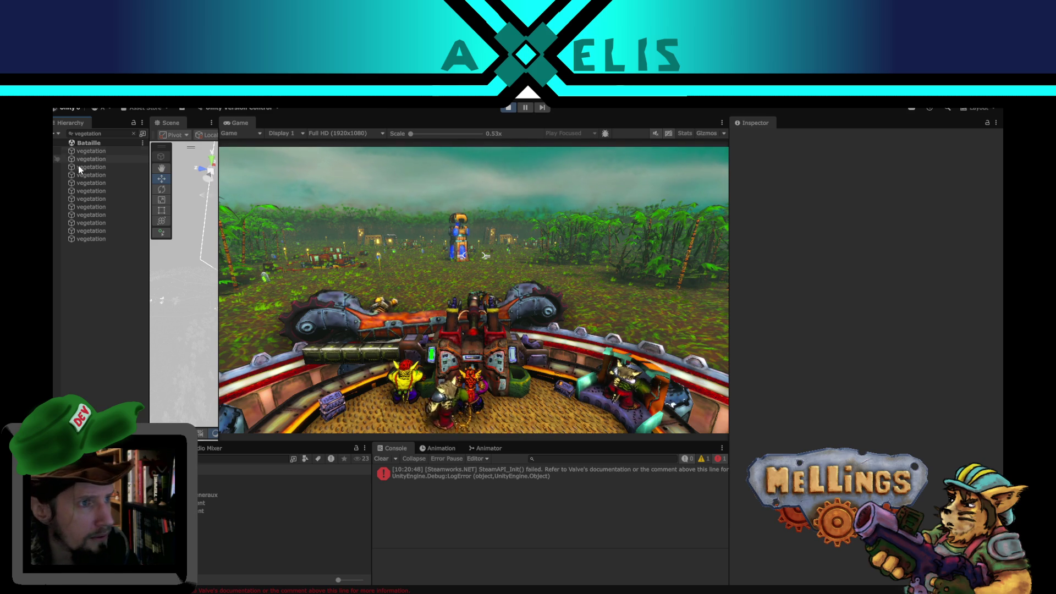
click(88, 151)
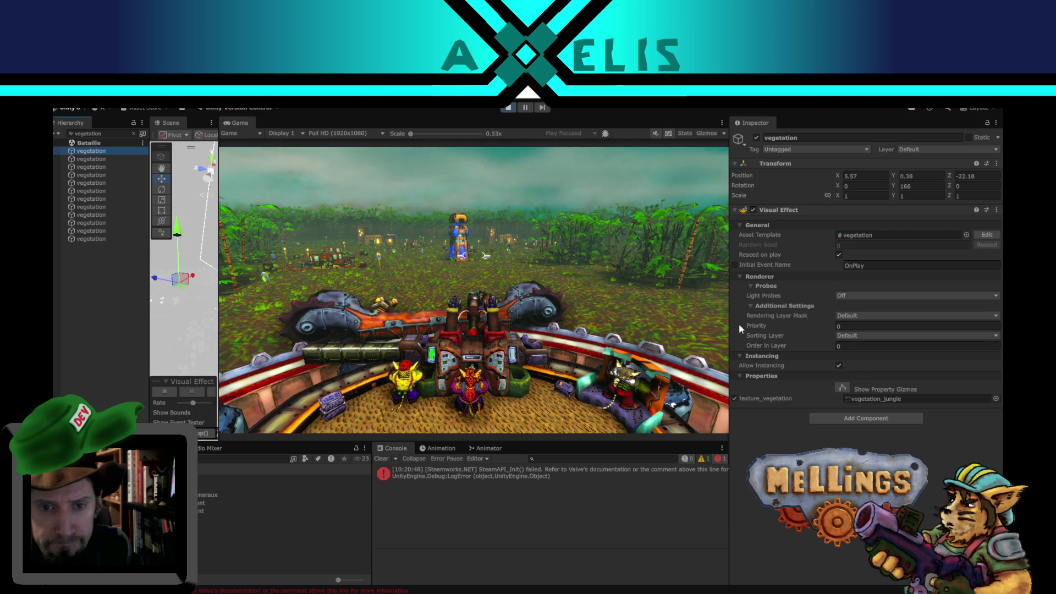
shift+click(110, 240)
Set the shared Priority and Order in Layer of the twelve effects to -10.
click(864, 327)
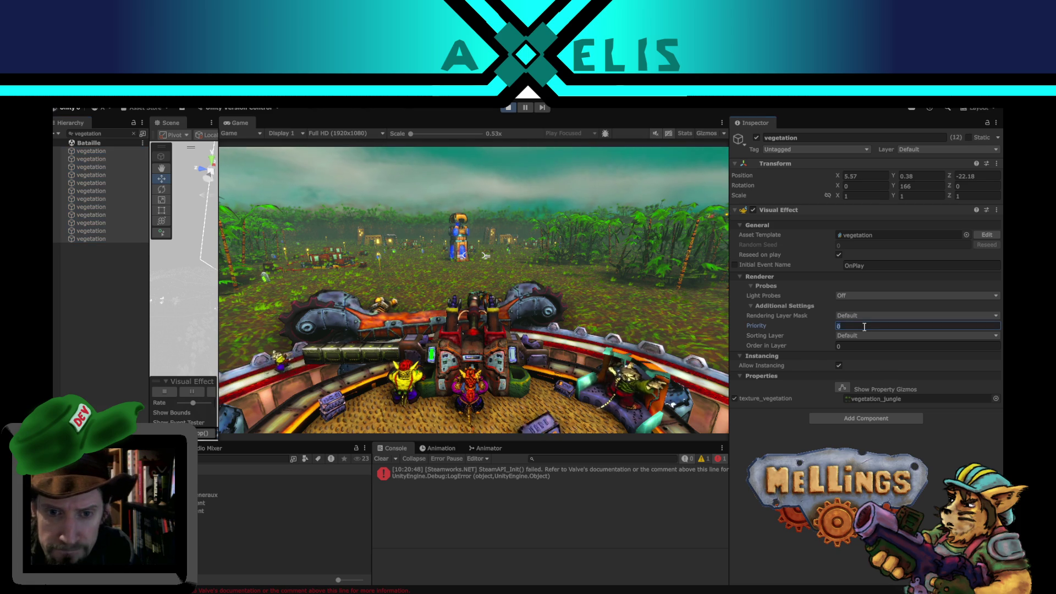
text(-10)
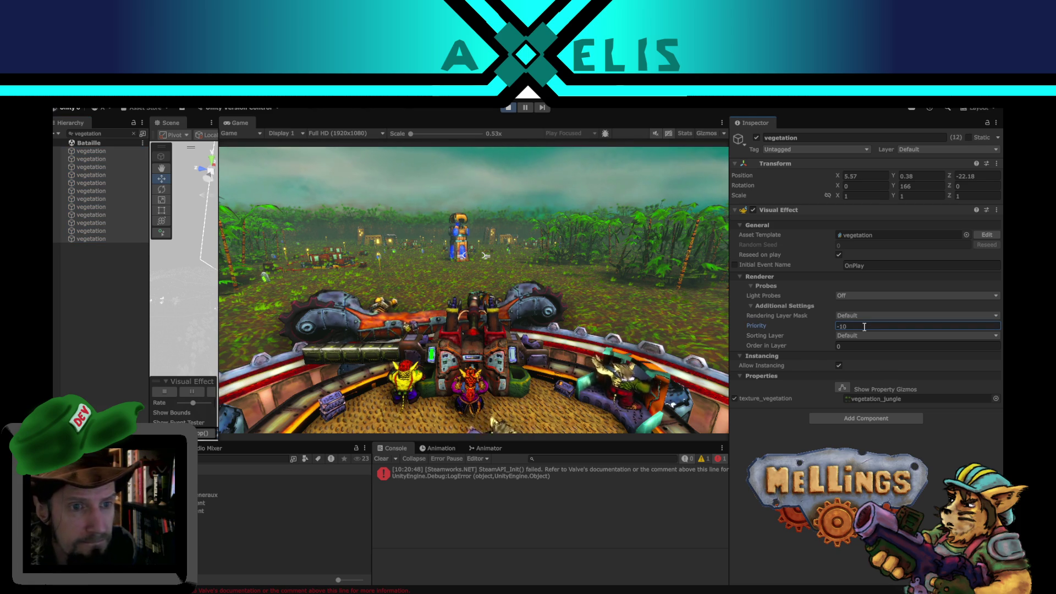
key(Tab)
text(-10)
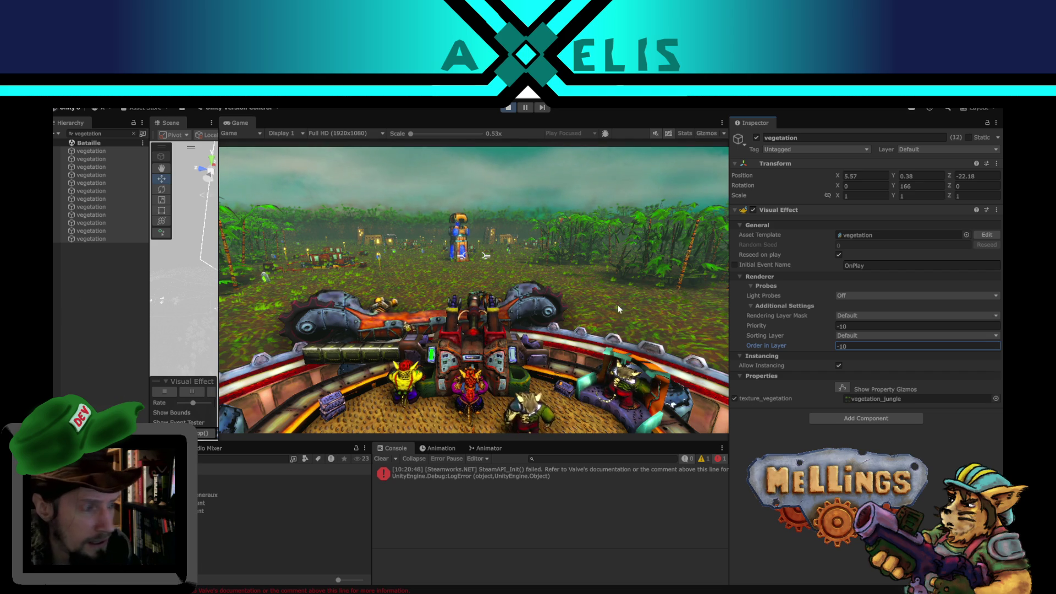
Reset Priority and Order in Layer back to 0, then switch to Visual Studio Code.
click(871, 325)
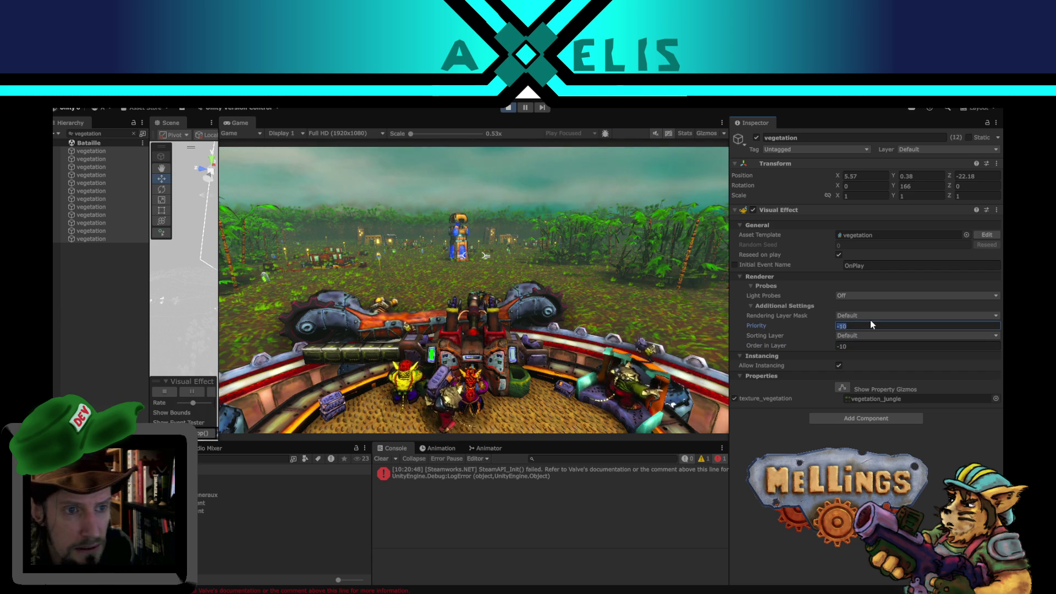
text(0)
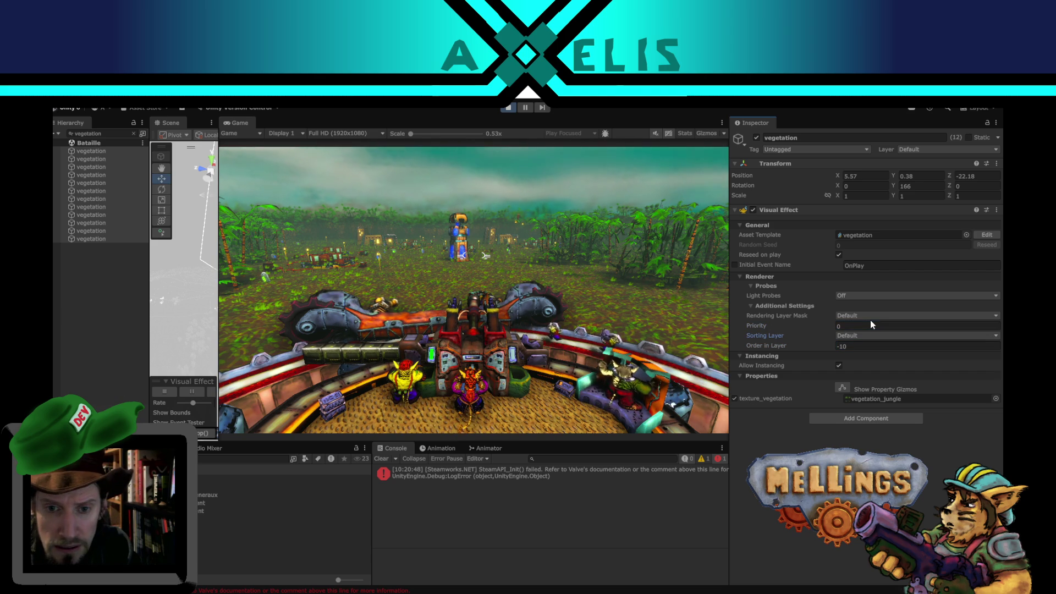
key(Tab)
text(0)
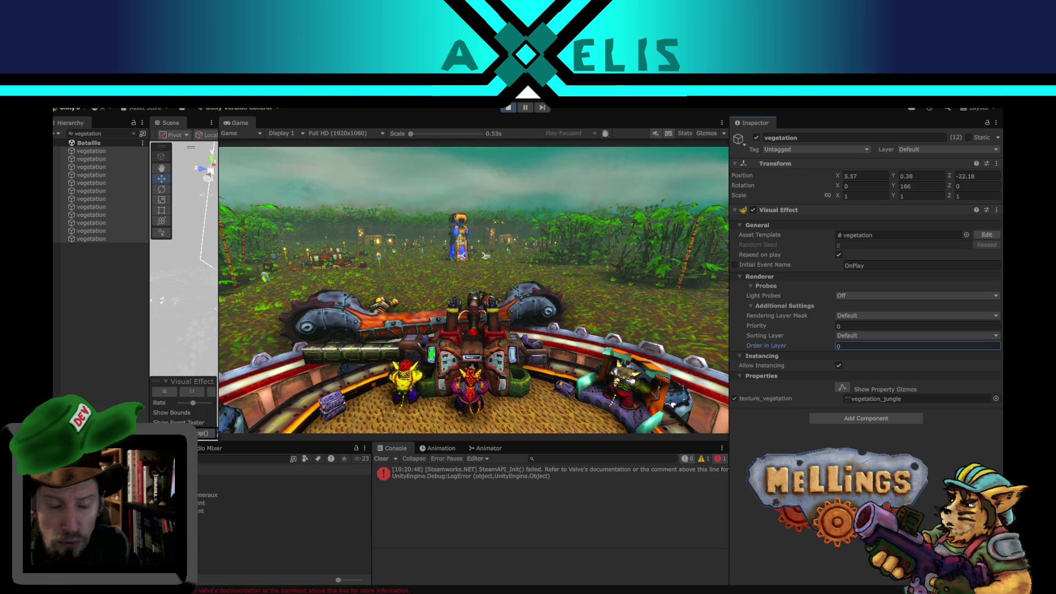
click(485, 256)
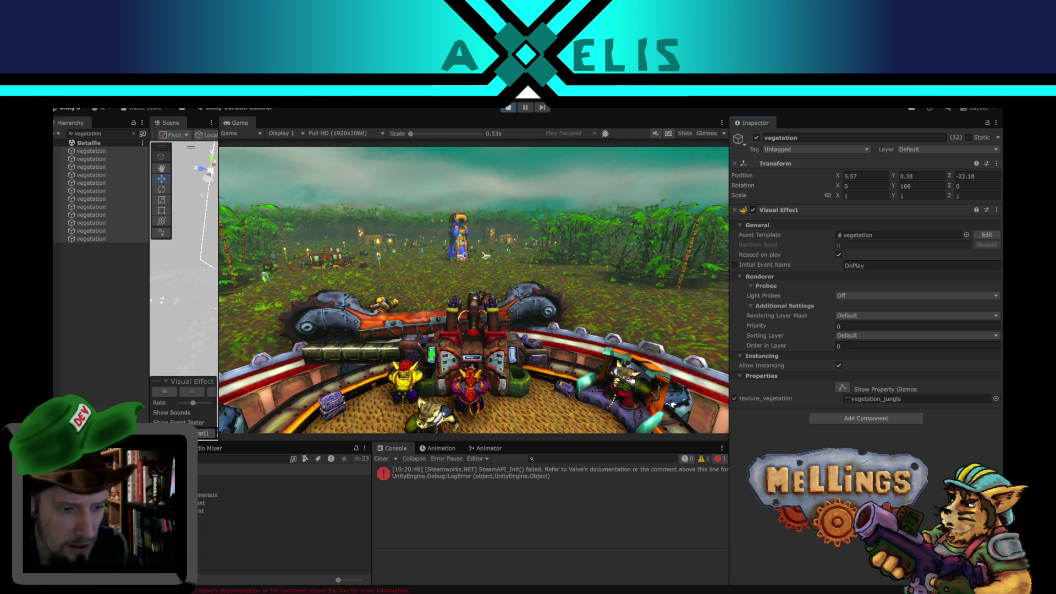
key(alt+Tab)
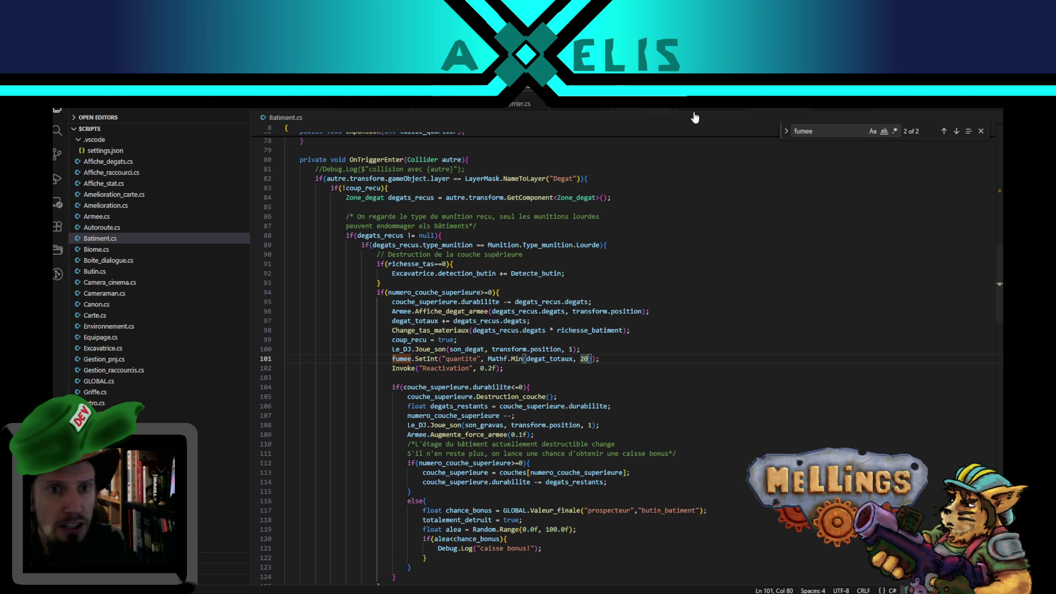
Open GLOBAL.cs and jump to the Remise_a_zero function definition.
scroll(160, 264, down, 3)
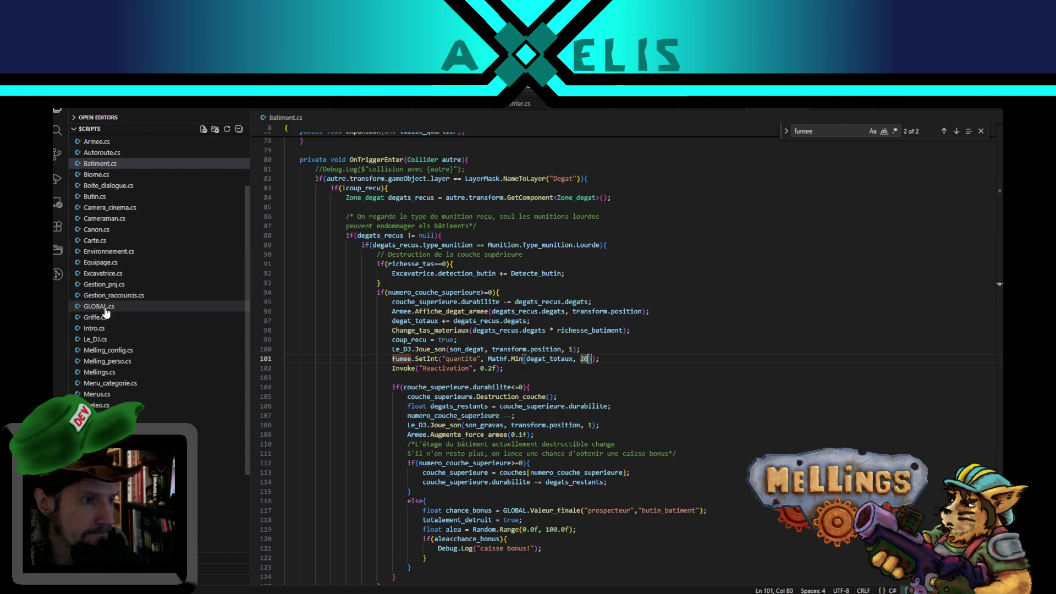
click(102, 306)
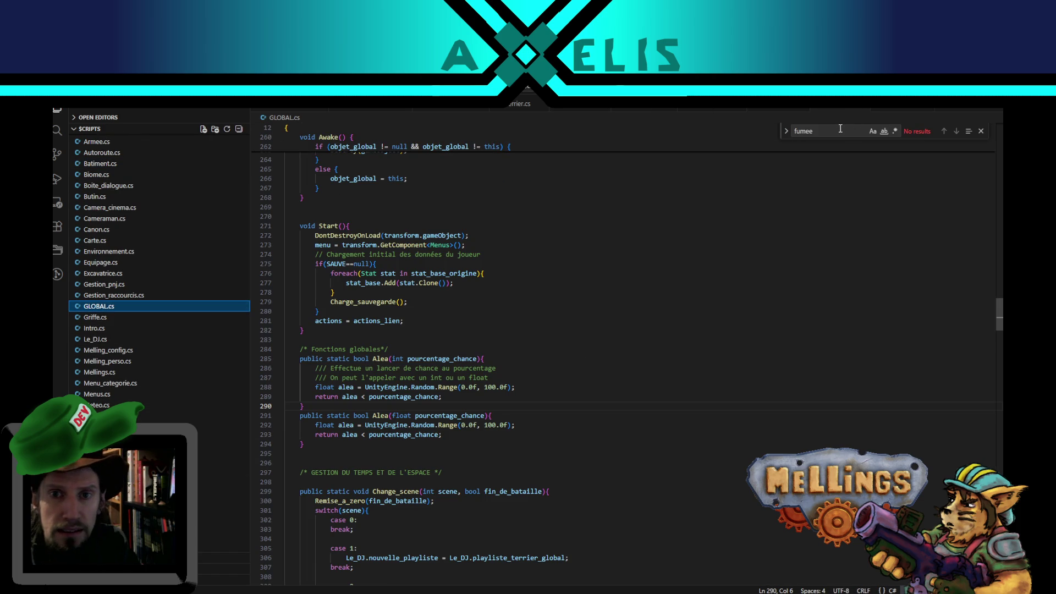
click(840, 130)
key(BackSpace)
key(BackSpace)
key(BackSpace)
text(remise_a_)
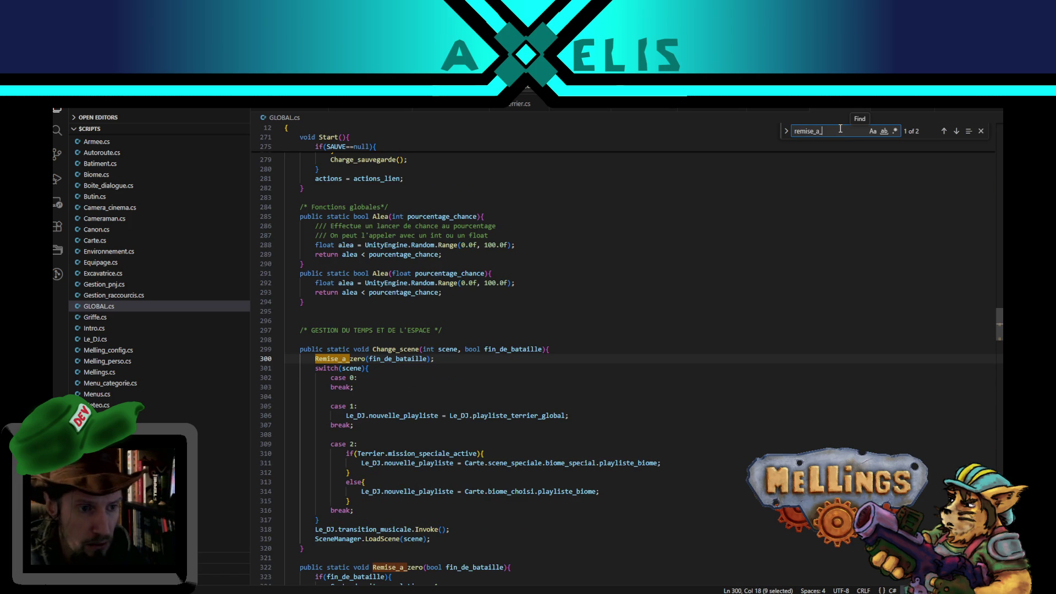
double_click(323, 359)
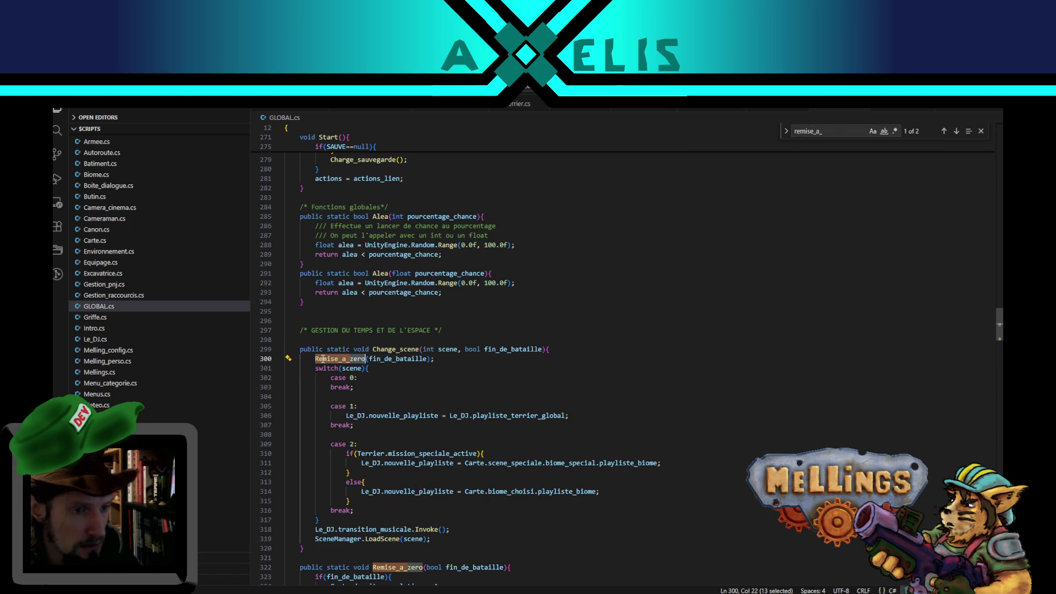
click(956, 131)
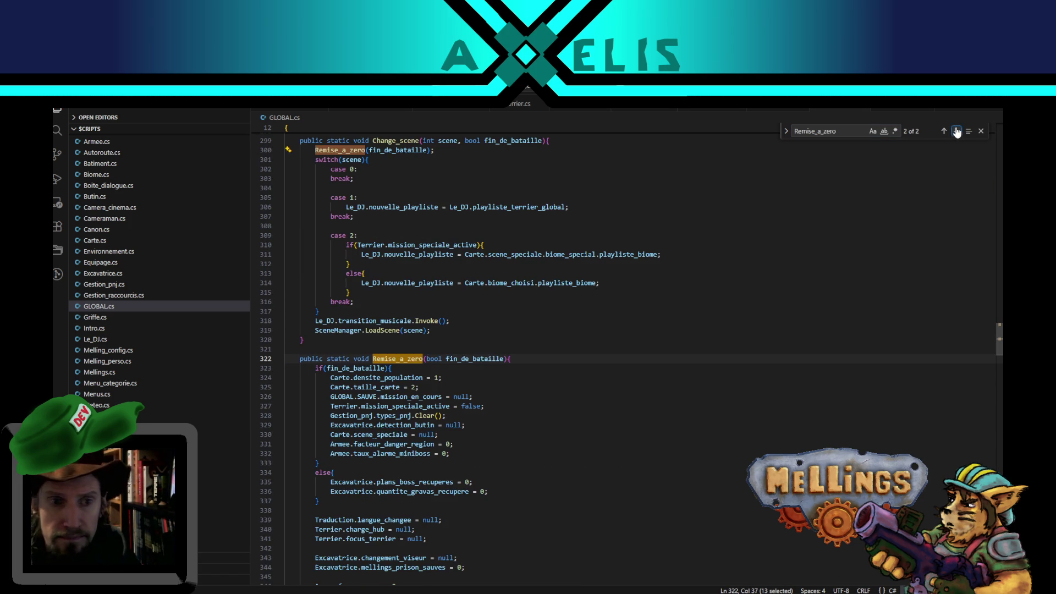
Review the fin_de_bataille reset lines 323–332 in Remise_a_zero.
scroll(399, 401, down, 3)
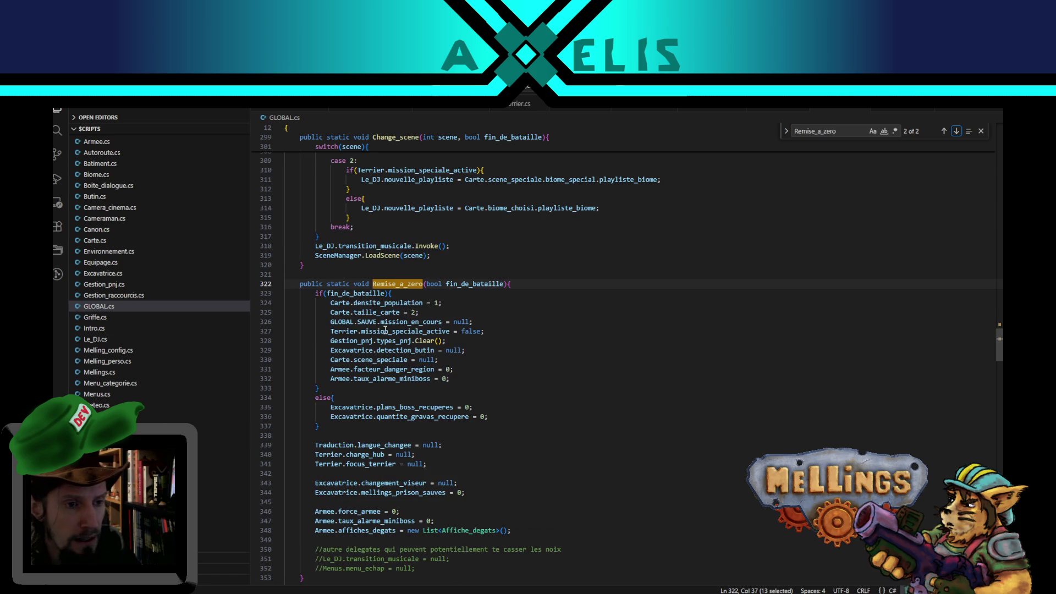
double_click(367, 303)
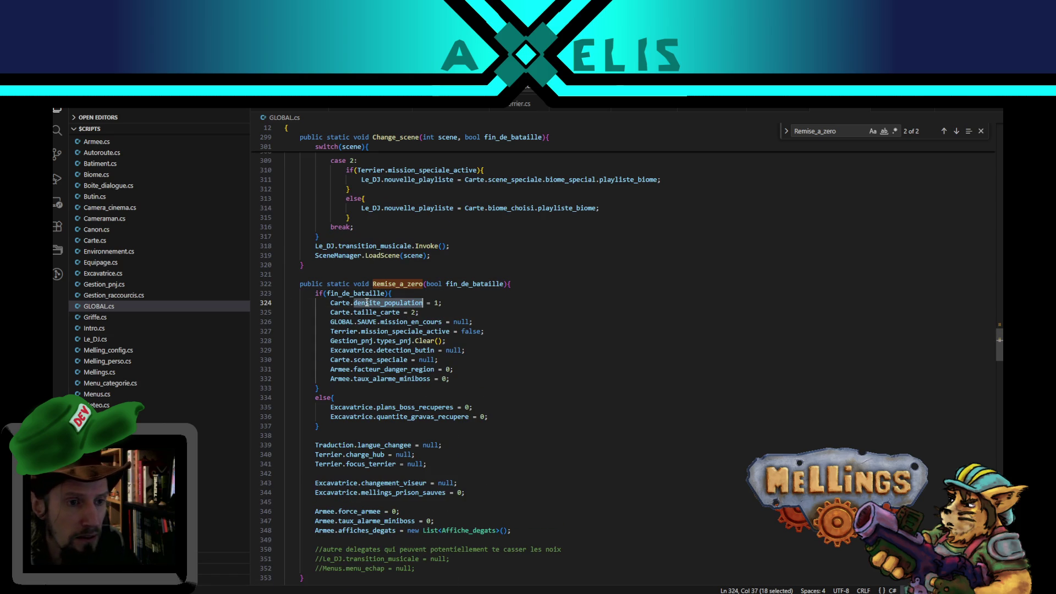
double_click(342, 295)
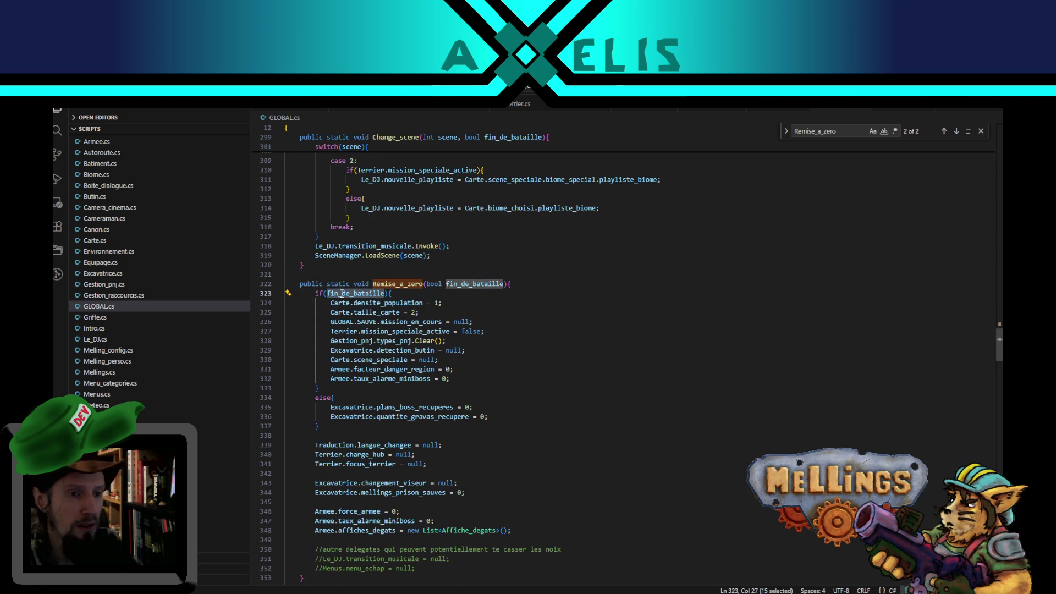
mouse_move(331, 303)
mouse_down()
mouse_move(478, 344)
mouse_move(514, 380)
mouse_move(462, 371)
mouse_move(331, 307)
mouse_up()
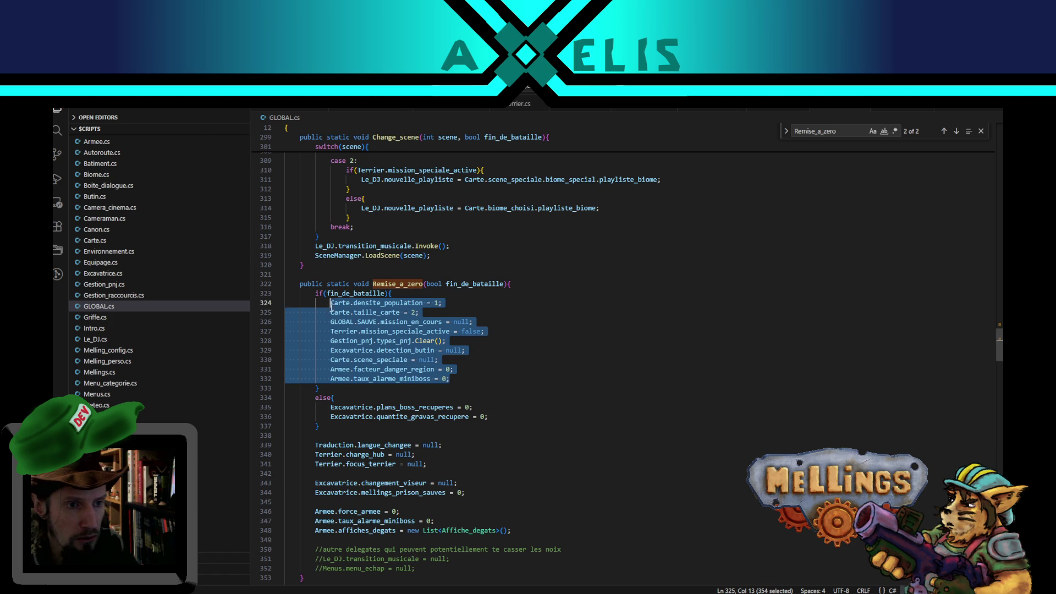
click(416, 400)
Review the else-branch lines 335–336 and common reset lines 339–348, then return to Unity.
mouse_move(330, 407)
mouse_down()
mouse_move(474, 407)
mouse_move(488, 417)
mouse_up()
click(488, 417)
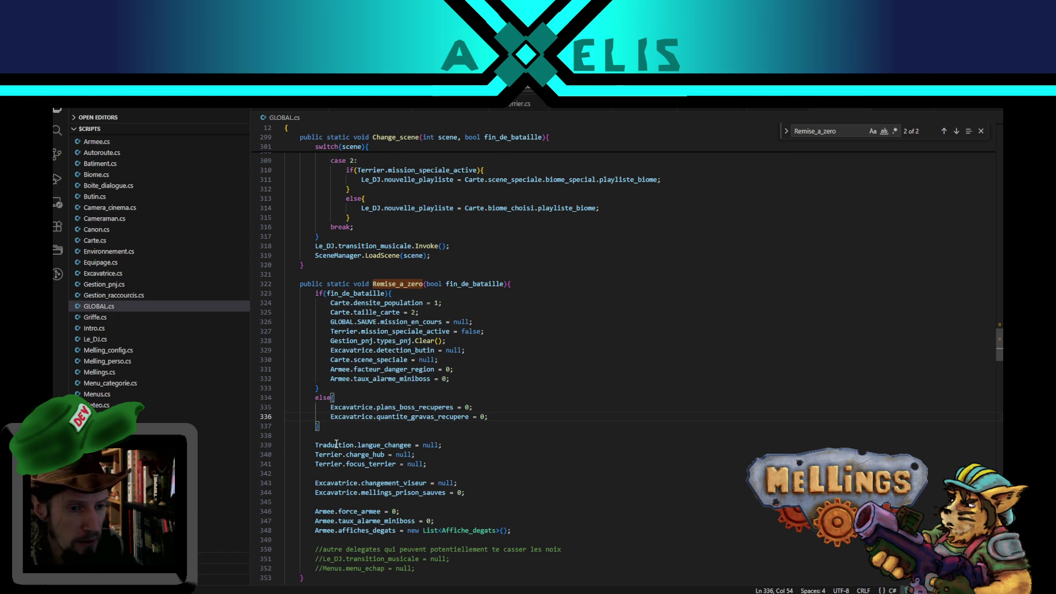
mouse_move(336, 443)
mouse_down()
mouse_move(506, 512)
mouse_move(517, 530)
mouse_up()
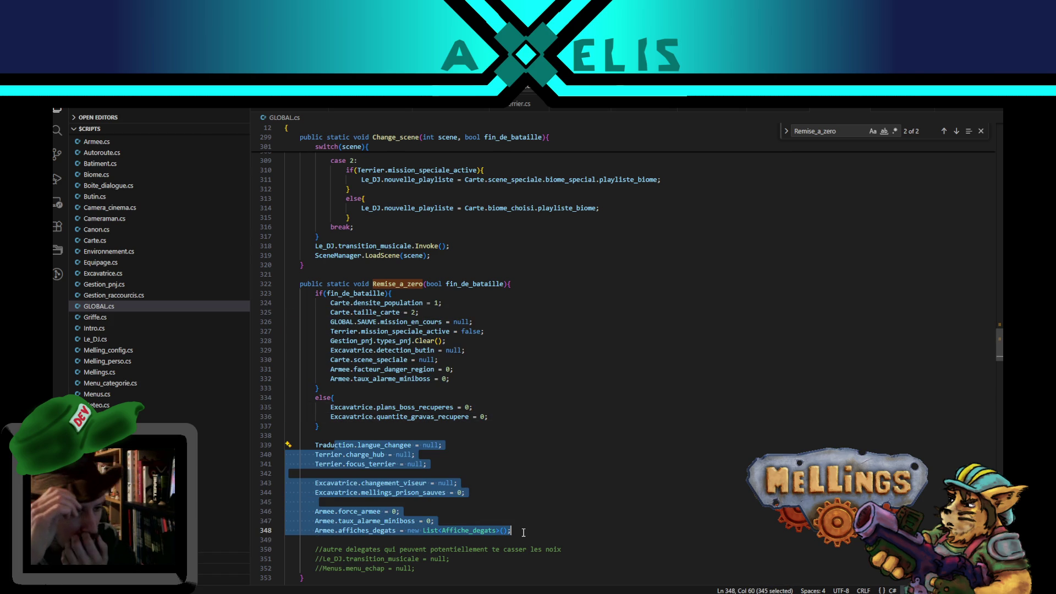
click(523, 532)
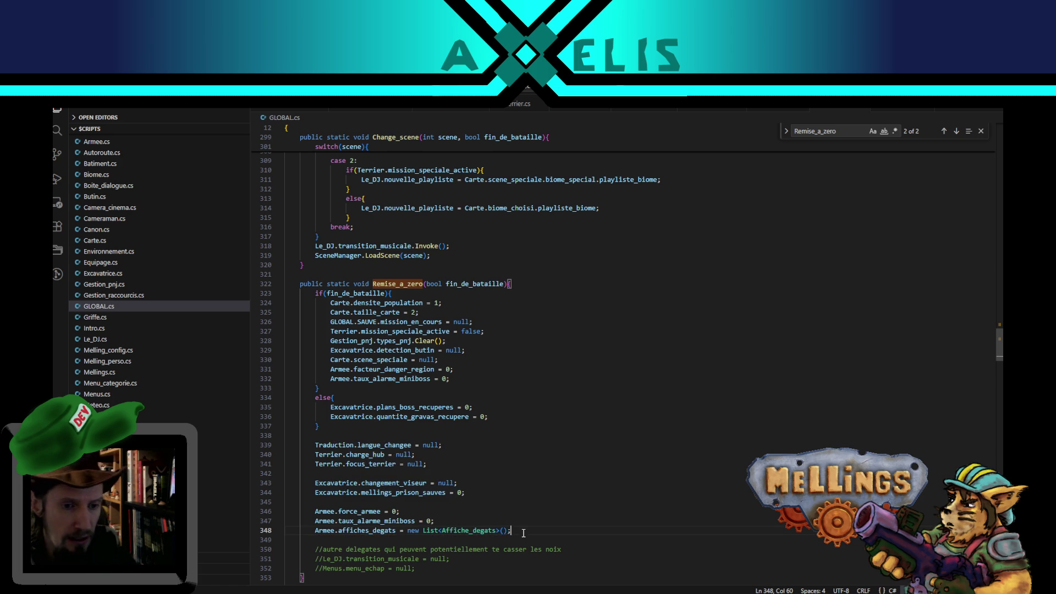
scroll(441, 464, down, 3)
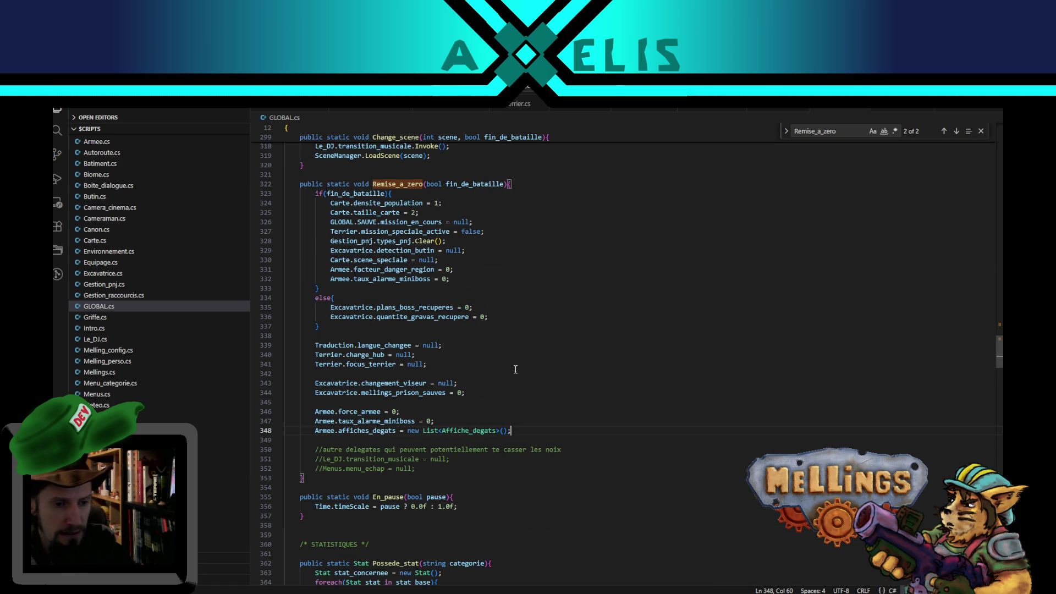
scroll(511, 369, up, 3)
scroll(494, 375, down, 2)
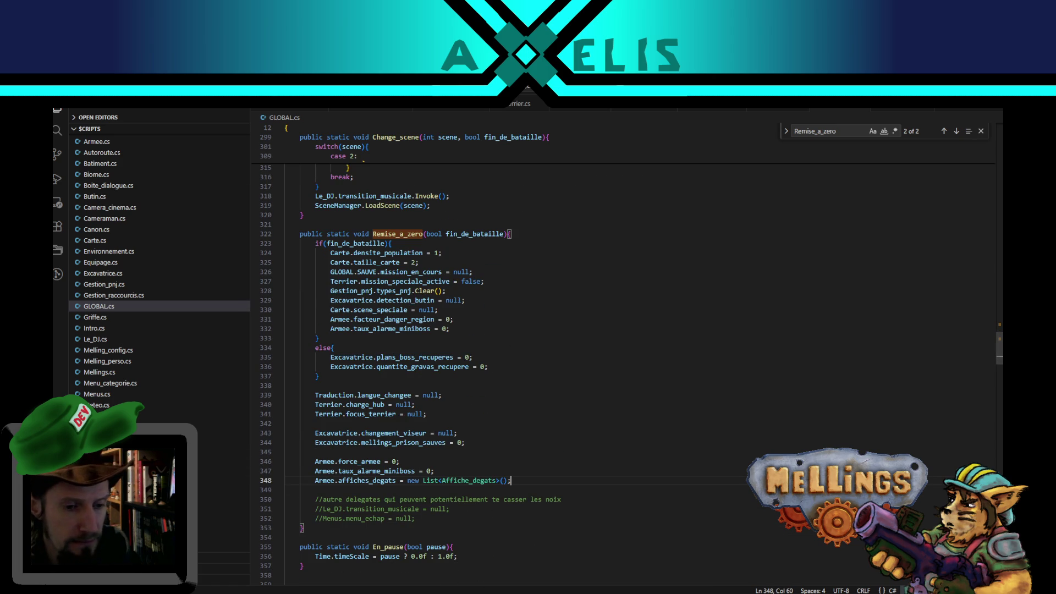
key(alt+Tab)
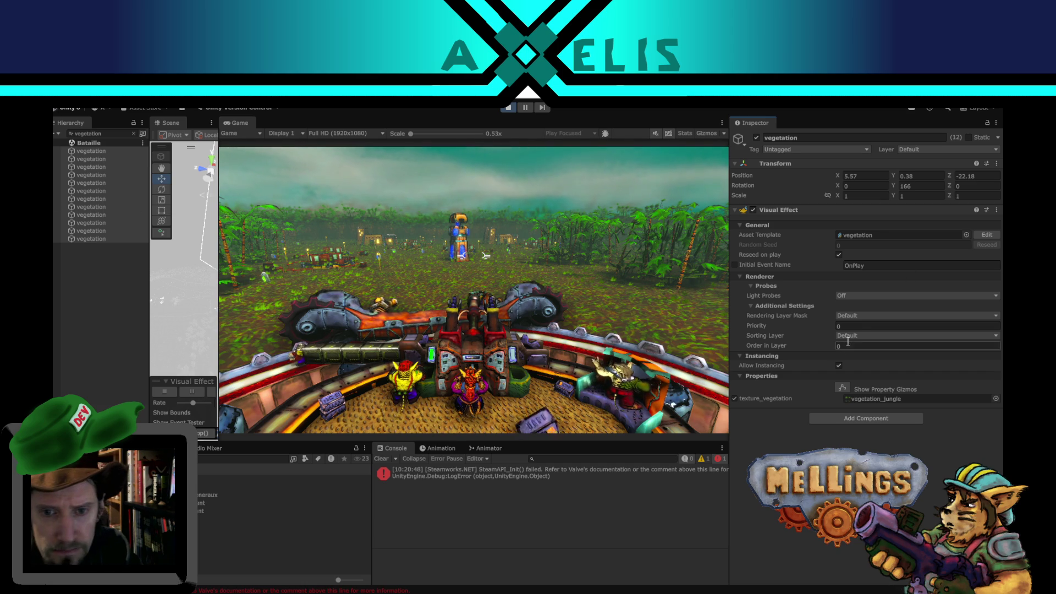
Check the Rendering Layer Mask and sorting layer options, leaving the mask on Default.
click(861, 318)
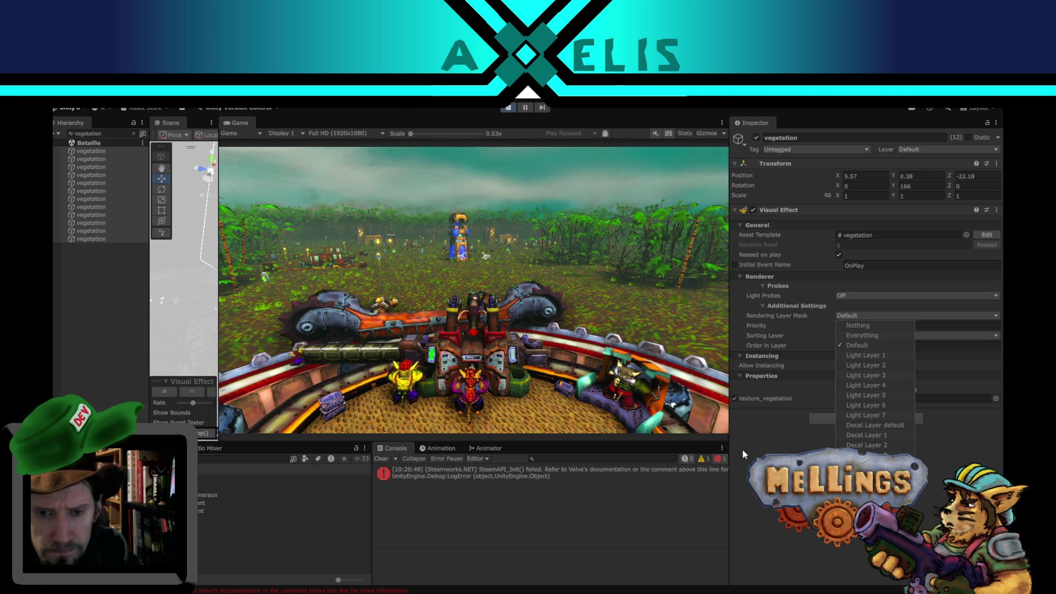
click(741, 515)
click(860, 335)
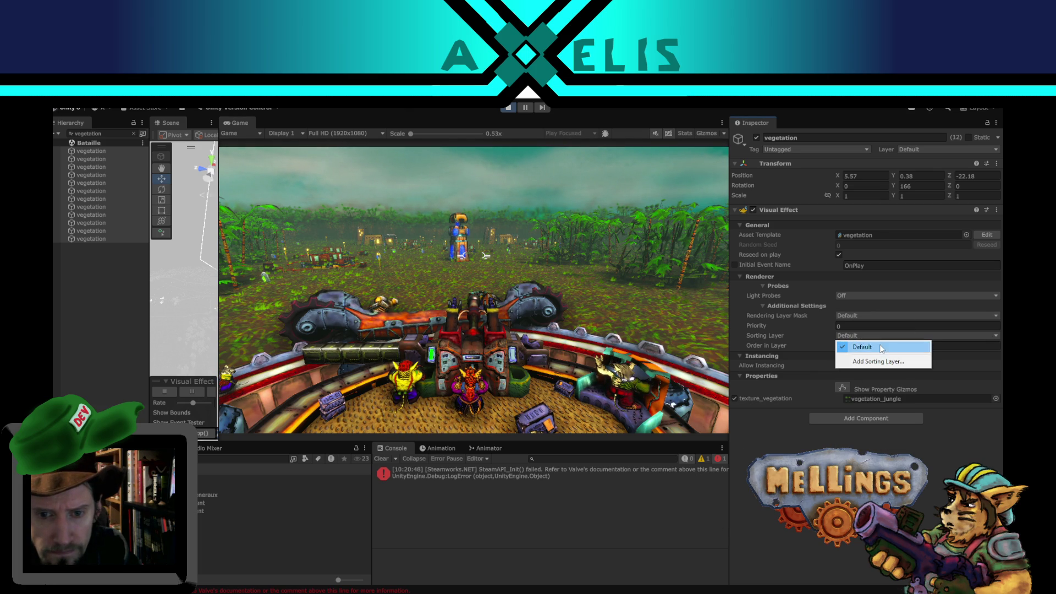
key(Escape)
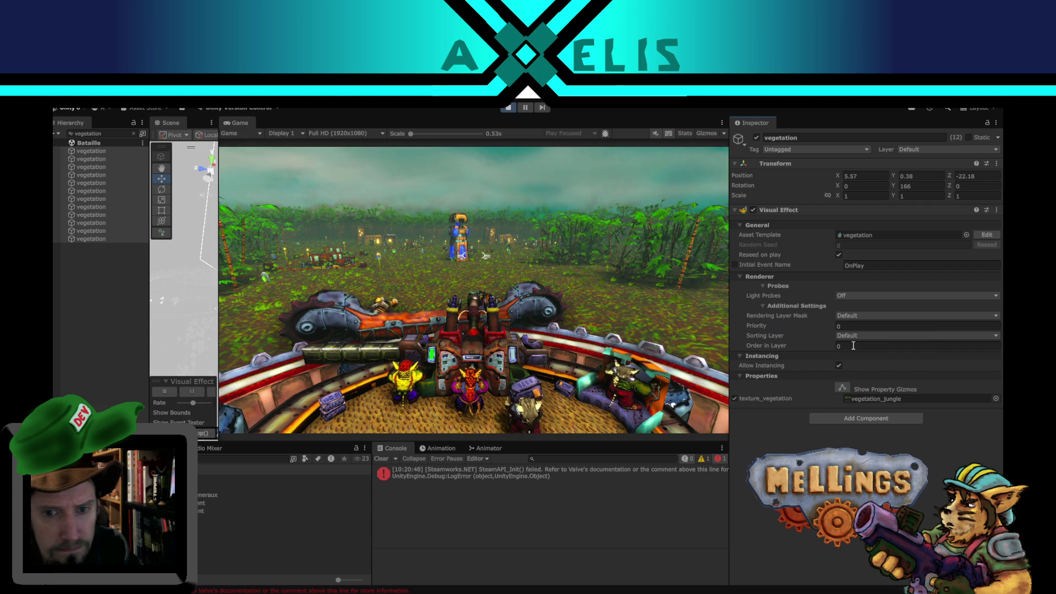
Try Light Layer 1, Light Layer 2 and Nothing in the rendering mask, restore Default, then switch to Firefox.
click(858, 315)
click(870, 355)
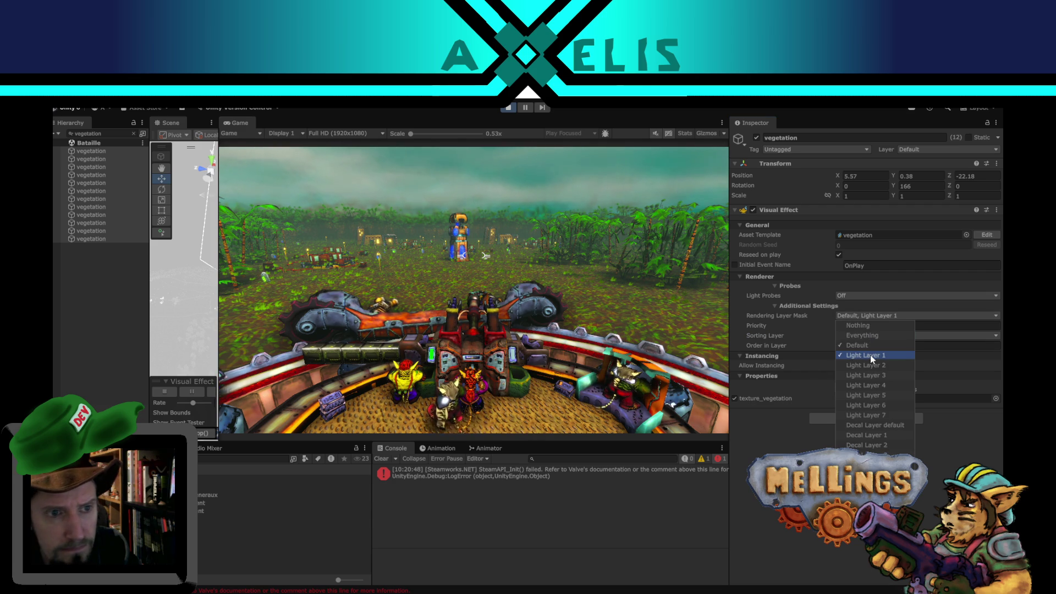
click(840, 345)
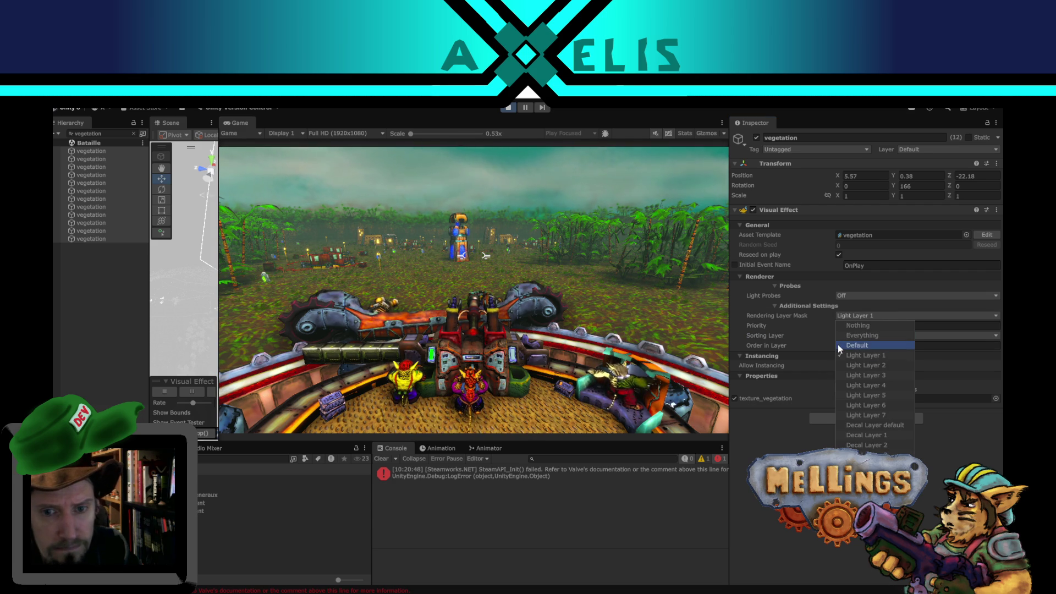
click(838, 345)
click(840, 328)
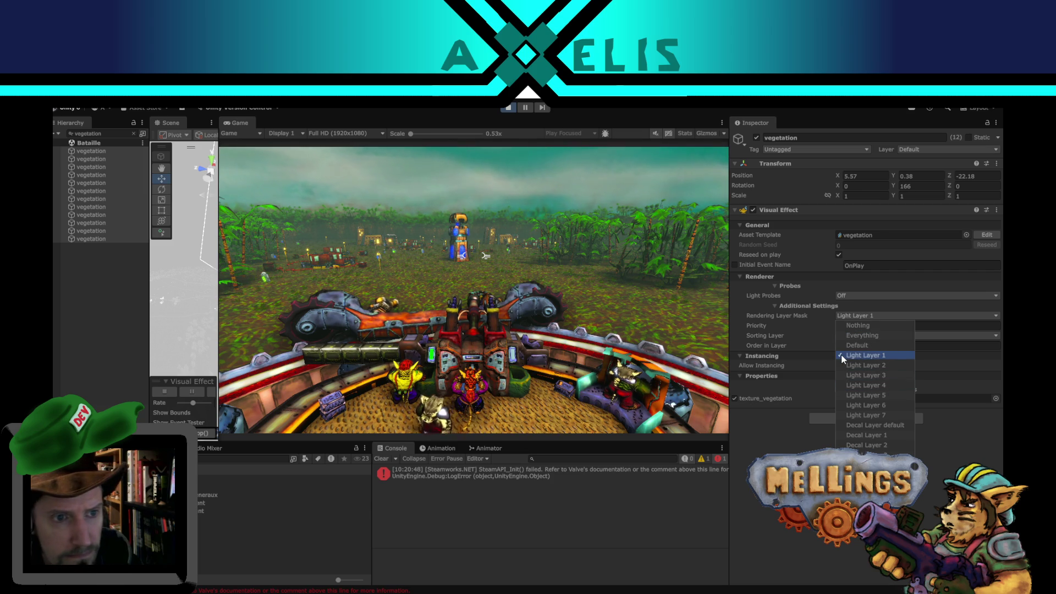
click(842, 357)
click(839, 364)
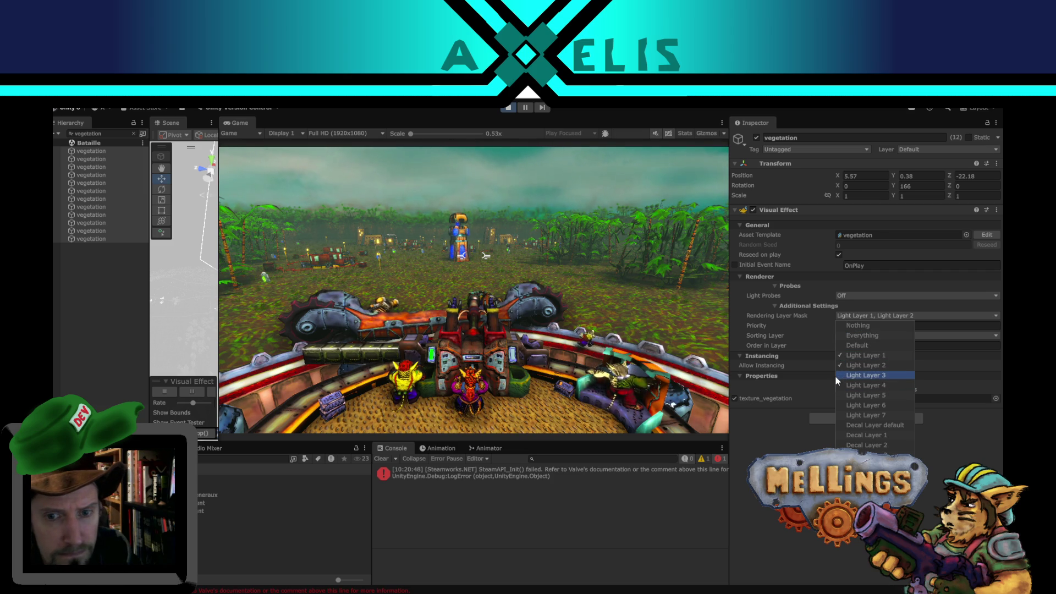
click(839, 356)
click(839, 365)
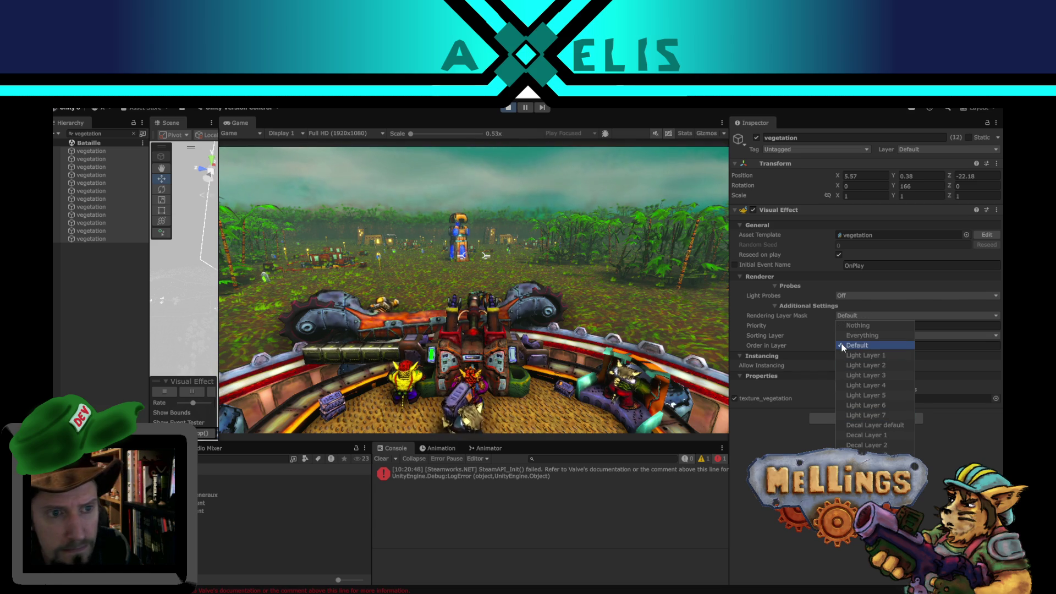
click(856, 345)
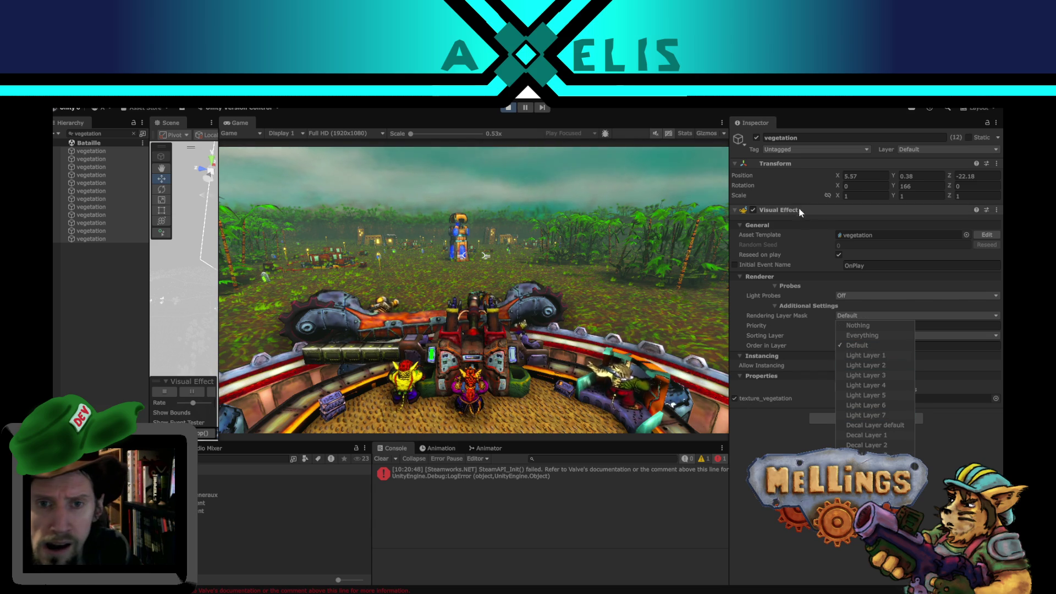
click(808, 432)
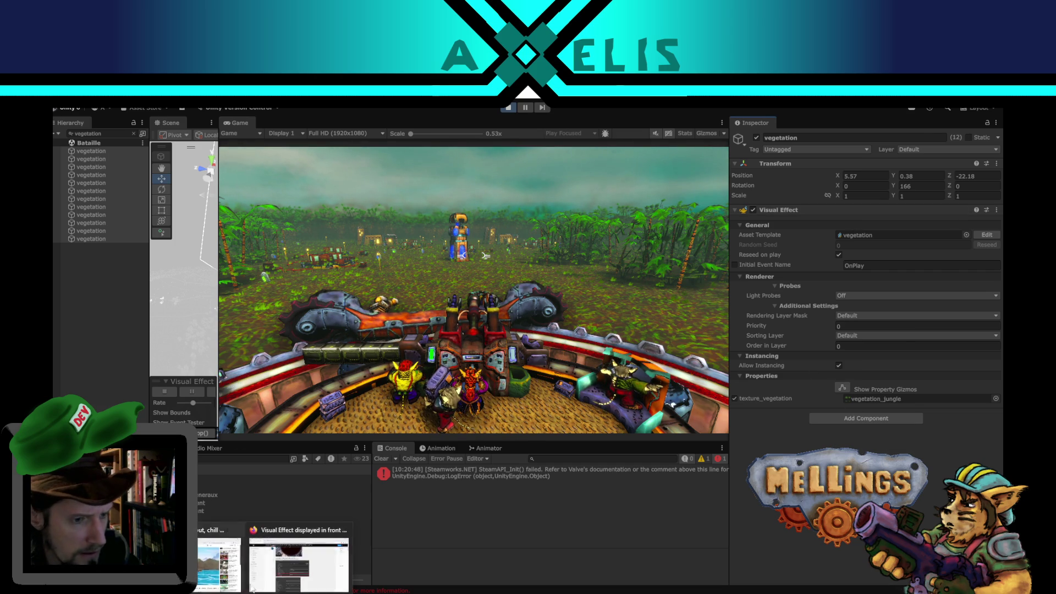
click(259, 537)
Scroll the DuckDuckGo results for 'unity problem vfx hdrp lit render in front of object', then return to Unity.
click(235, 110)
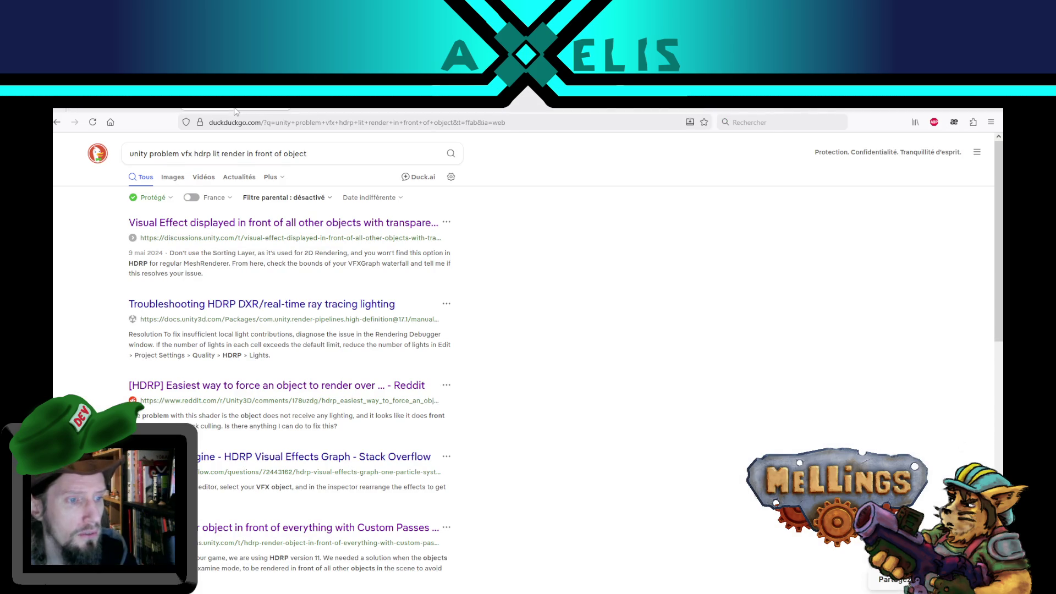
scroll(523, 348, down, 3)
scroll(523, 348, down, 2)
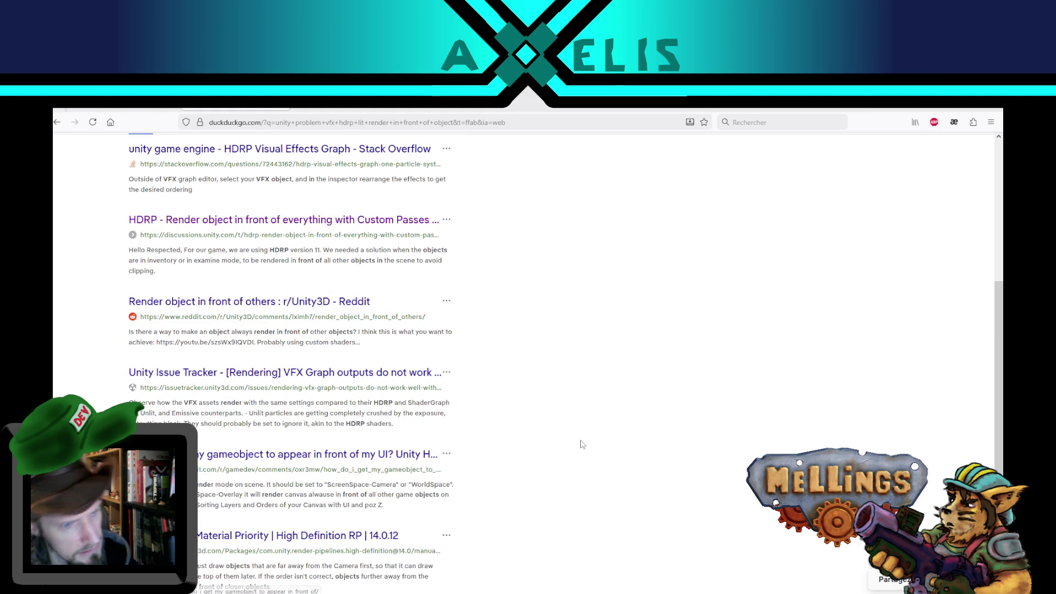
scroll(579, 440, down, 2)
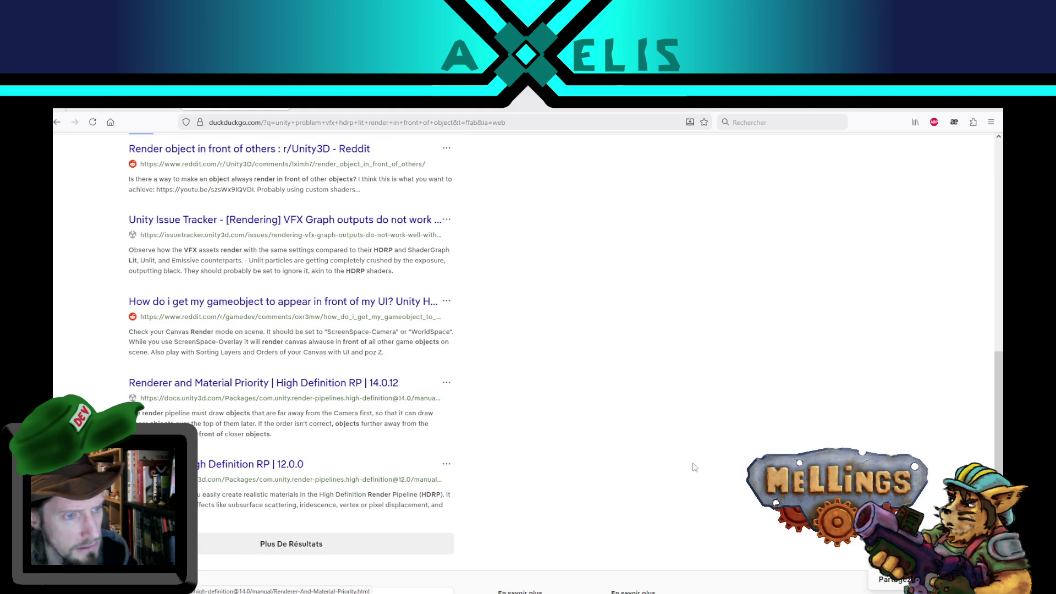
scroll(694, 467, up, 8)
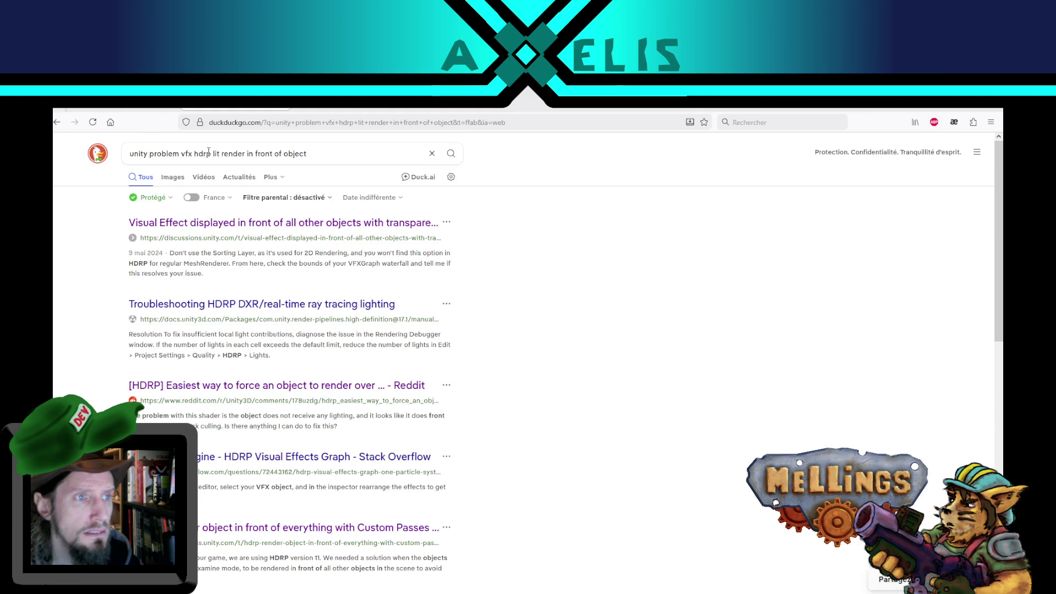
click(207, 153)
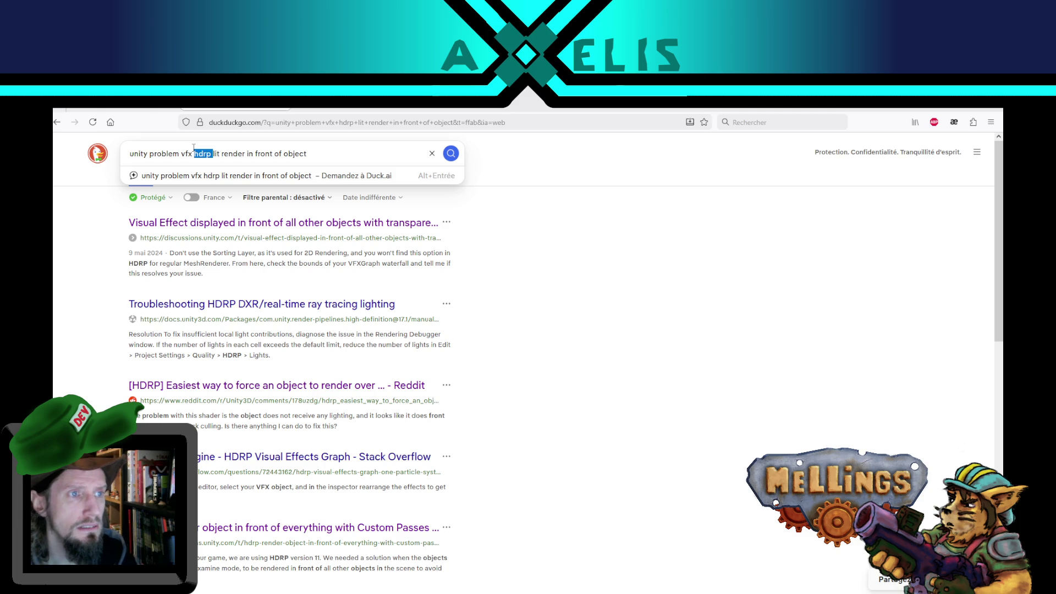
click(621, 280)
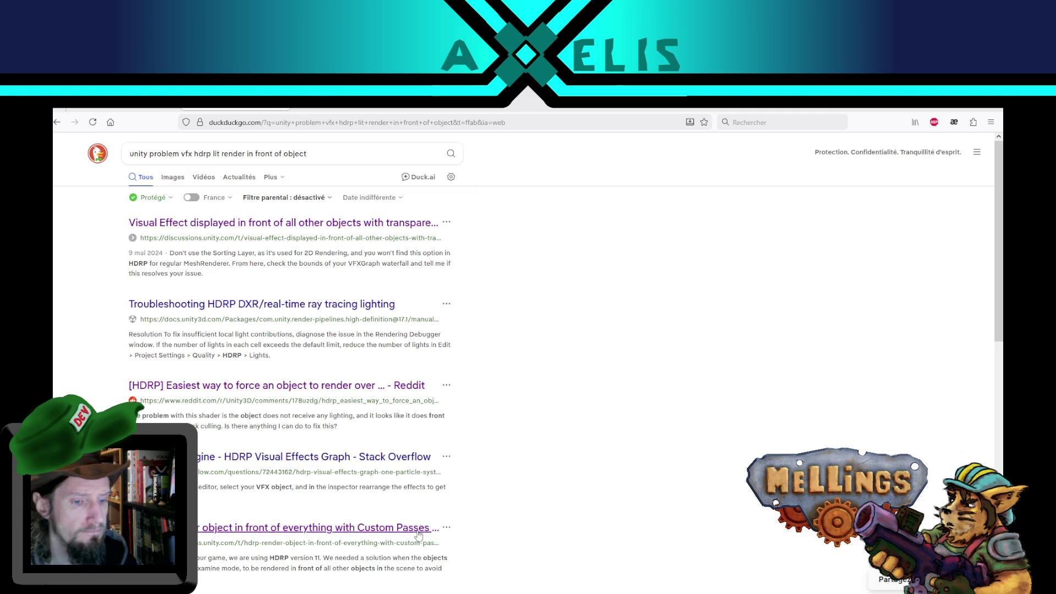
key(alt+Tab)
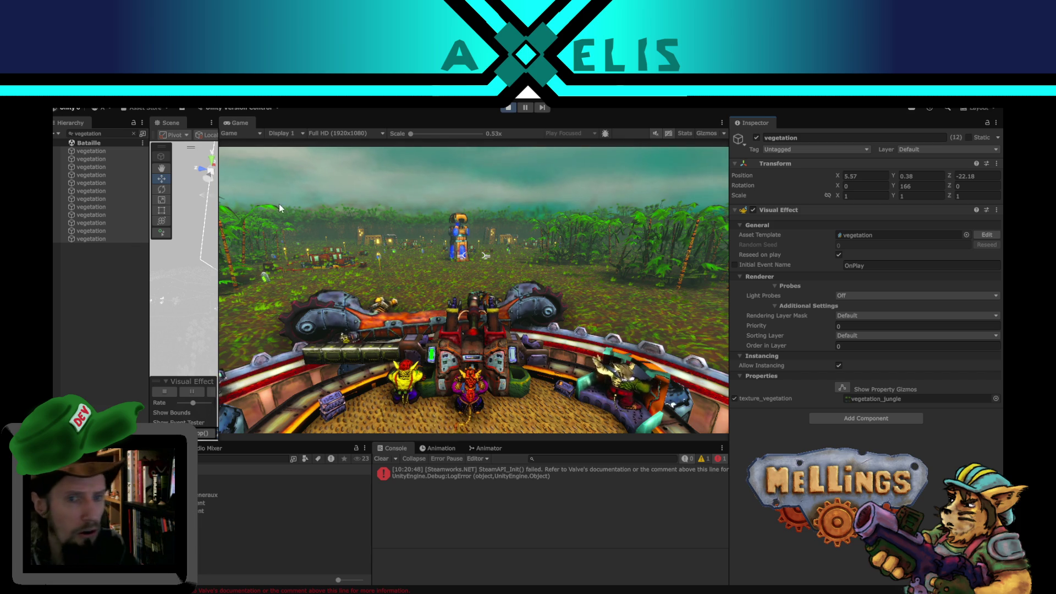
Stop Play mode, deactivate every vegetation object in Bataille, and open Intro Demo.unity.
click(509, 108)
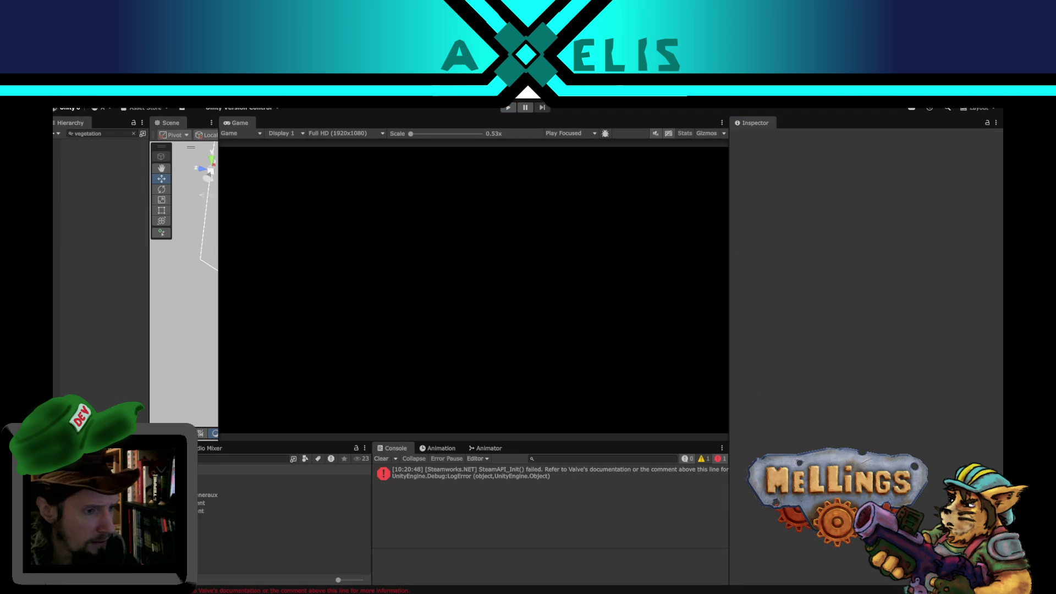
drag(219, 381, 466, 380)
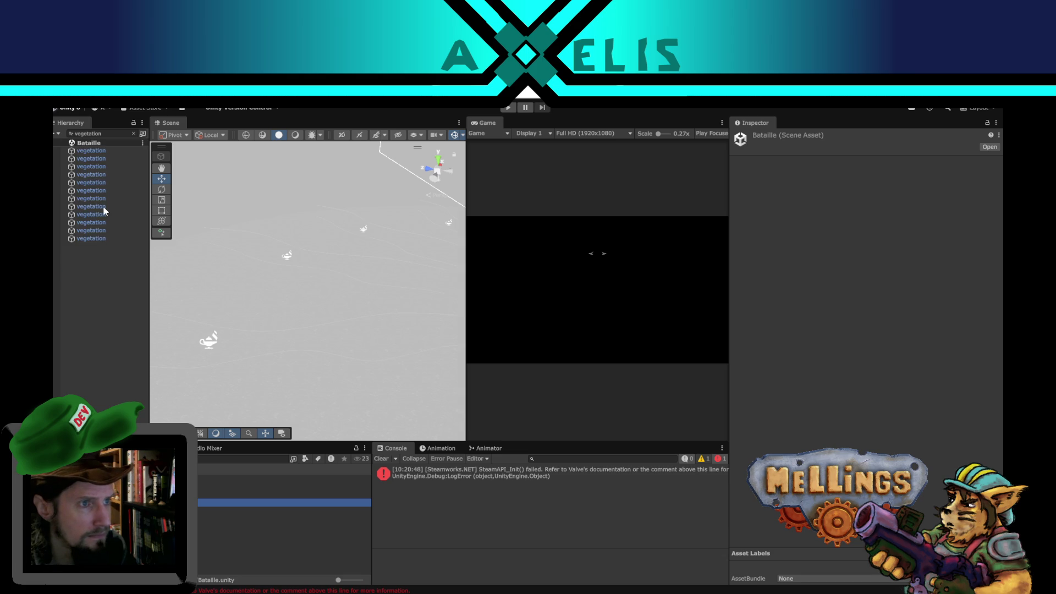
click(99, 153)
shift+click(87, 237)
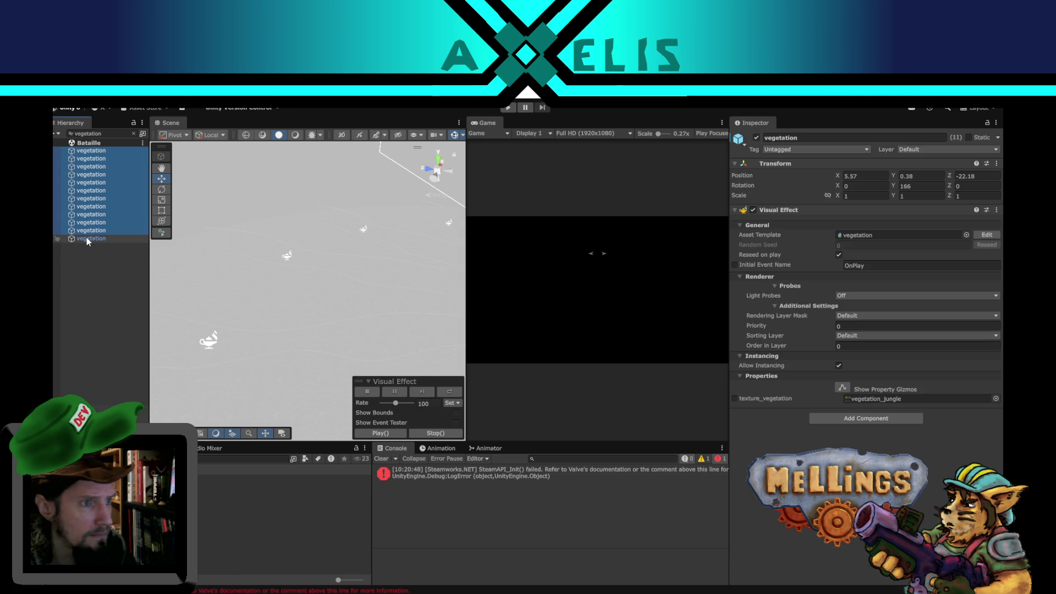
click(757, 137)
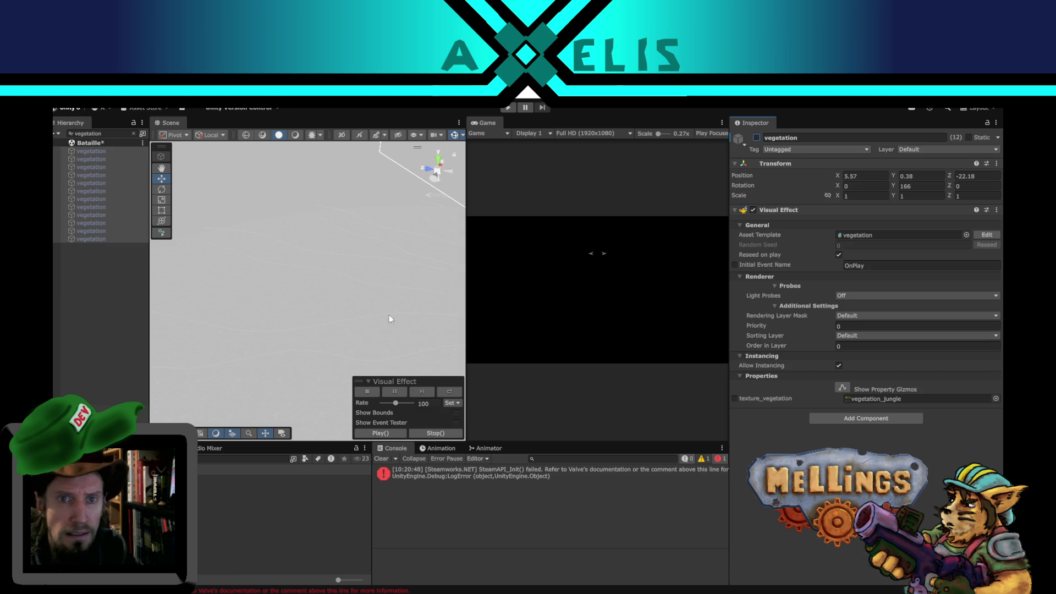
click(78, 325)
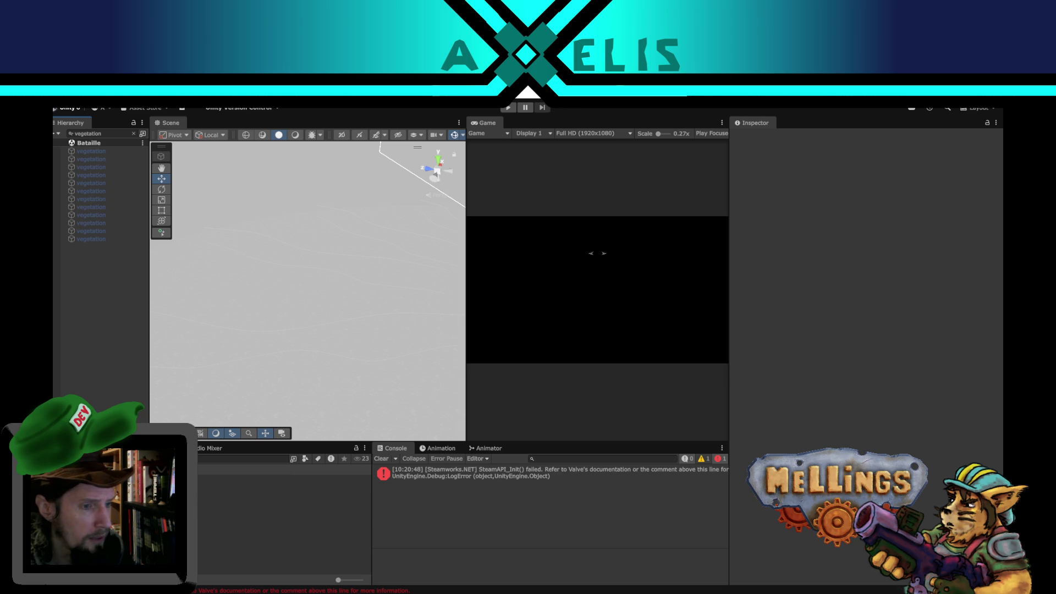
double_click(284, 519)
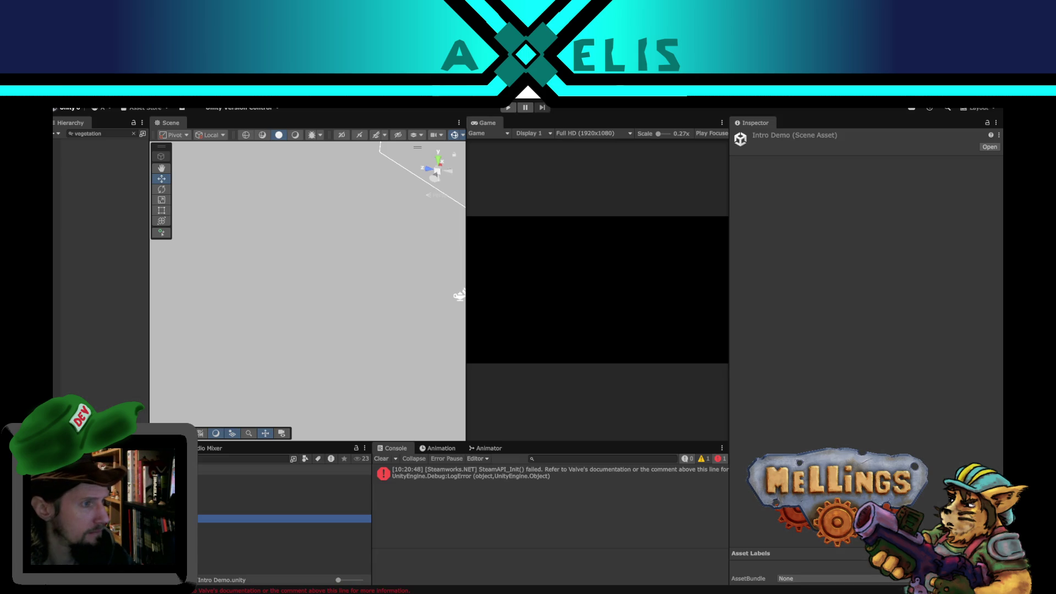
Dock the vegetation VFX Graph window as a tab next to the Scene tab, keeping the Scene view shown.
mouse_move(250, 168)
mouse_down()
mouse_move(327, 188)
mouse_move(269, 123)
mouse_up()
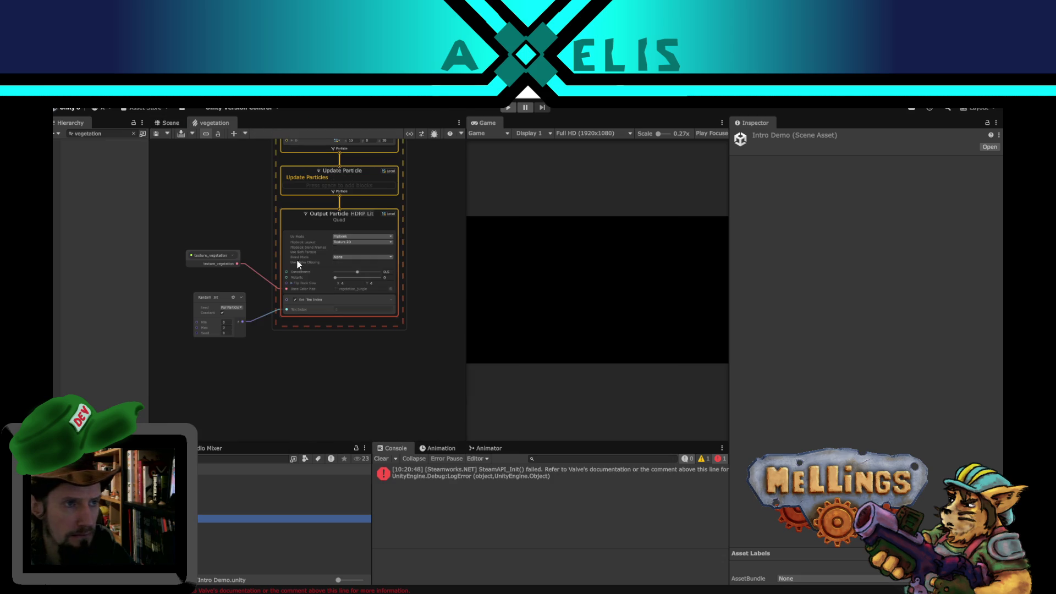
click(168, 123)
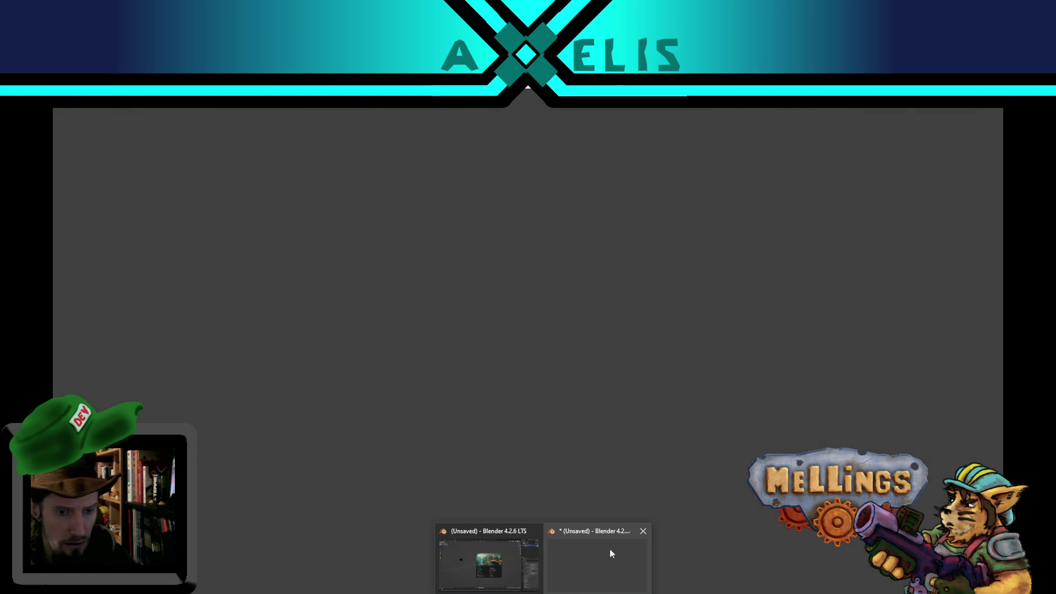
Open hub.blend from Blender's Recent Files.
click(610, 547)
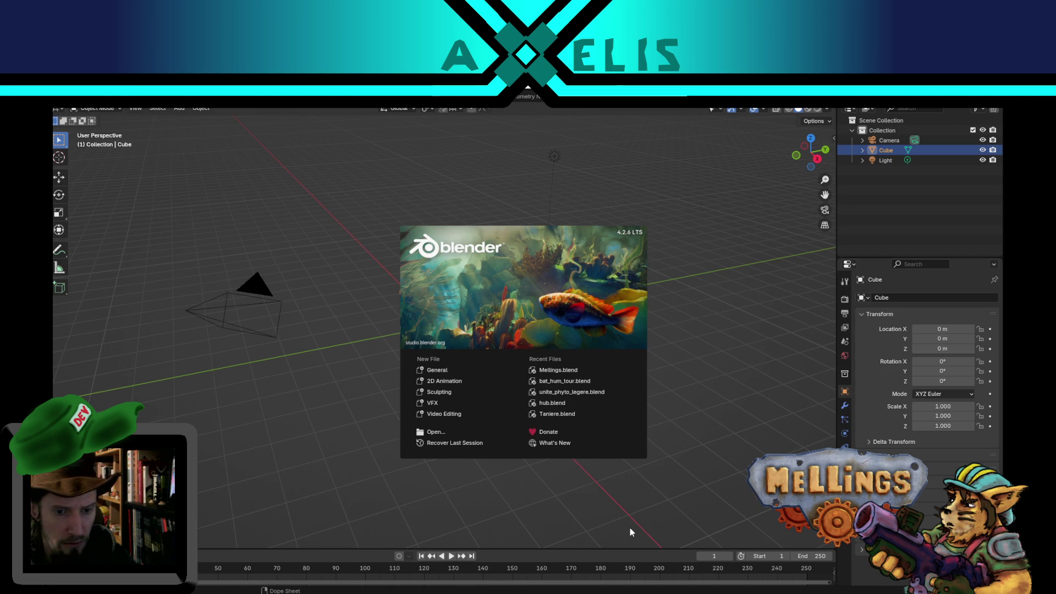
key(alt+Tab)
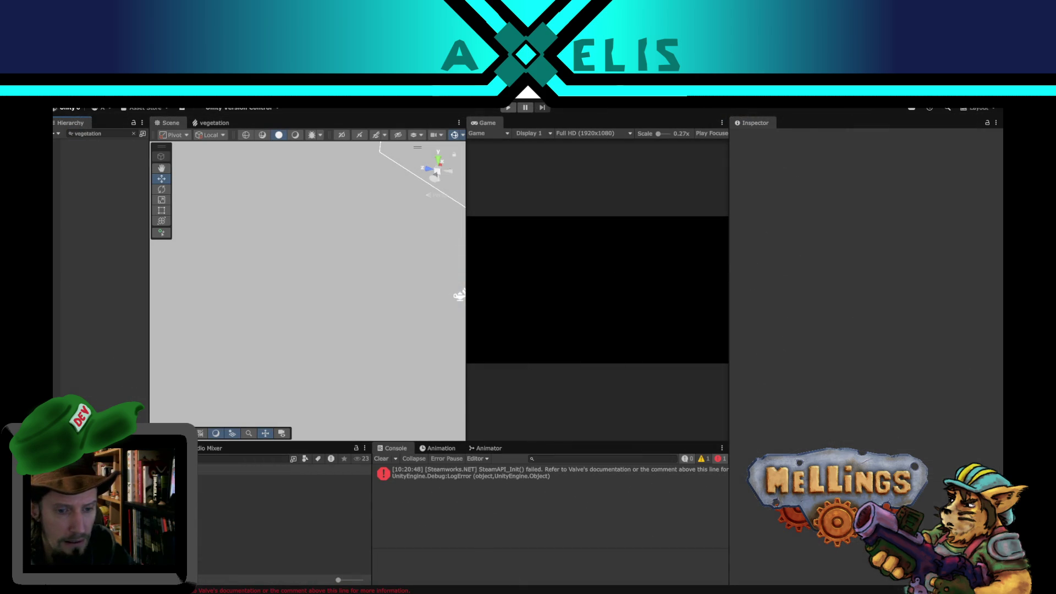
key(alt+Tab)
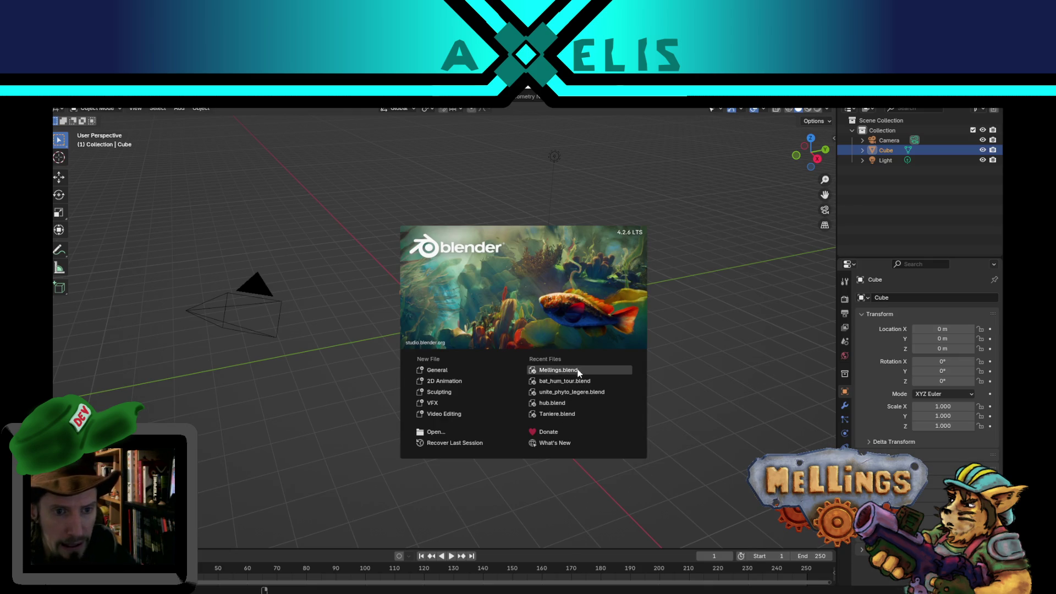
click(568, 401)
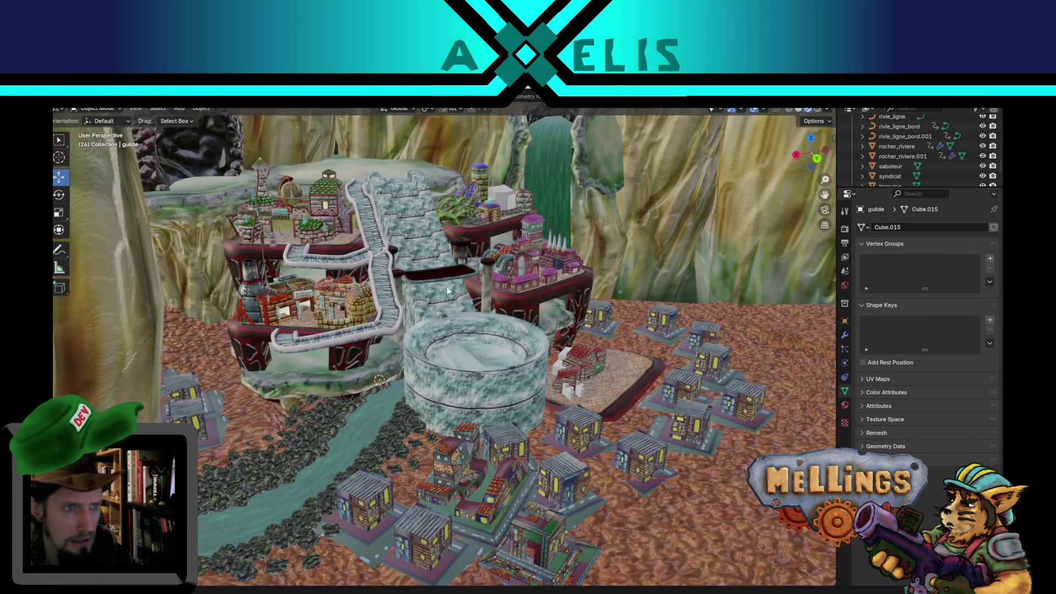
Select grotte_central.003, view the cave from the side, and bring up the FBX export settings.
scroll(424, 278, down, 10)
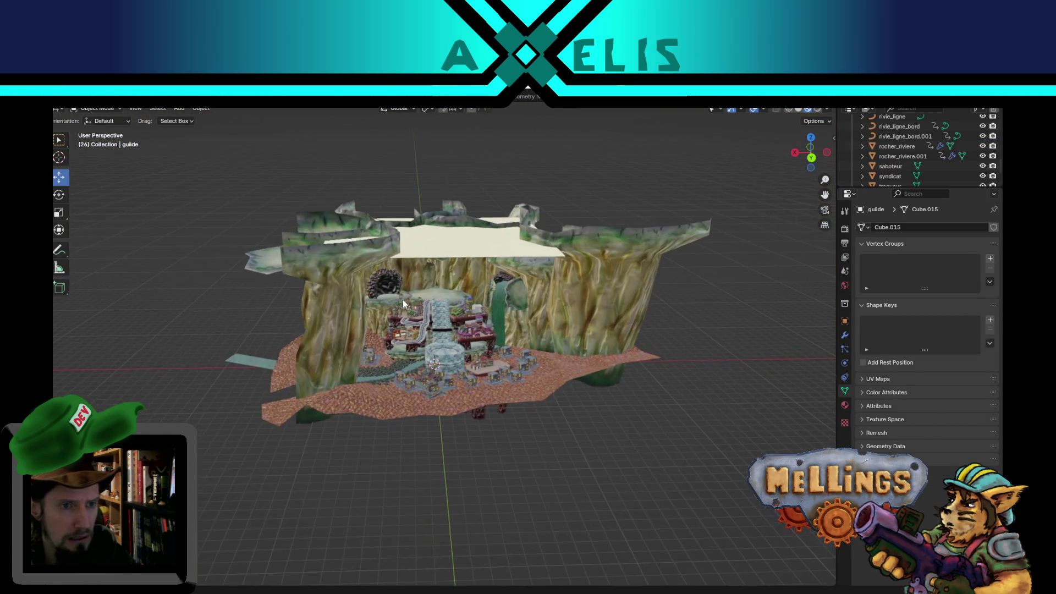
scroll(416, 328, up, 8)
click(323, 251)
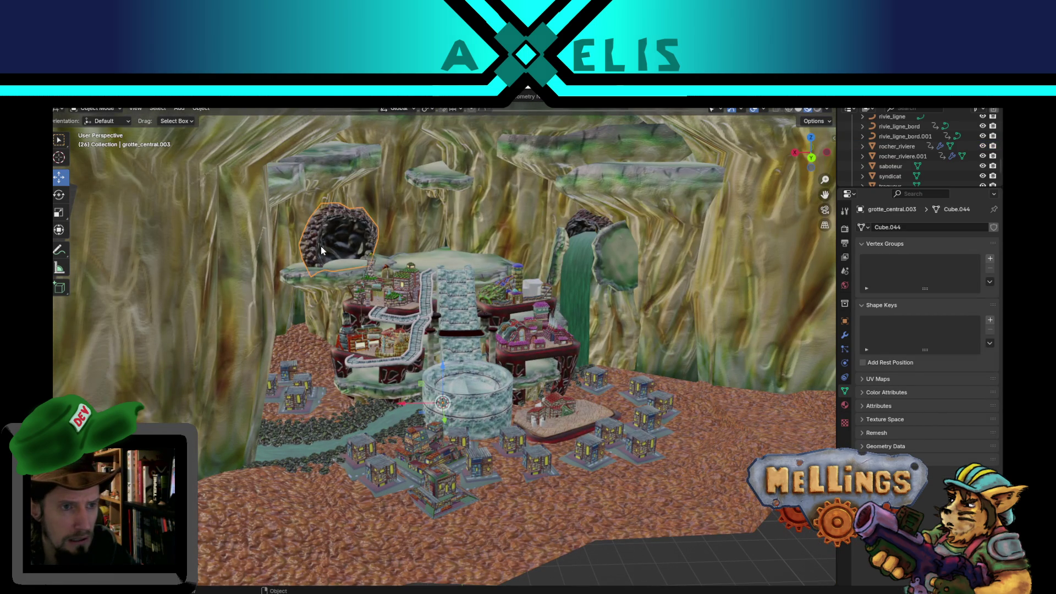
mouse_move(372, 361)
mouse_down()
mouse_move(434, 331)
mouse_move(418, 276)
mouse_move(375, 367)
mouse_move(355, 352)
mouse_move(427, 361)
mouse_up()
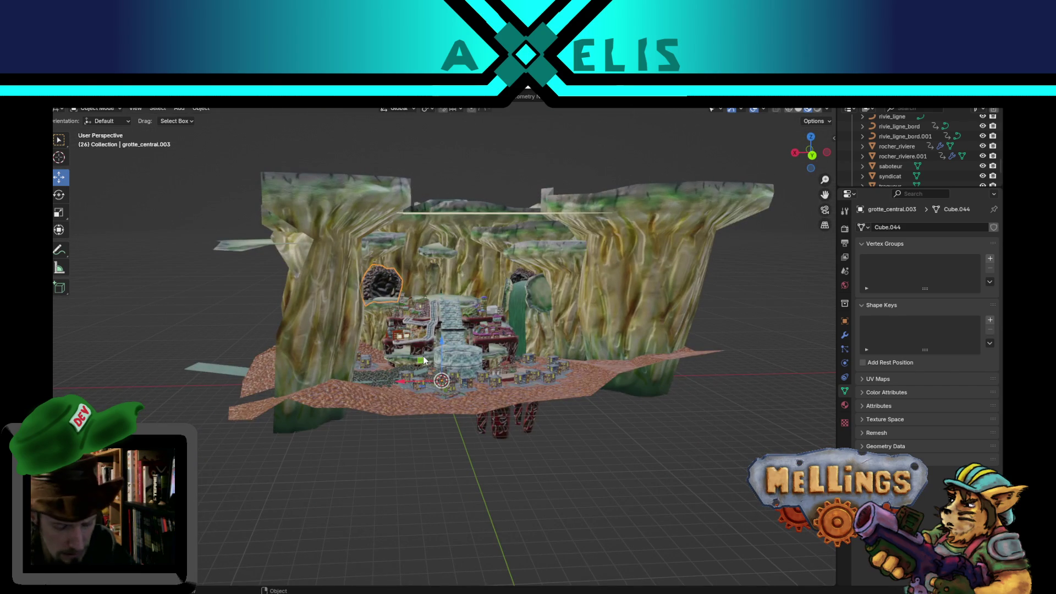
key(shift+r)
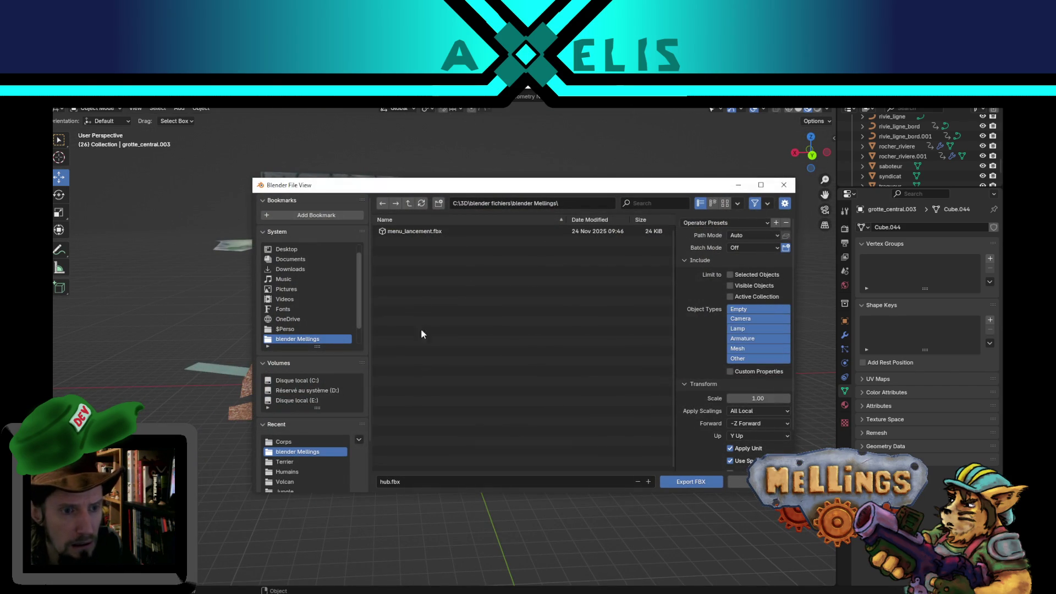
Point the FBX export at the Assets\Terrier folder to overwrite hub.fbx.
click(287, 462)
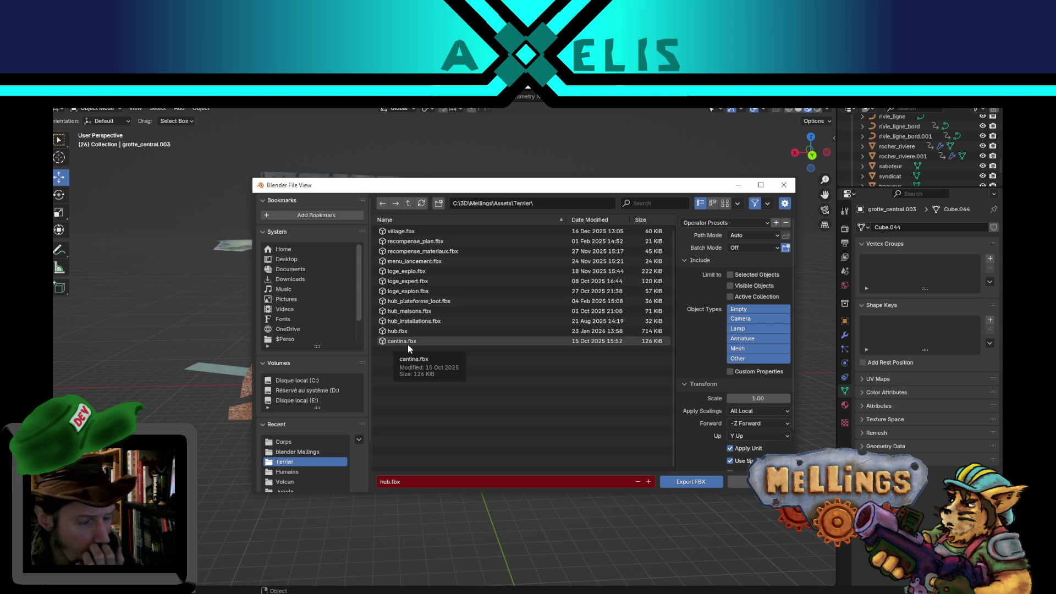
key(Escape)
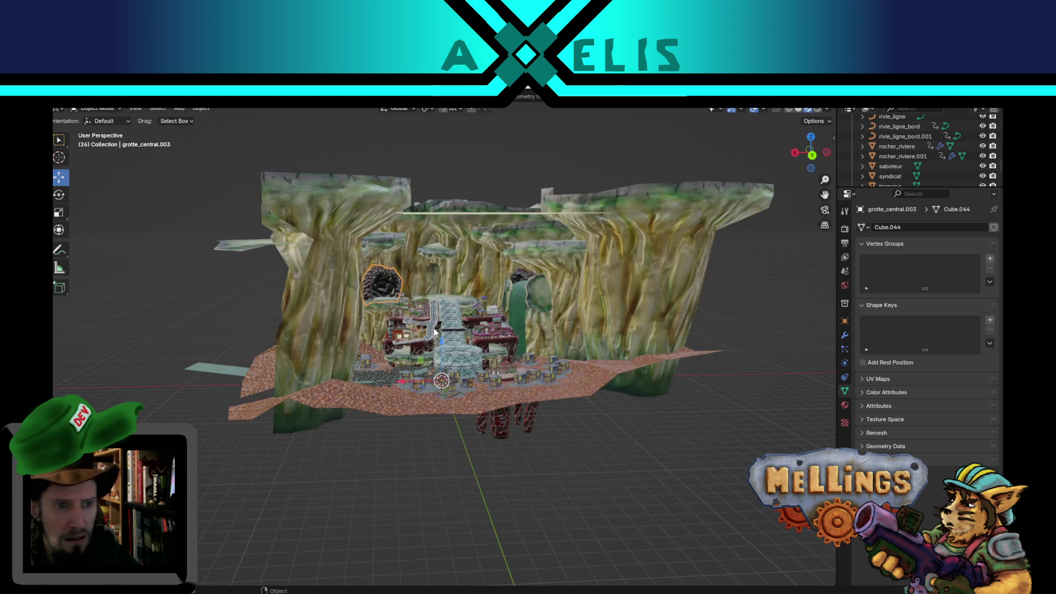
Inspect the cave walls, ceiling plane and rock, toggling Edit Mode to view the cave mesh.
scroll(435, 330, up, 2)
scroll(479, 221, down, 3)
click(448, 242)
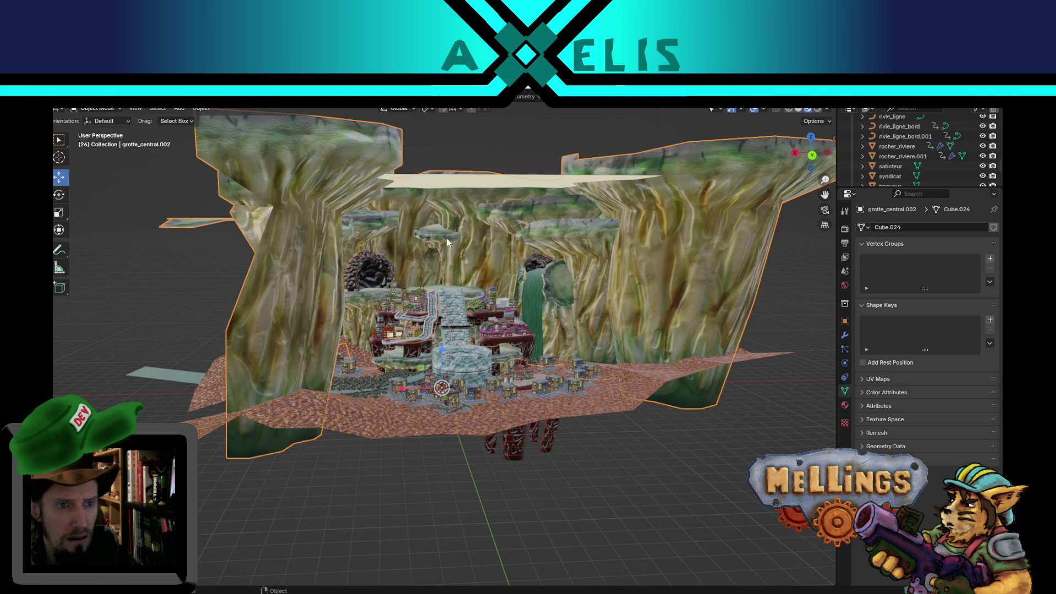
click(430, 152)
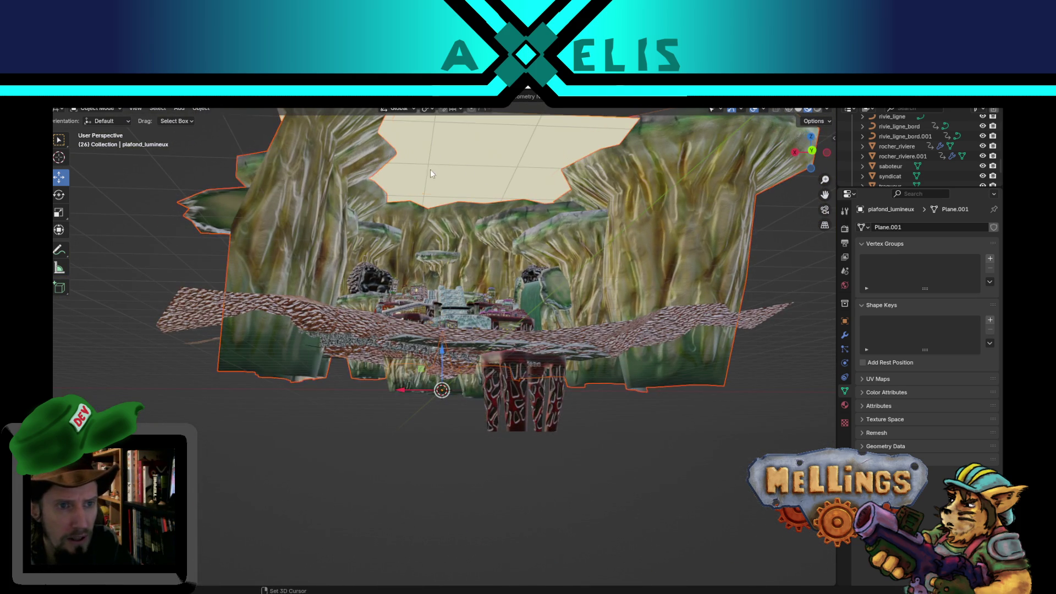
click(371, 272)
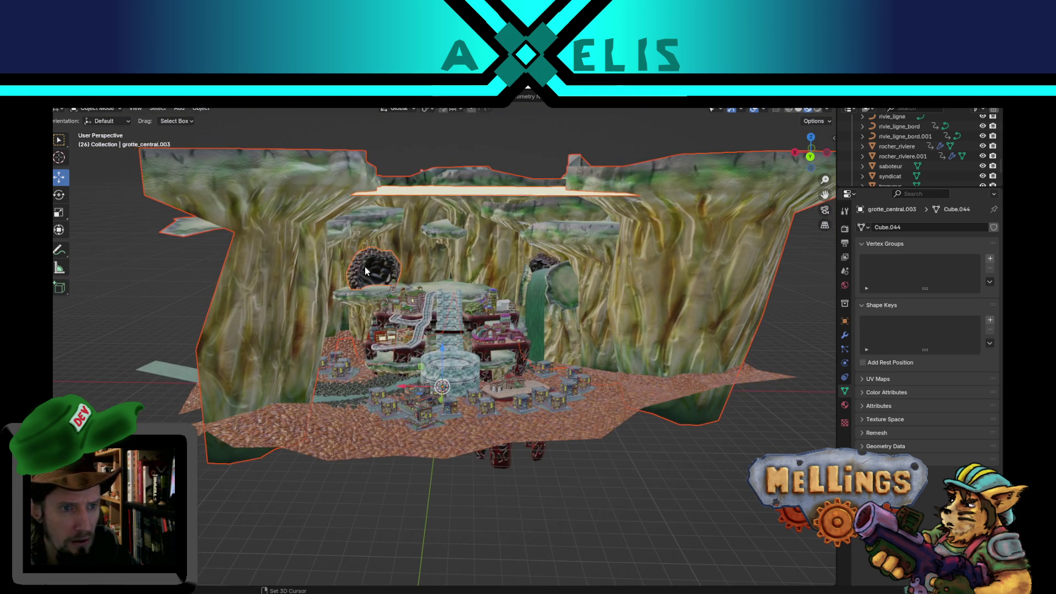
click(544, 267)
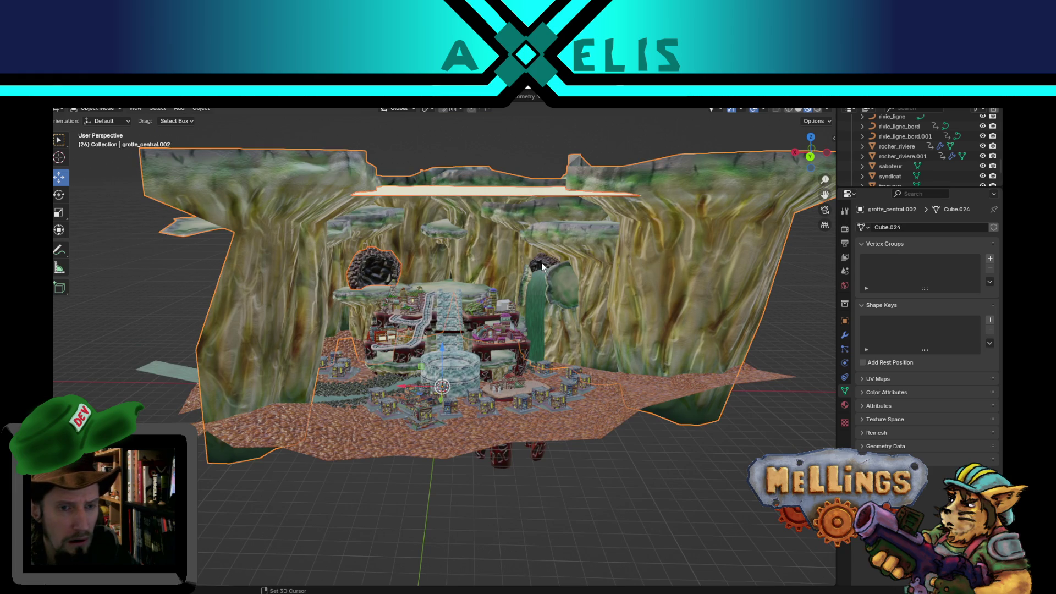
mouse_move(542, 267)
mouse_down()
mouse_move(609, 306)
mouse_move(498, 294)
mouse_move(672, 311)
mouse_up()
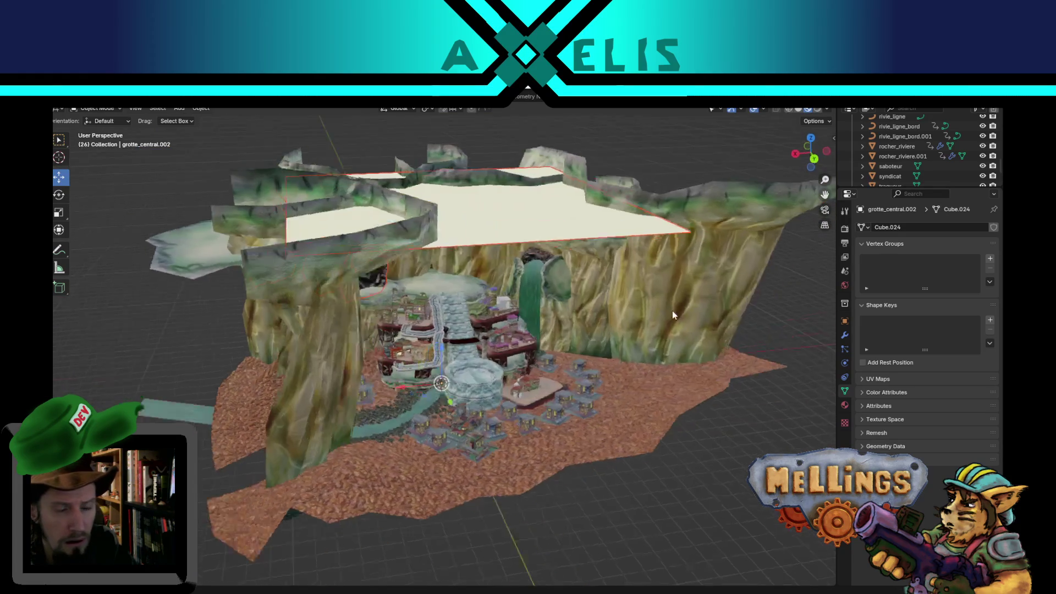
scroll(587, 220, up, 5)
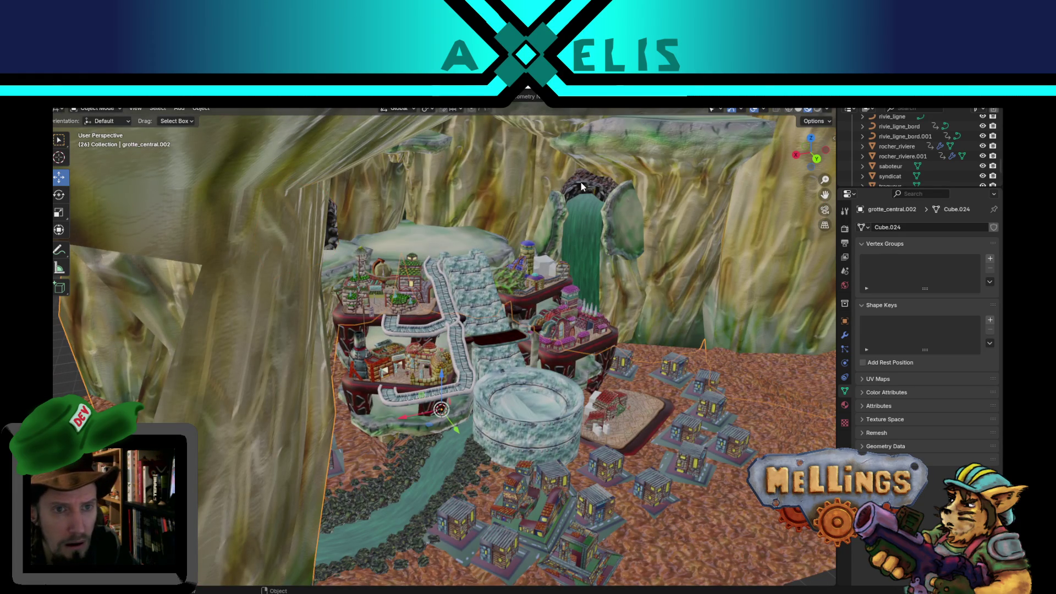
key(Tab)
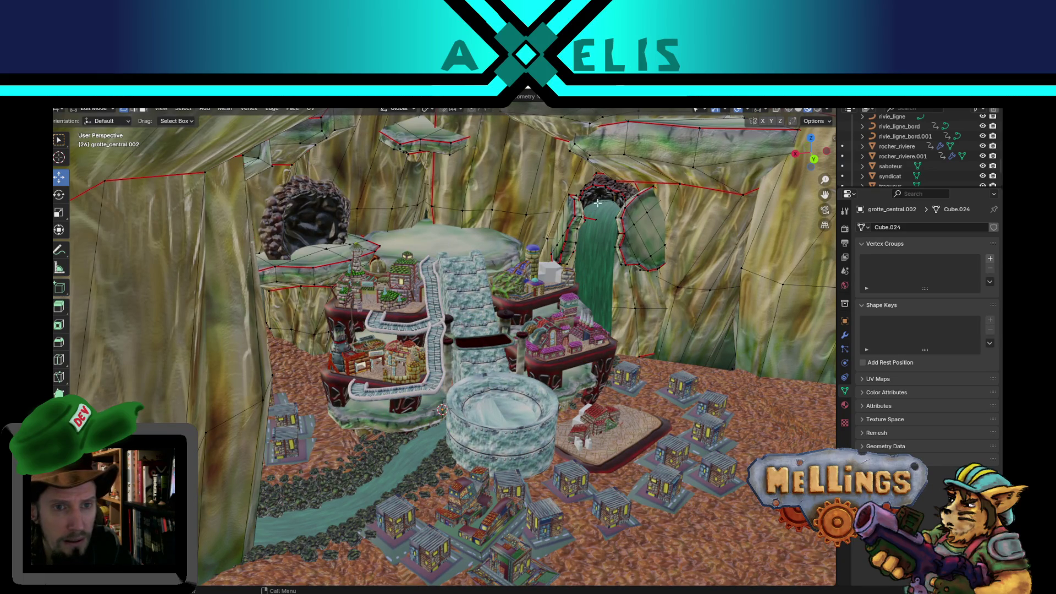
scroll(599, 241, down, 8)
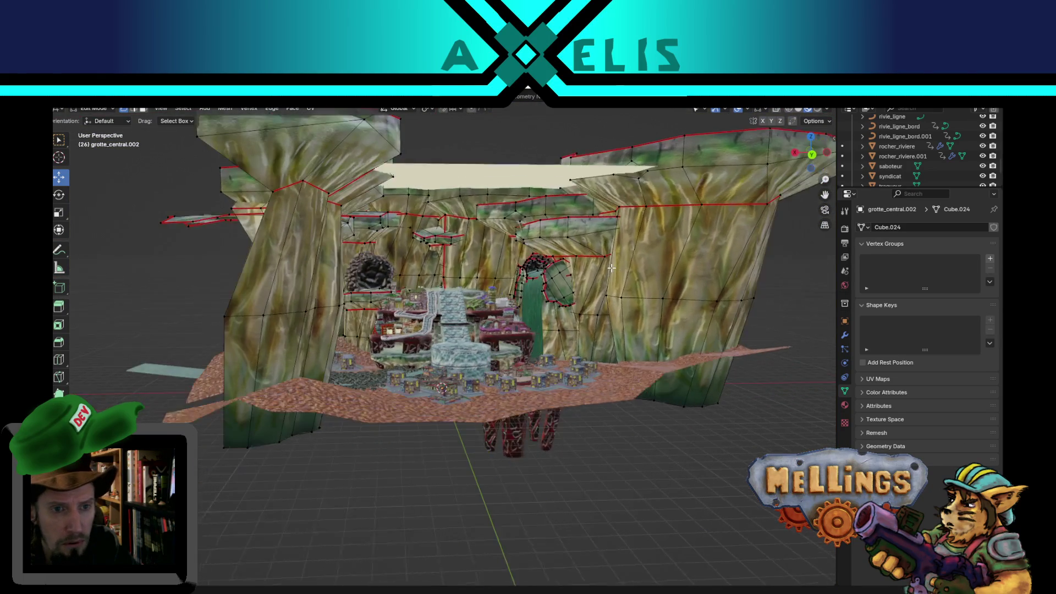
drag(611, 267, 610, 283)
key(Tab)
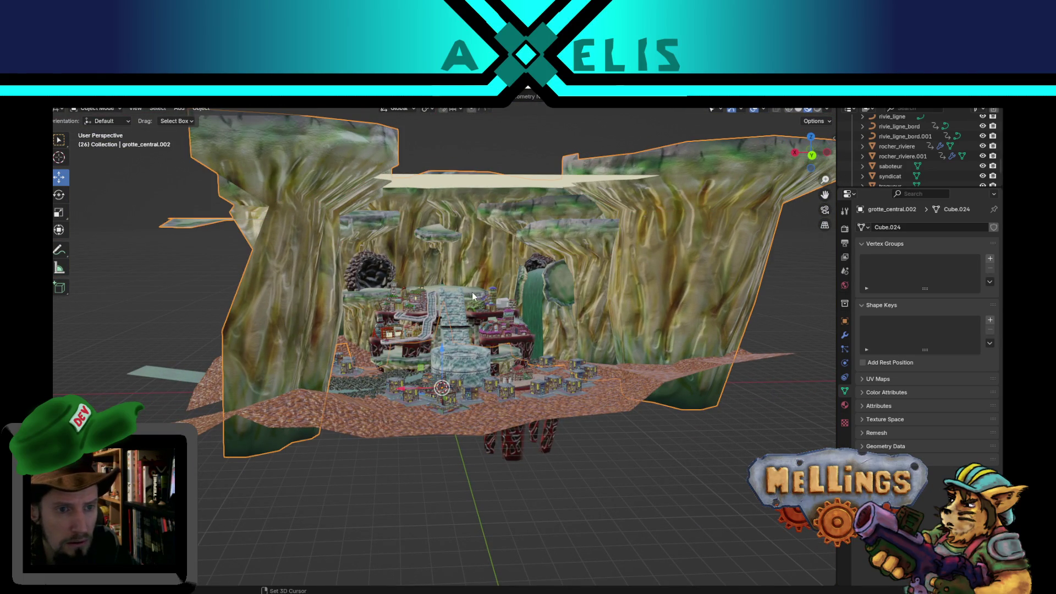
scroll(521, 367, up, 3)
Deselect all, then select the cave walls, dark rock, plafond_lumineux ceiling and grotte_central.001.
key(alt+a)
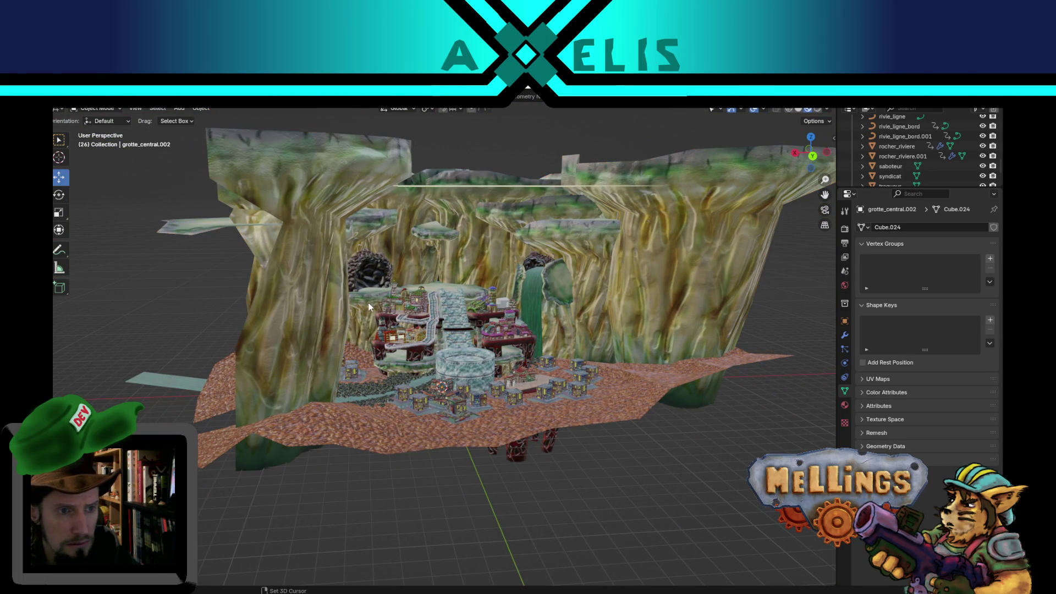
drag(405, 279, 410, 258)
click(411, 254)
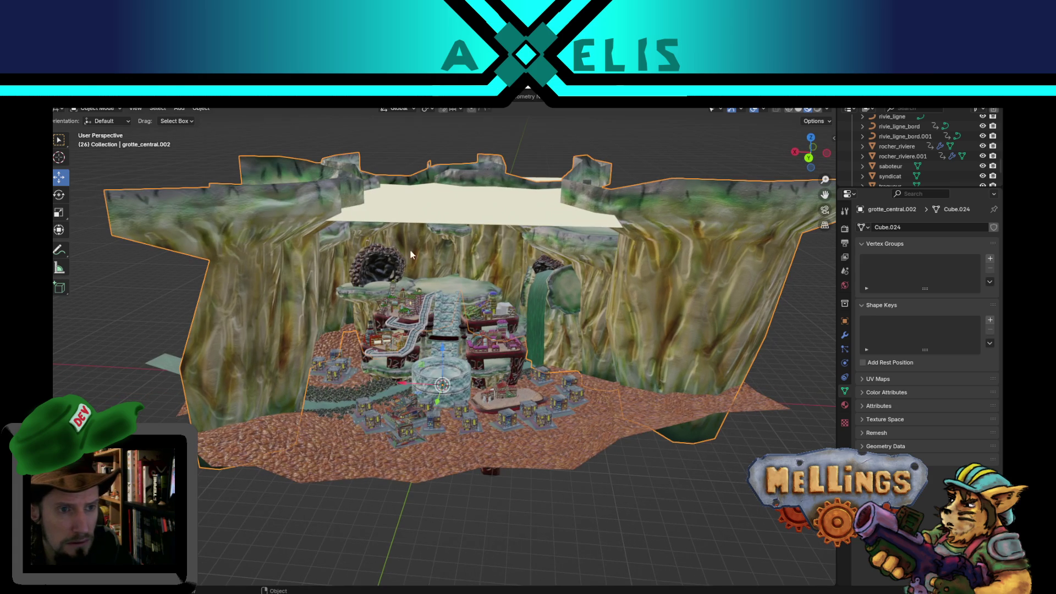
shift+click(369, 258)
shift+click(439, 207)
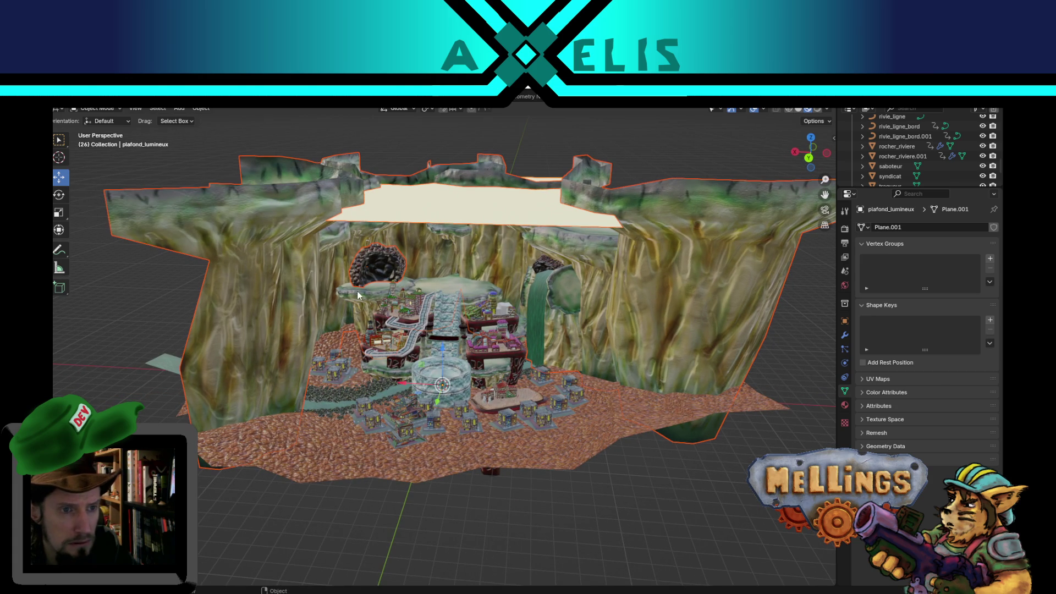
mouse_move(394, 329)
mouse_down()
mouse_move(395, 264)
mouse_move(398, 390)
mouse_up()
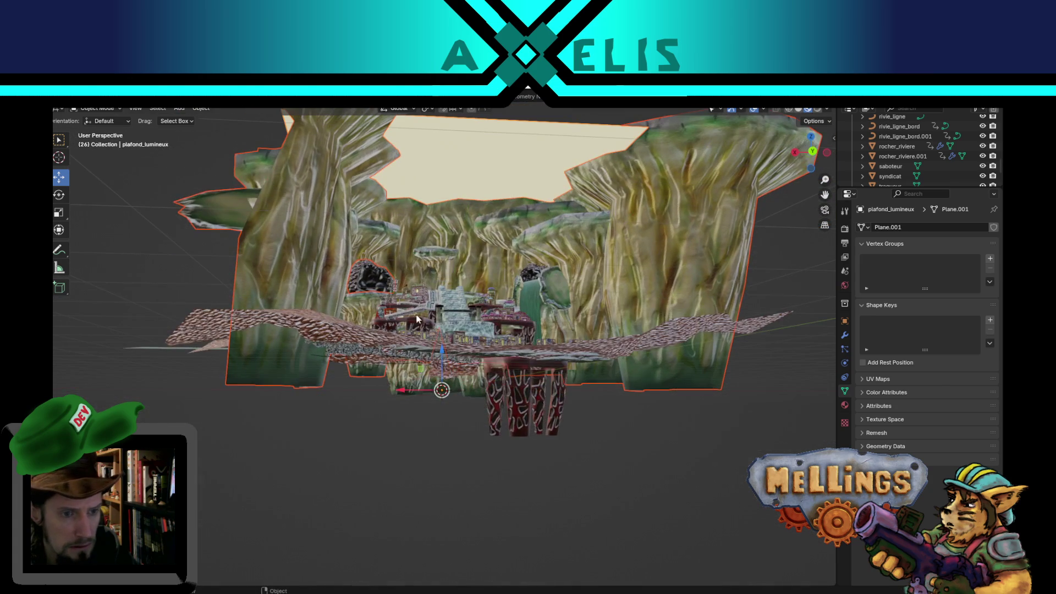
shift+click(398, 389)
Add the river plane and riverside rocks, including rocher_riviere.001, to the selection.
mouse_move(498, 442)
mouse_down()
mouse_move(462, 445)
mouse_move(421, 470)
mouse_up()
shift+click(330, 393)
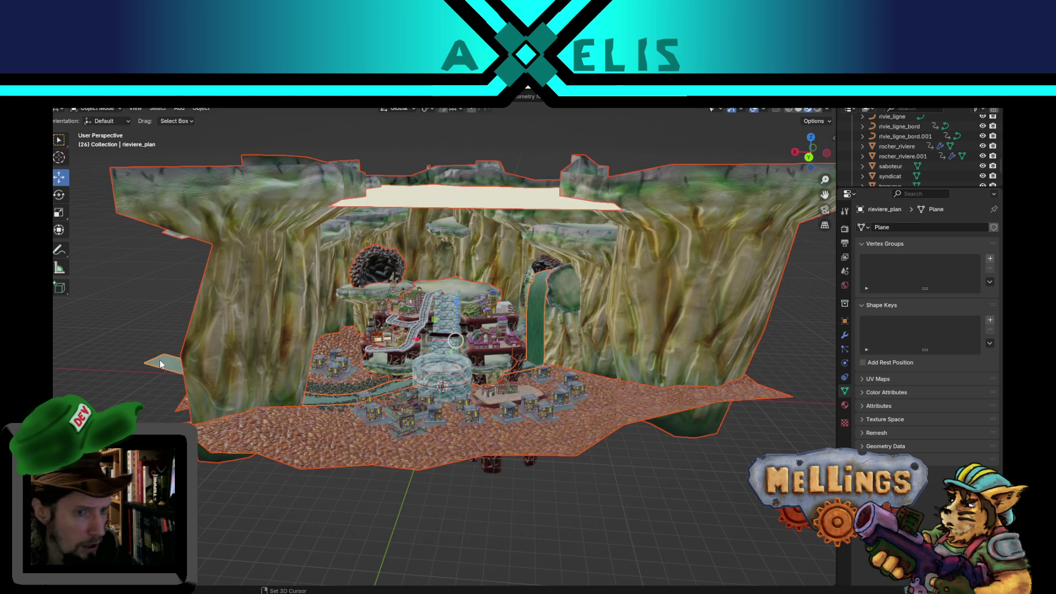
scroll(330, 394, up, 5)
shift+click(286, 439)
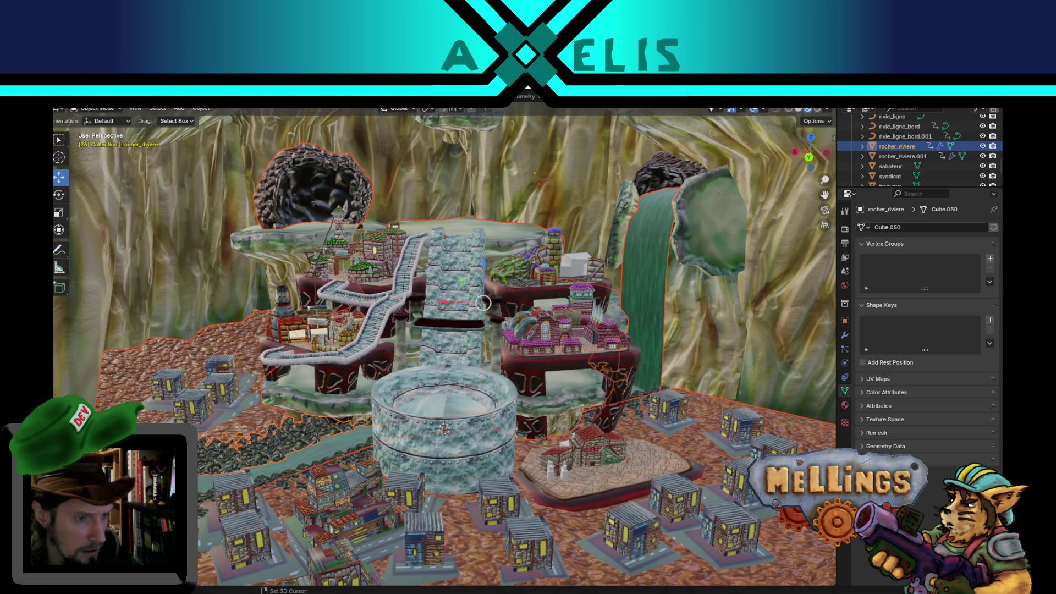
shift+click(456, 440)
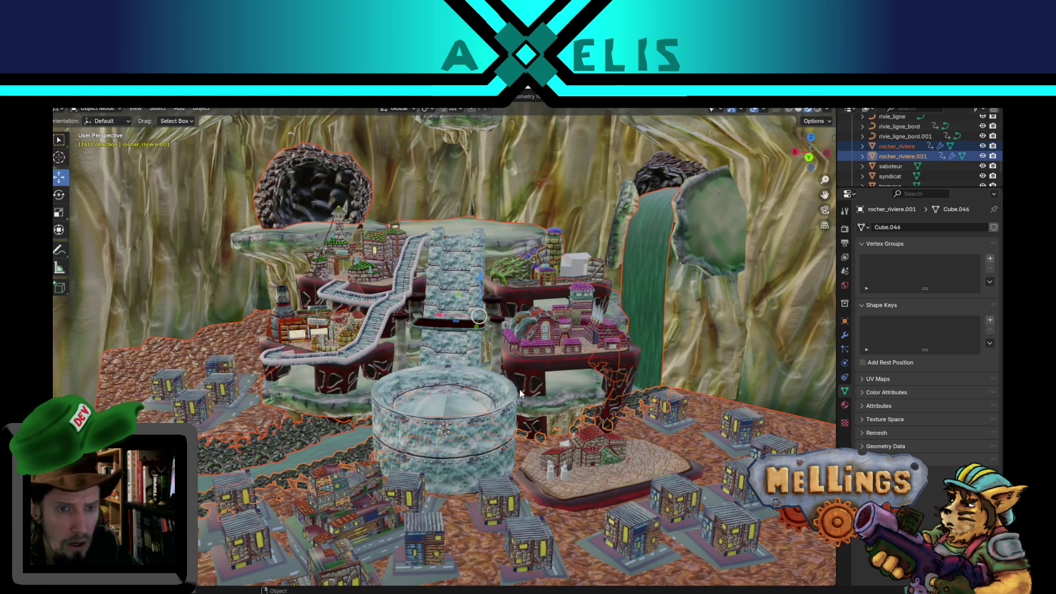
scroll(520, 394, down, 10)
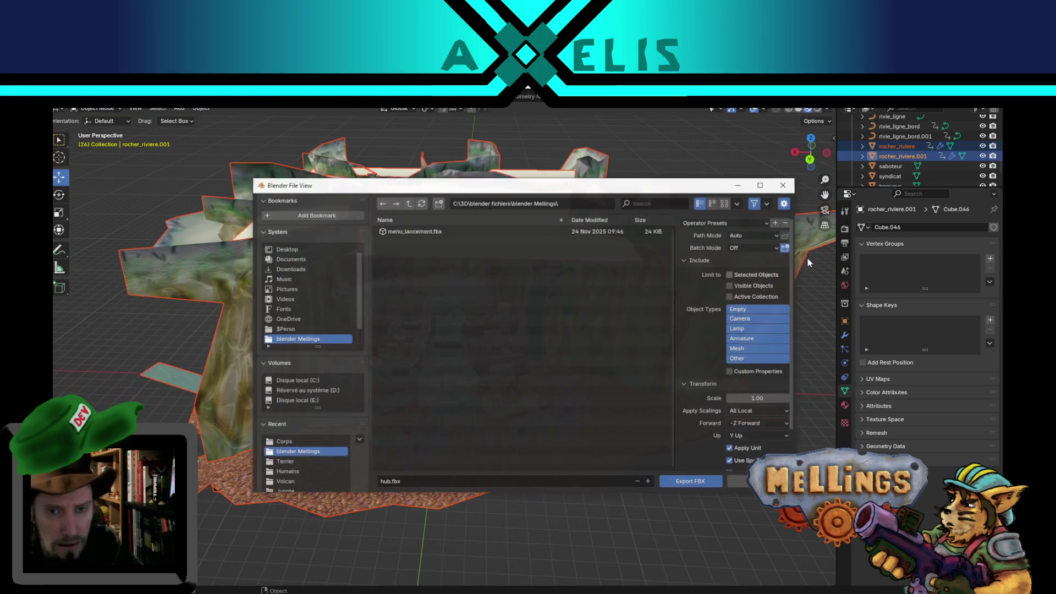
Export only selected Mesh objects over hub.fbx in the Terrier folder, then return to Unity.
click(731, 274)
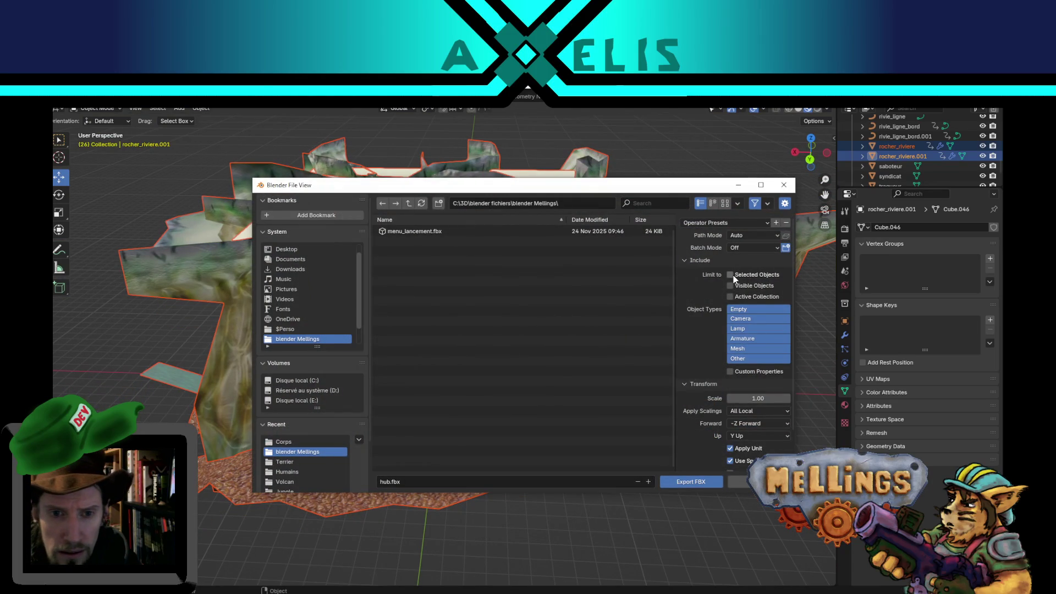
click(738, 355)
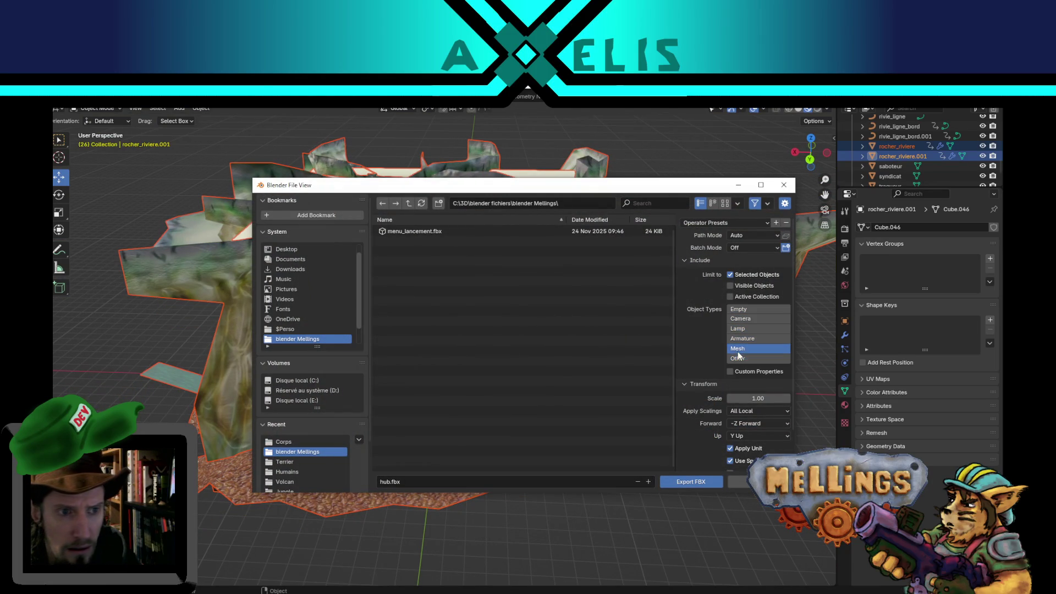
click(284, 461)
double_click(409, 332)
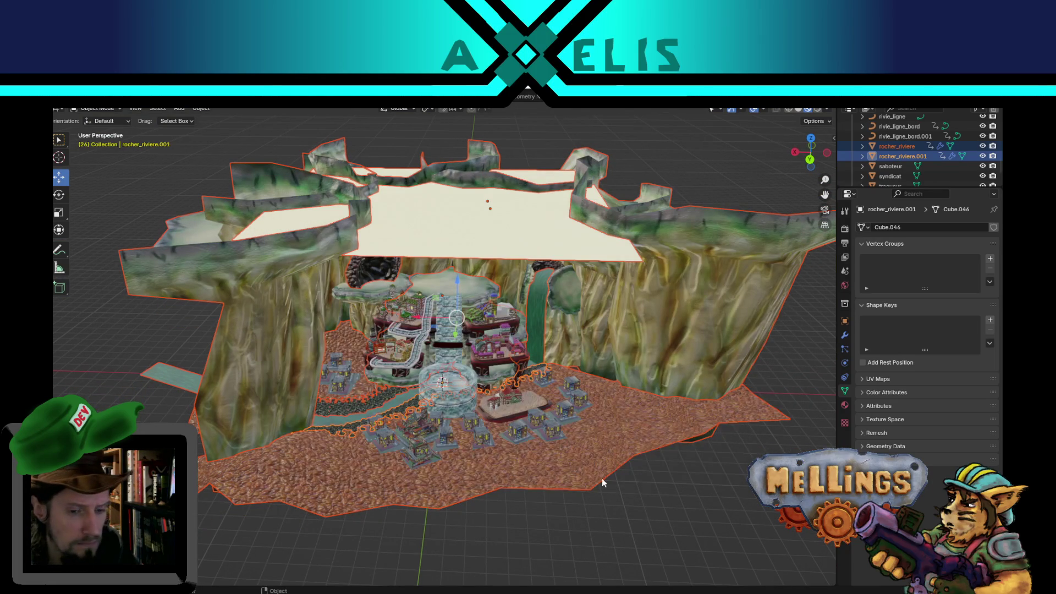
key(alt+Tab)
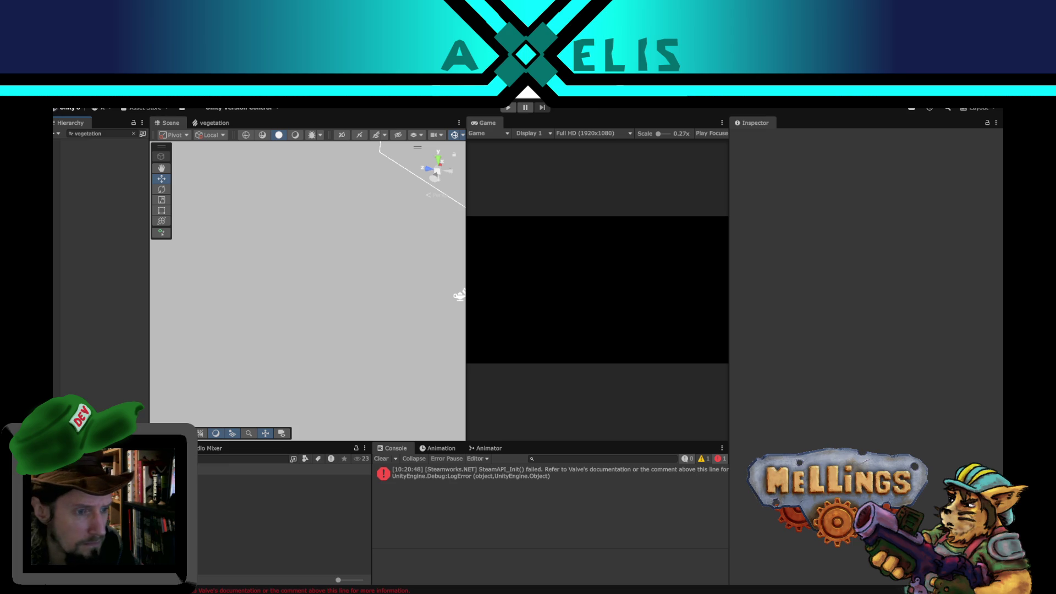
Select the Intro Demo scene asset and clear the Hierarchy search to list all its objects.
click(284, 527)
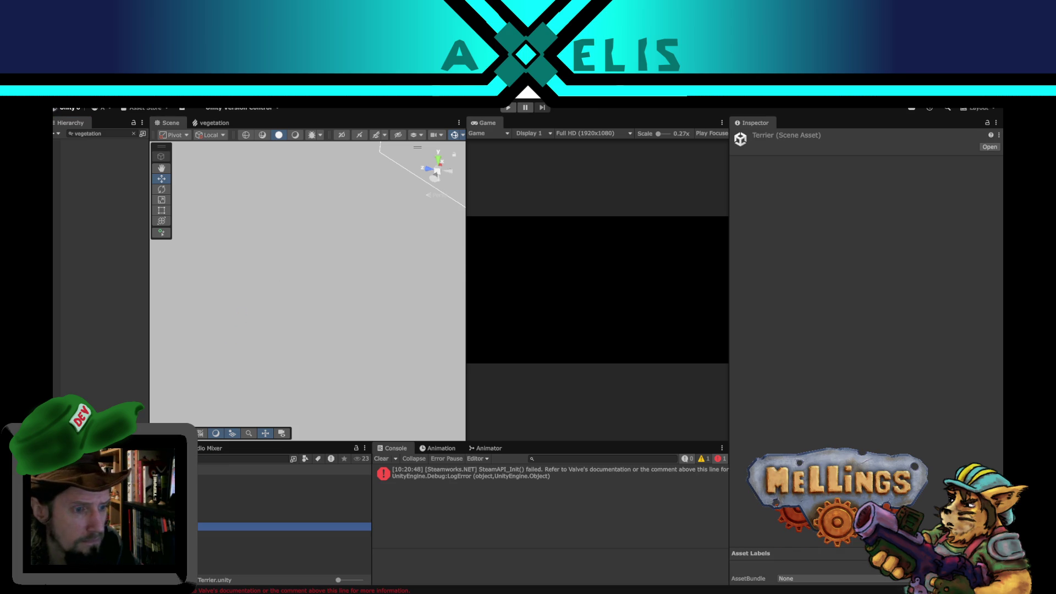
click(285, 519)
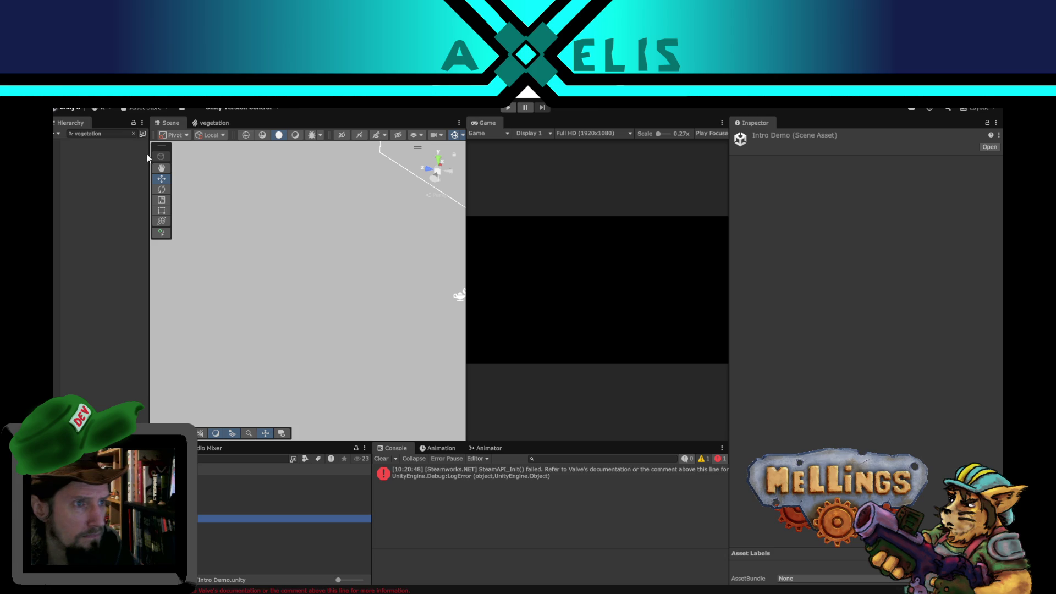
click(133, 134)
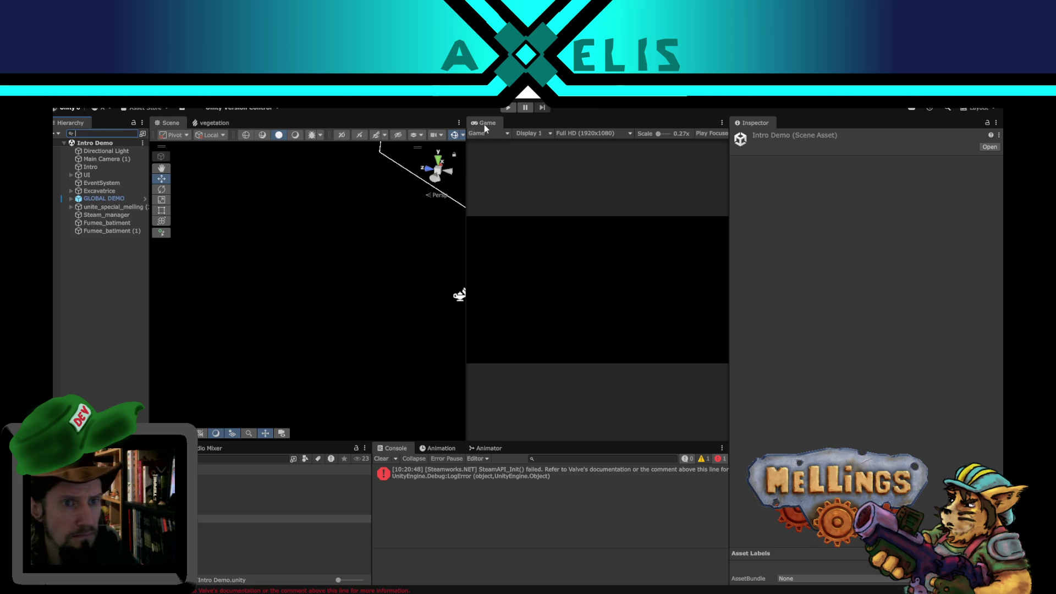
Play the game, pause at the Terrier cave, switch to Play Maximized, resume, then stop.
click(507, 108)
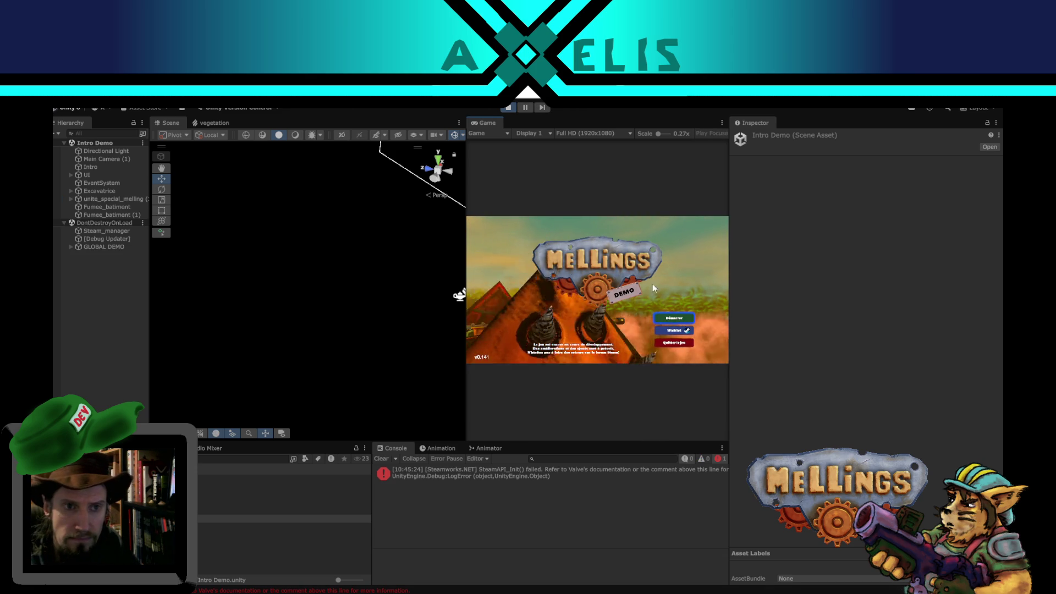
click(526, 108)
click(709, 134)
click(717, 156)
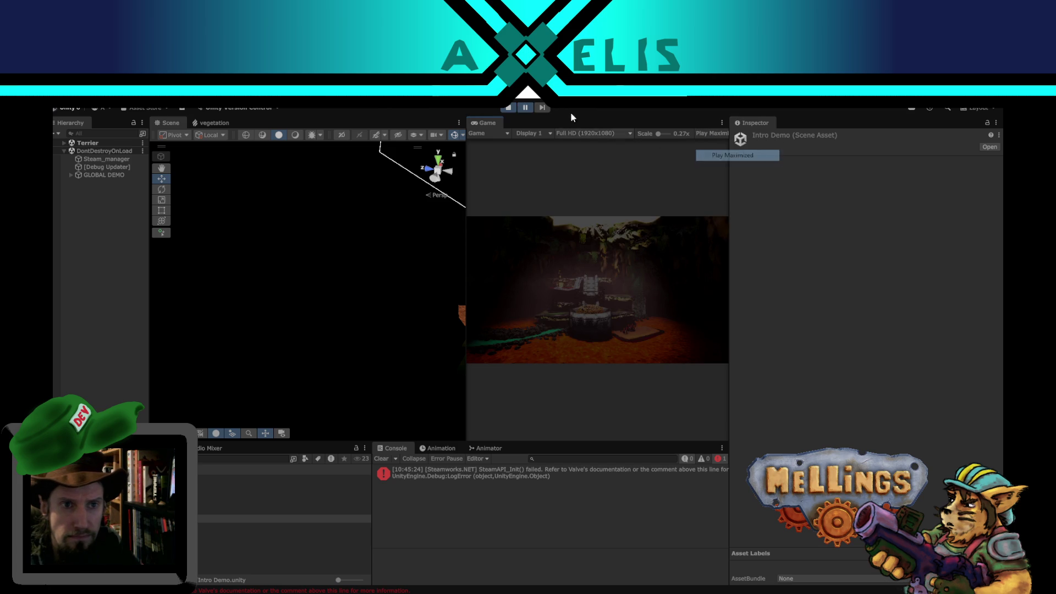
click(525, 107)
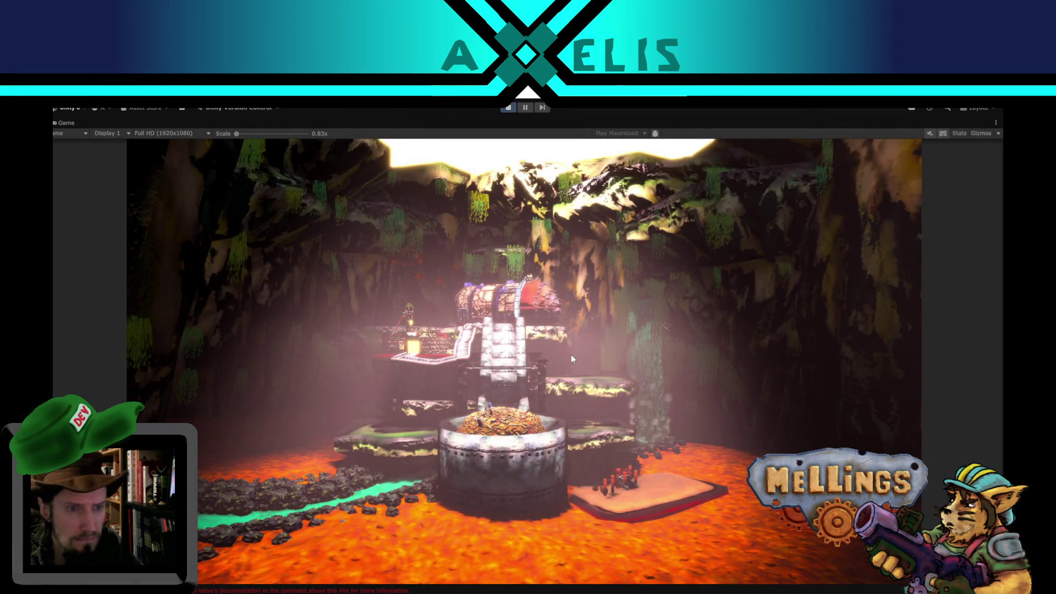
click(510, 108)
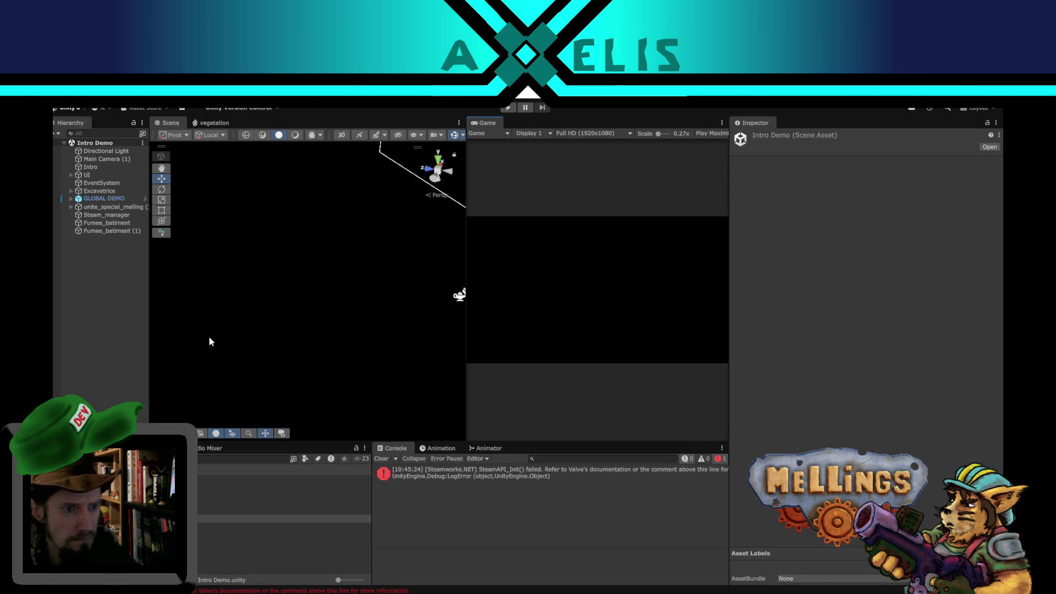
Save hub.blend in Blender, then return to Unity and start Play mode again.
key(alt+Tab)
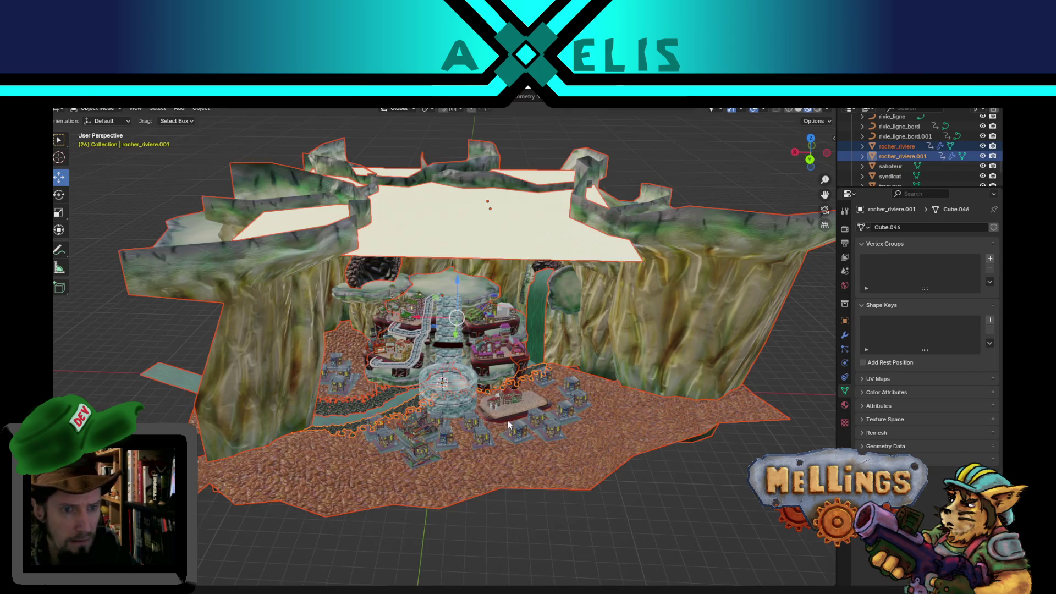
key(ctrl+s)
key(alt+Tab)
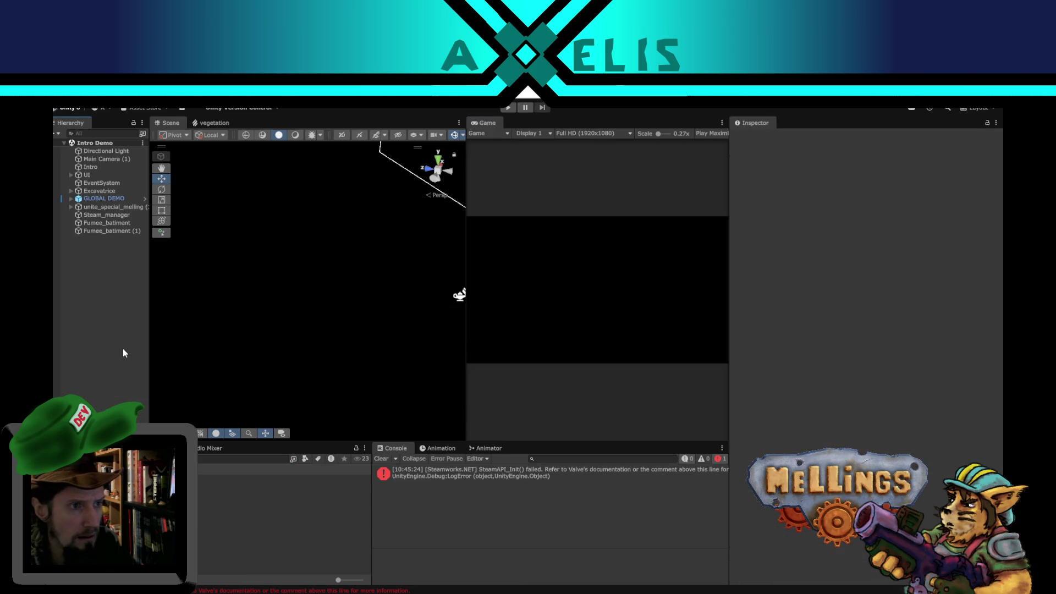
click(508, 107)
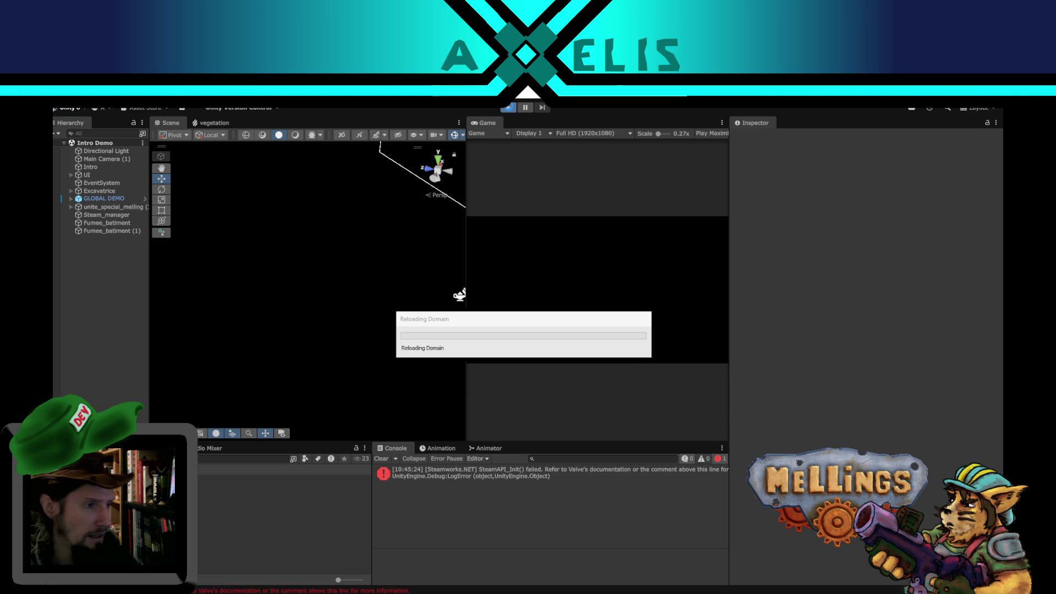
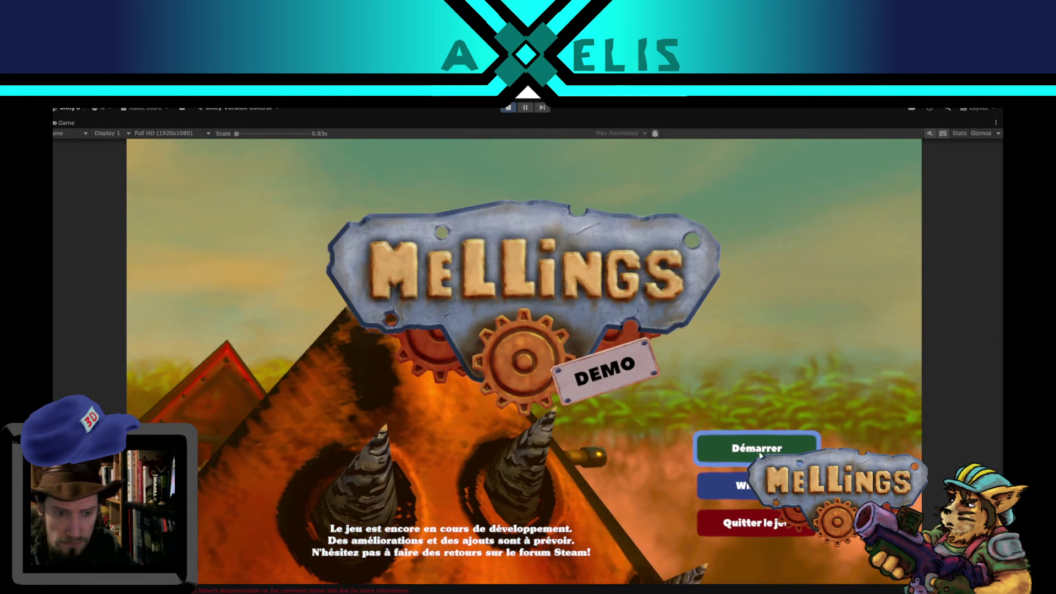
Start the Mellings demo from its title menu, try the cave level's left building, then stop playing.
click(758, 449)
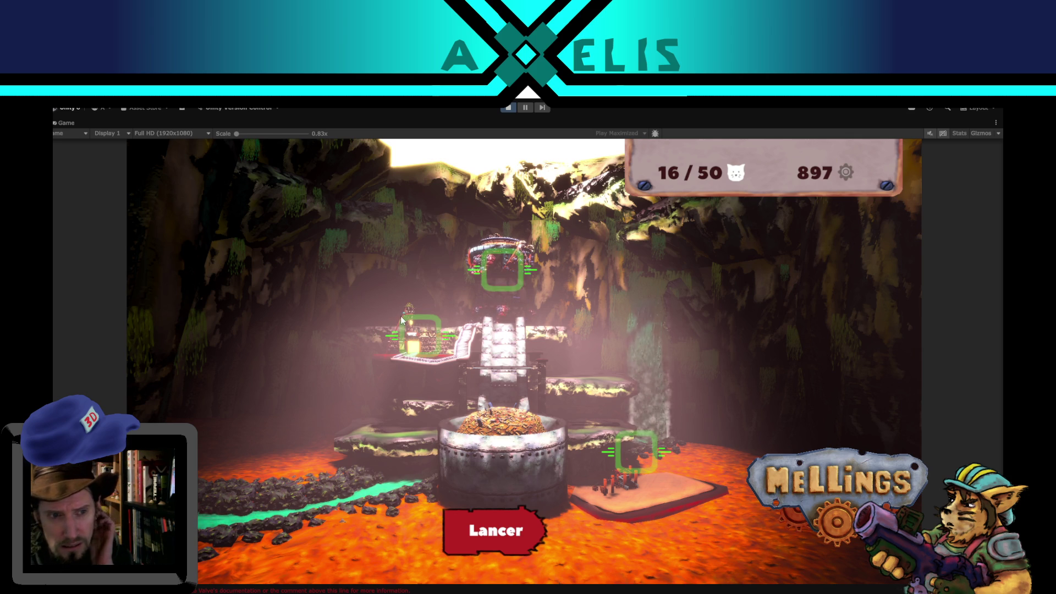
click(419, 335)
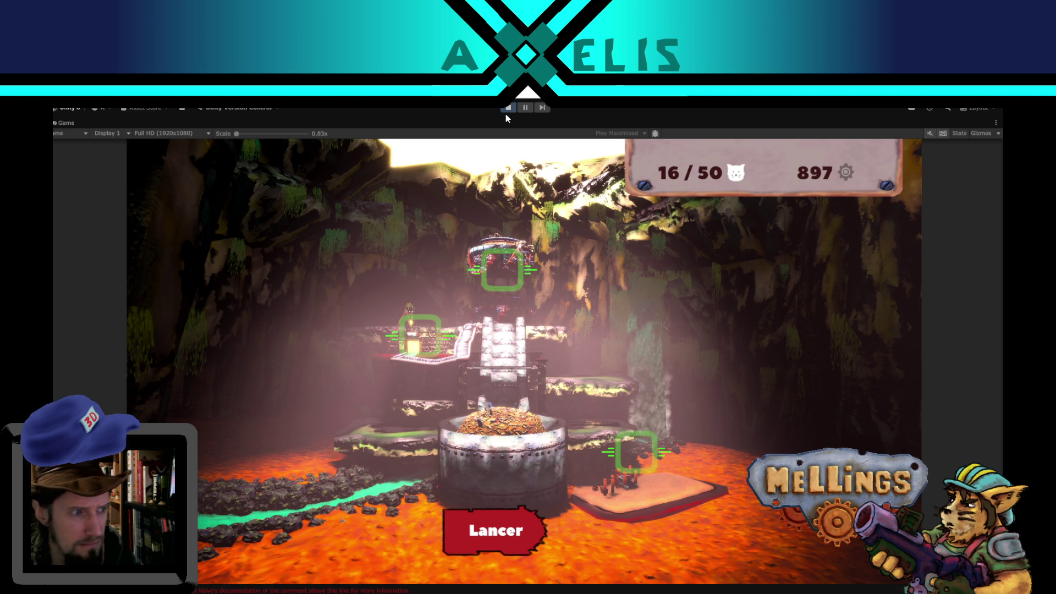
click(507, 109)
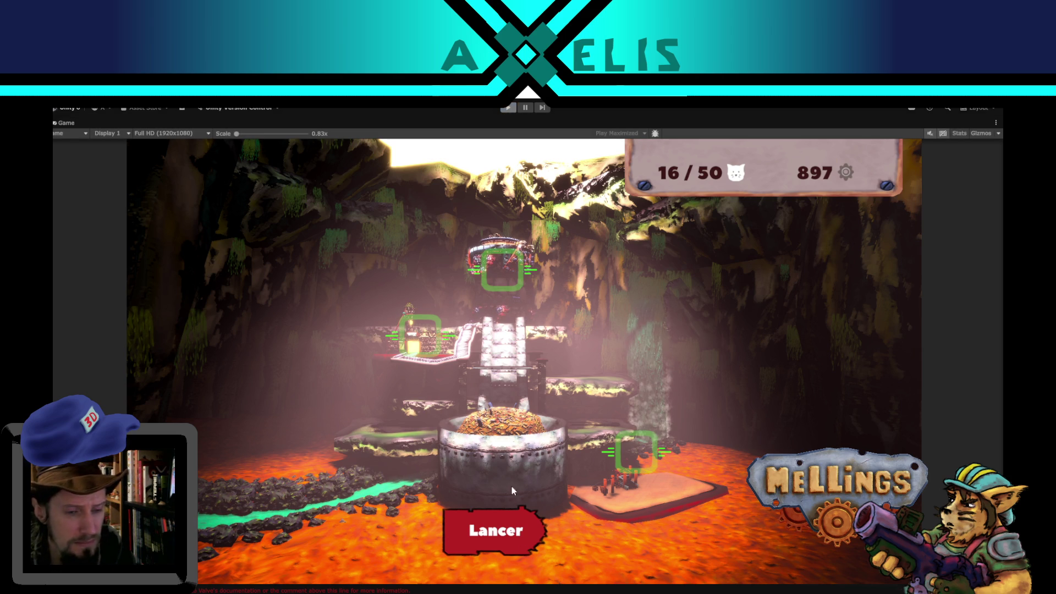
In Blender, select and frame maison_1.002, hide everything else, and switch to the Texture Paint workspace.
key(alt+Tab)
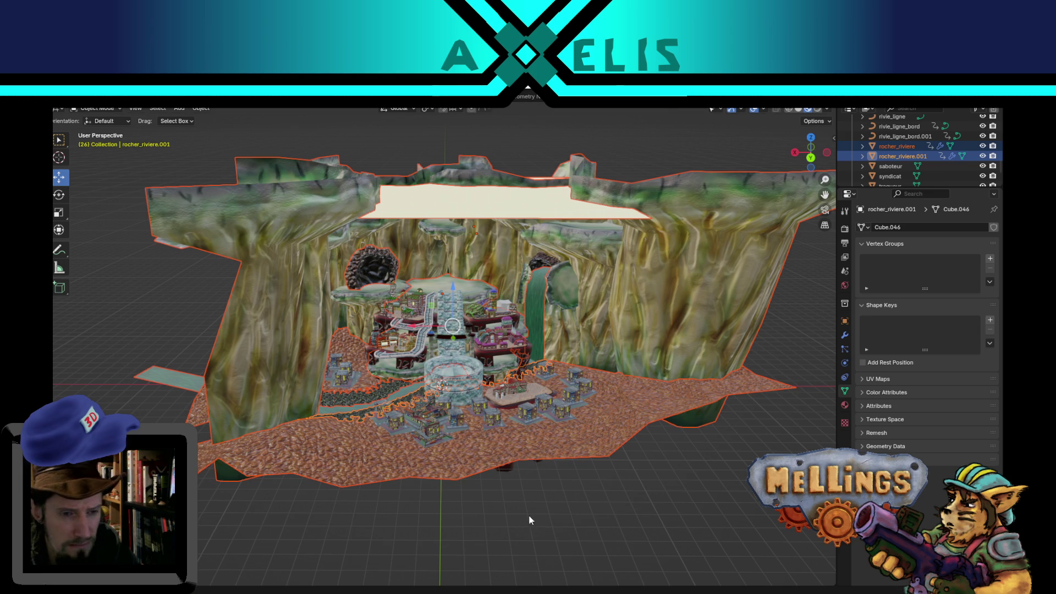
scroll(529, 520, up, 5)
key(alt+a)
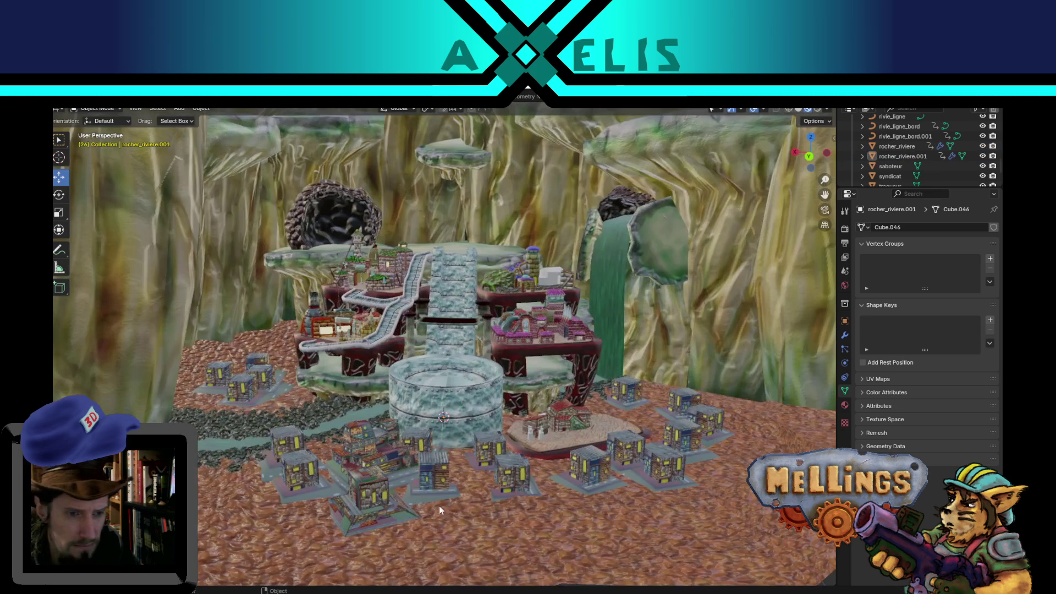
scroll(439, 506, down, 3)
mouse_move(439, 505)
mouse_down()
mouse_move(490, 405)
mouse_move(487, 387)
mouse_up()
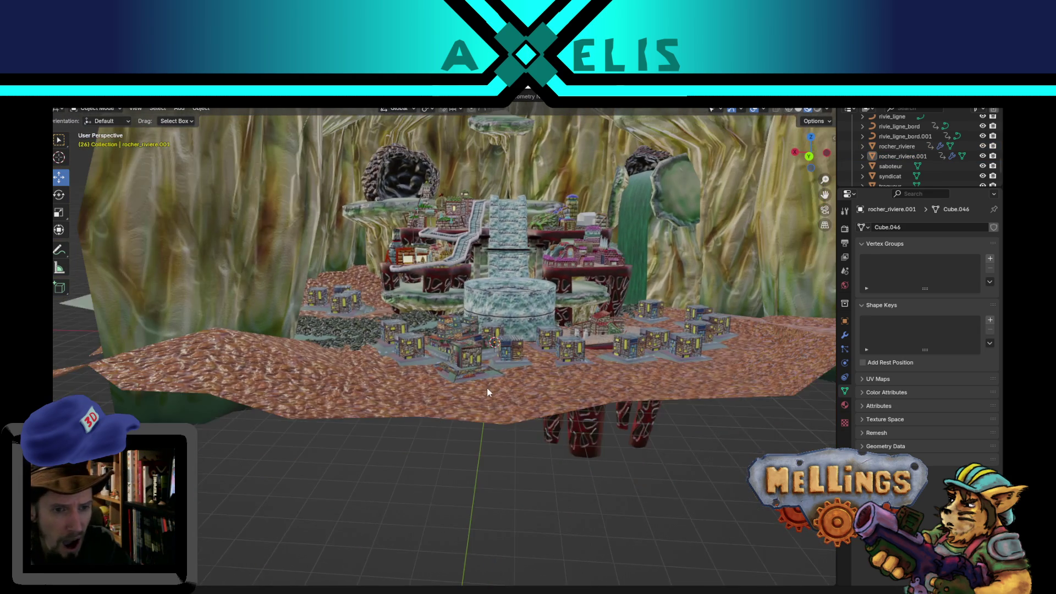
click(464, 345)
key(KP_Decimal)
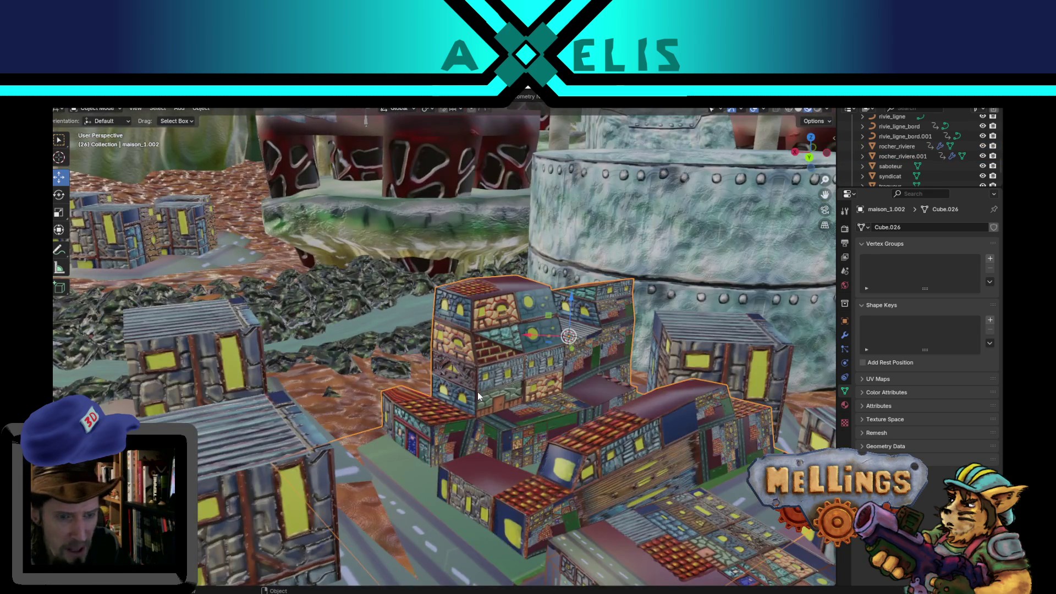
scroll(478, 391, down, 3)
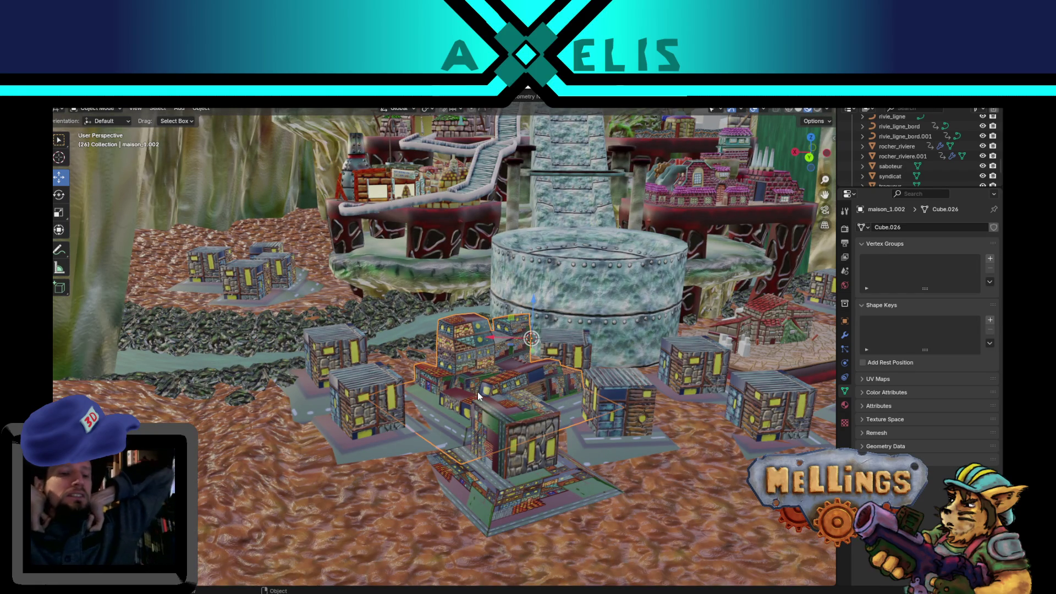
key(shift+h)
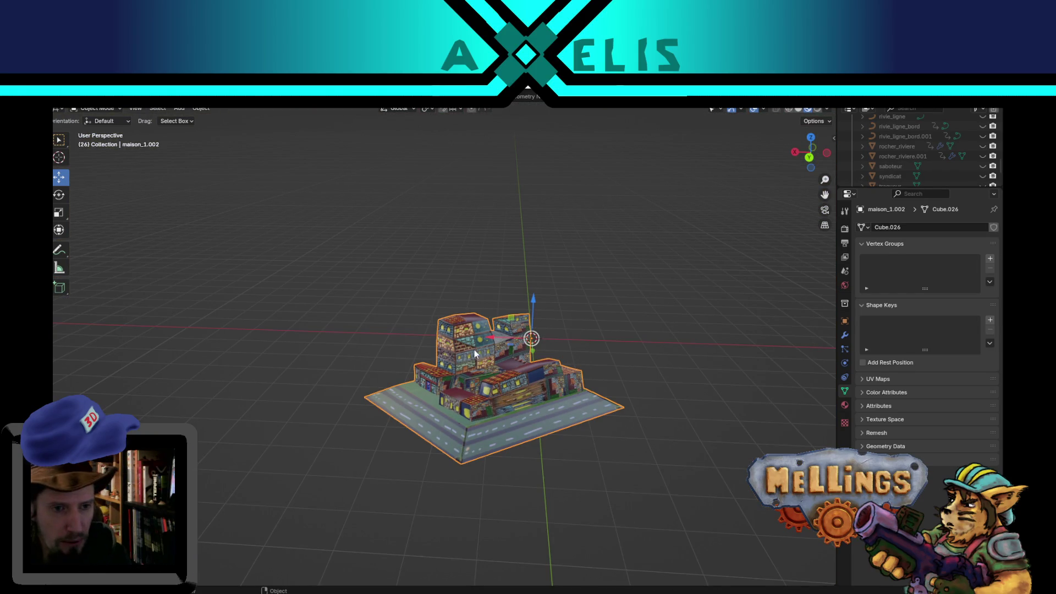
key(ctrl+Page_Down)
key(ctrl+Page_Down)
key(ctrl+Page_Down)
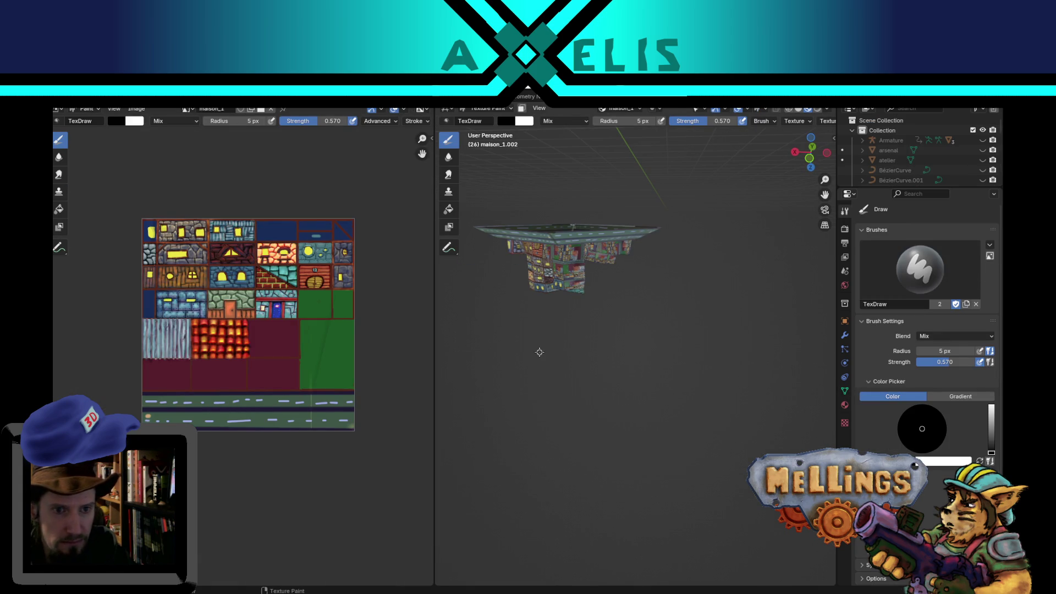
Enter Edit Mode on maison_1.002, select the whole mesh to show its UVs, and frame it.
key(Tab)
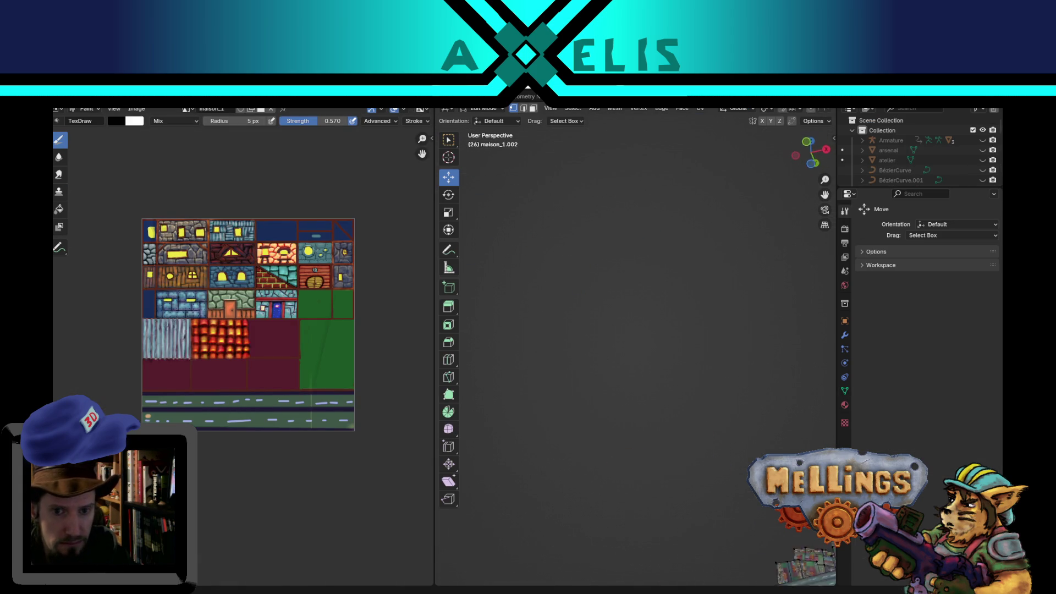
key(a)
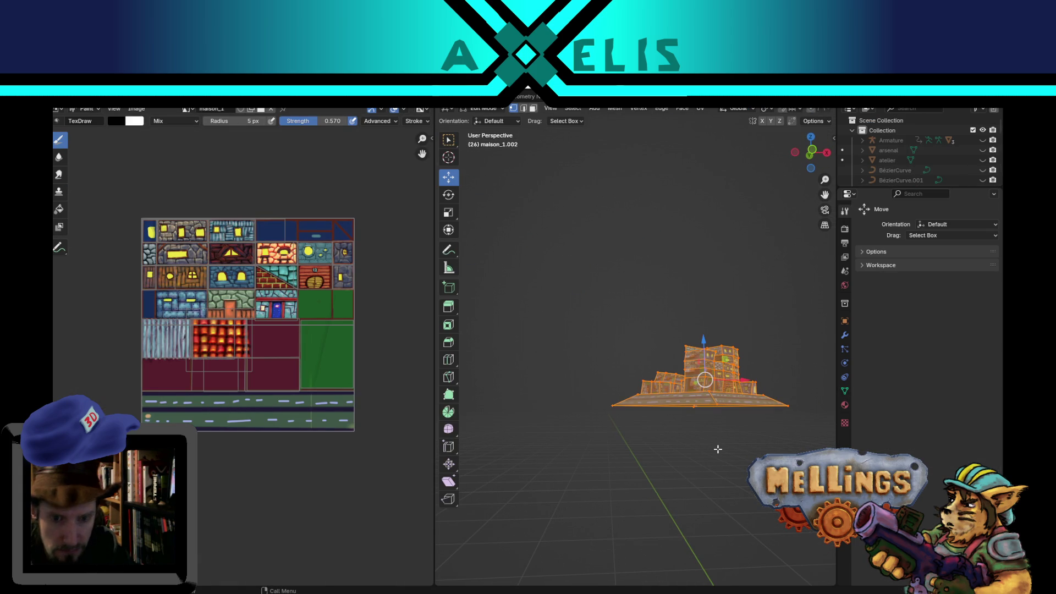
key(KP_Decimal)
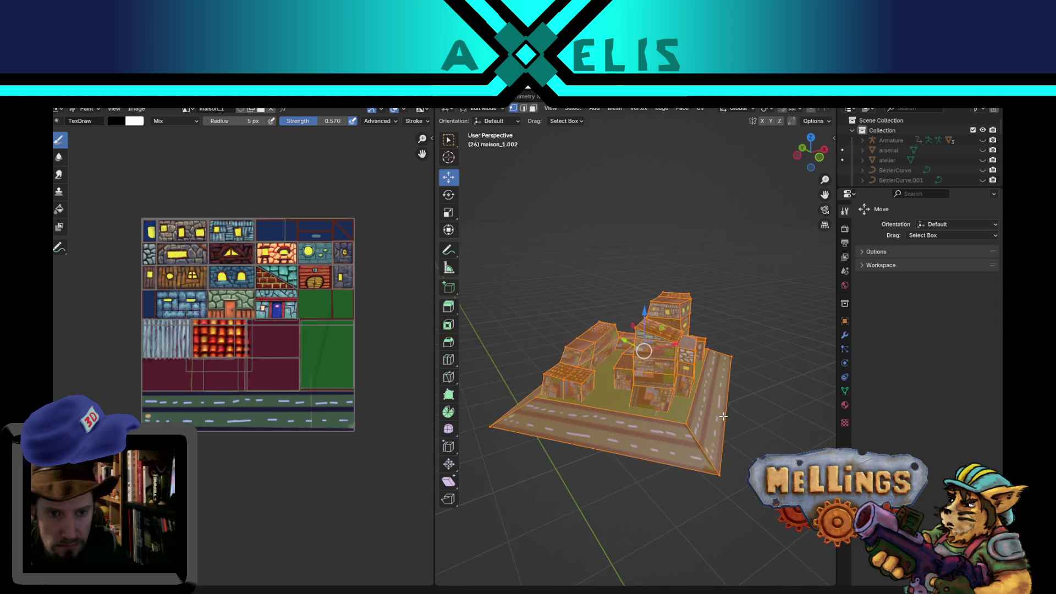
scroll(673, 381, up, 3)
Back in Texture Paint, orbit and zoom around the buildings to inspect the painted faces.
key(Tab)
drag(673, 381, 656, 374)
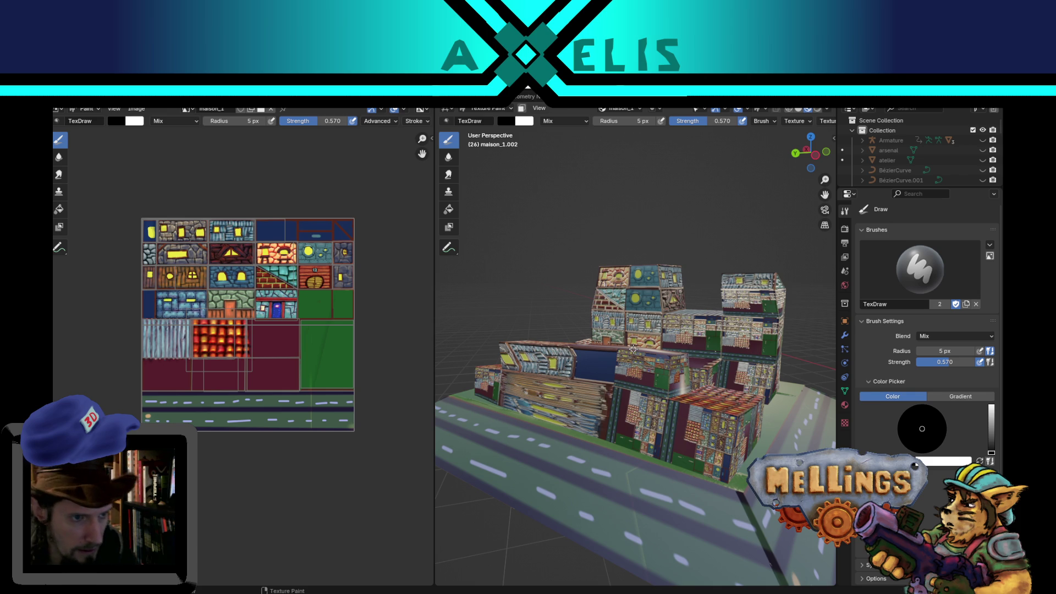
drag(676, 451, 616, 433)
scroll(564, 384, up, 2)
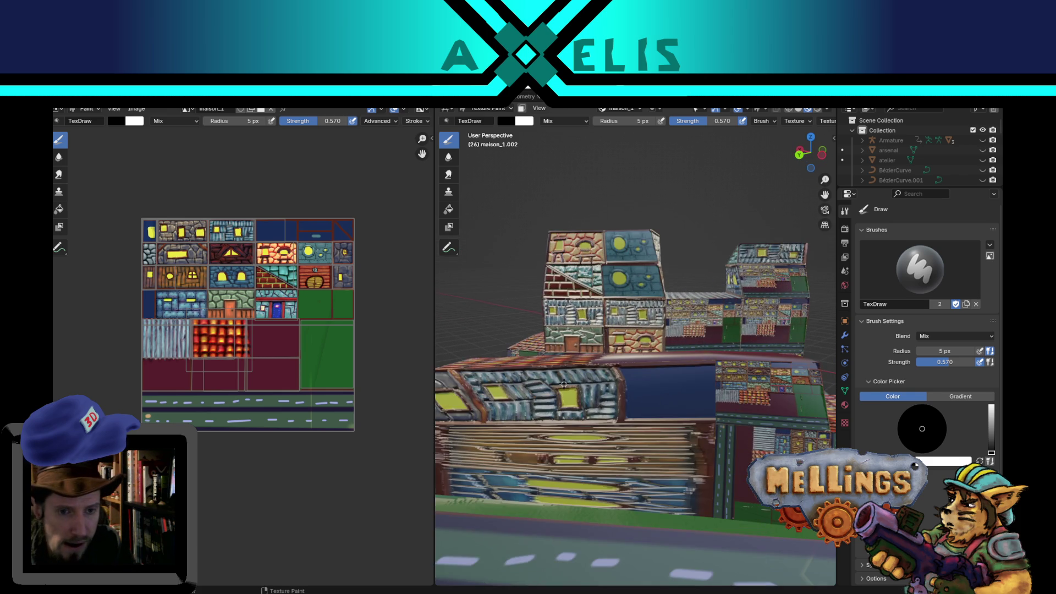
mouse_move(524, 371)
mouse_down()
mouse_move(612, 456)
mouse_move(468, 340)
mouse_up()
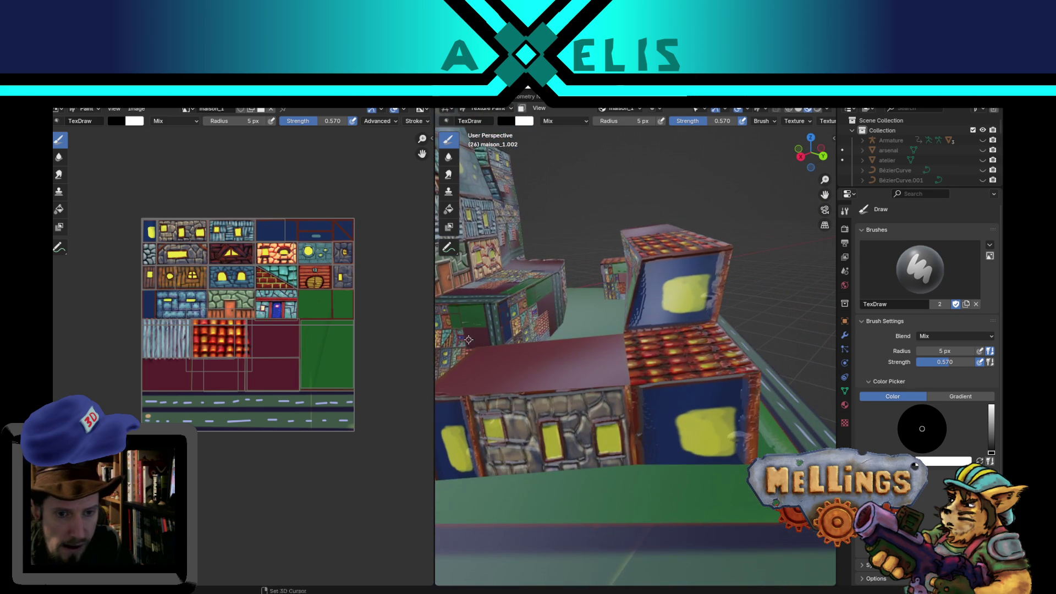
mouse_move(561, 364)
mouse_down()
mouse_move(658, 380)
mouse_move(695, 363)
mouse_up()
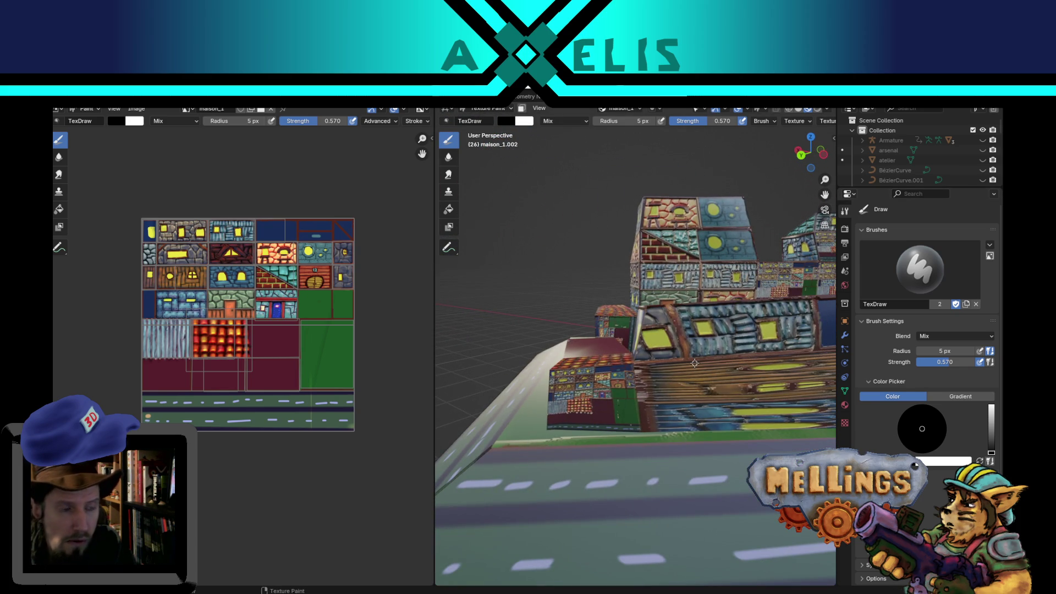
scroll(362, 246, up, 2)
mouse_move(361, 246)
mouse_down()
mouse_move(358, 277)
mouse_move(231, 442)
mouse_move(285, 372)
mouse_up()
scroll(285, 372, up, 2)
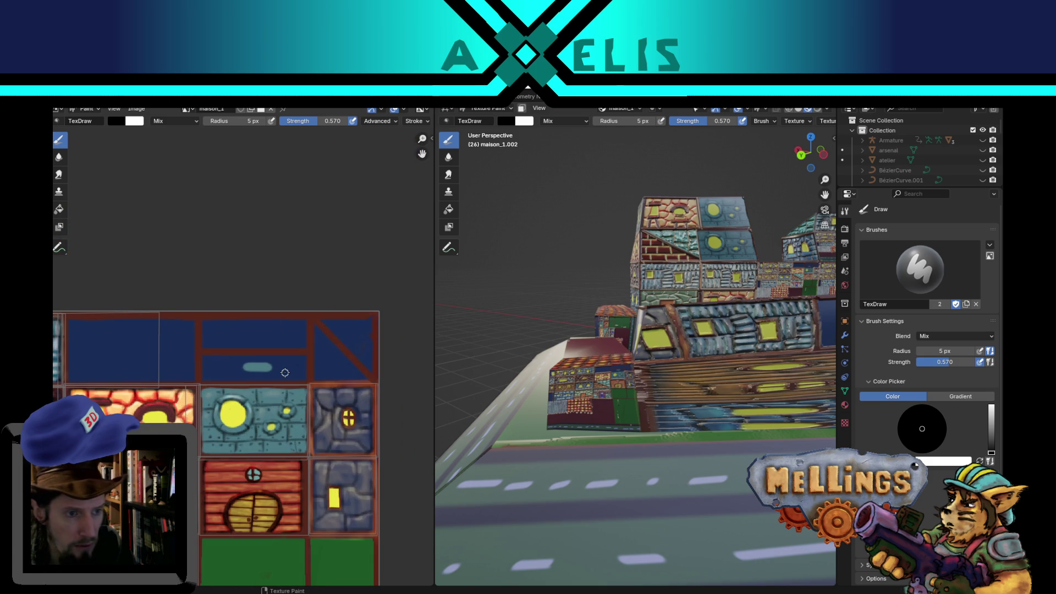
drag(518, 425, 635, 419)
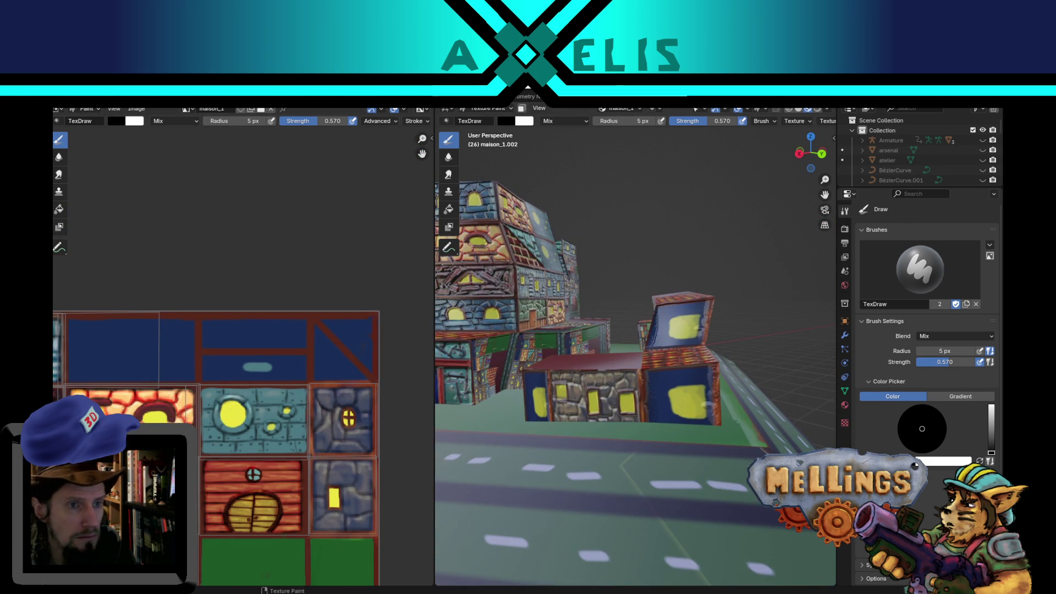
Return to Edit Mode with the UV layout over the texture atlas.
key(Tab)
scroll(617, 425, down, 5)
scroll(617, 425, up, 6)
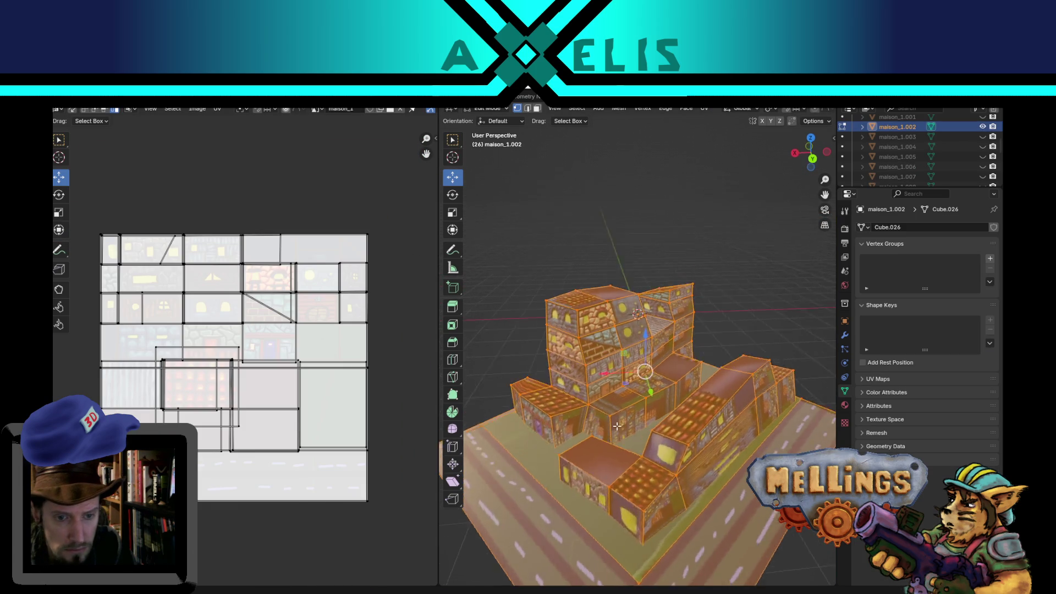
Select one face of the block and its UVs, then cancel the trial UV move.
drag(617, 425, 692, 476)
click(694, 505)
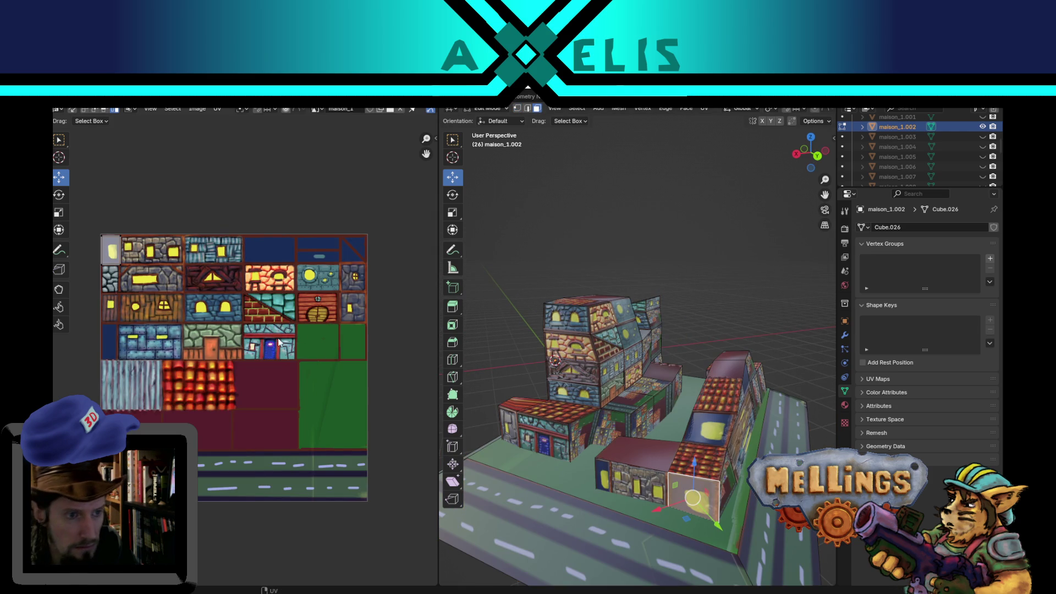
key(a)
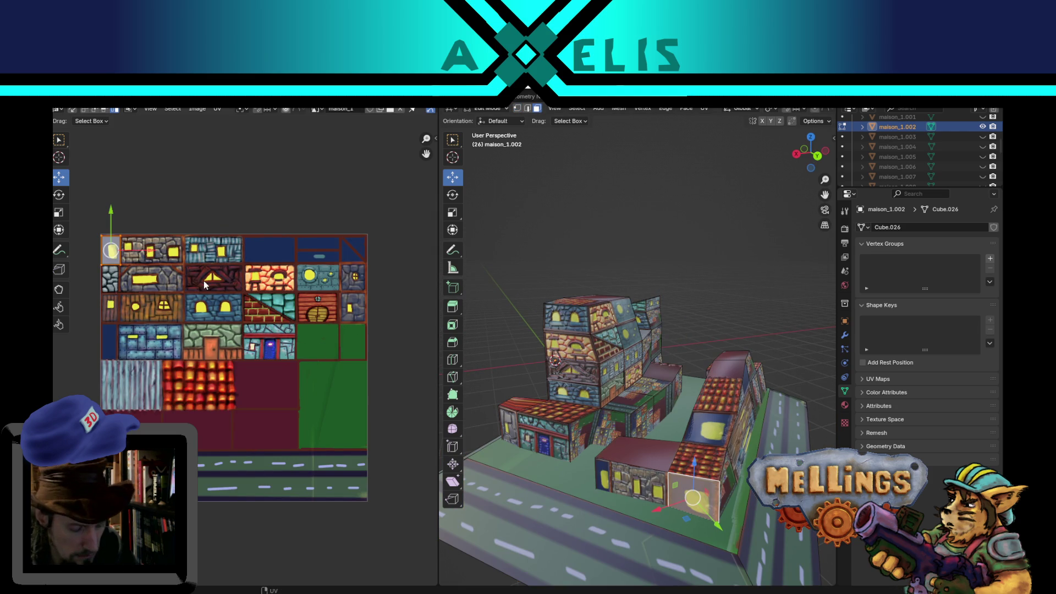
key(g)
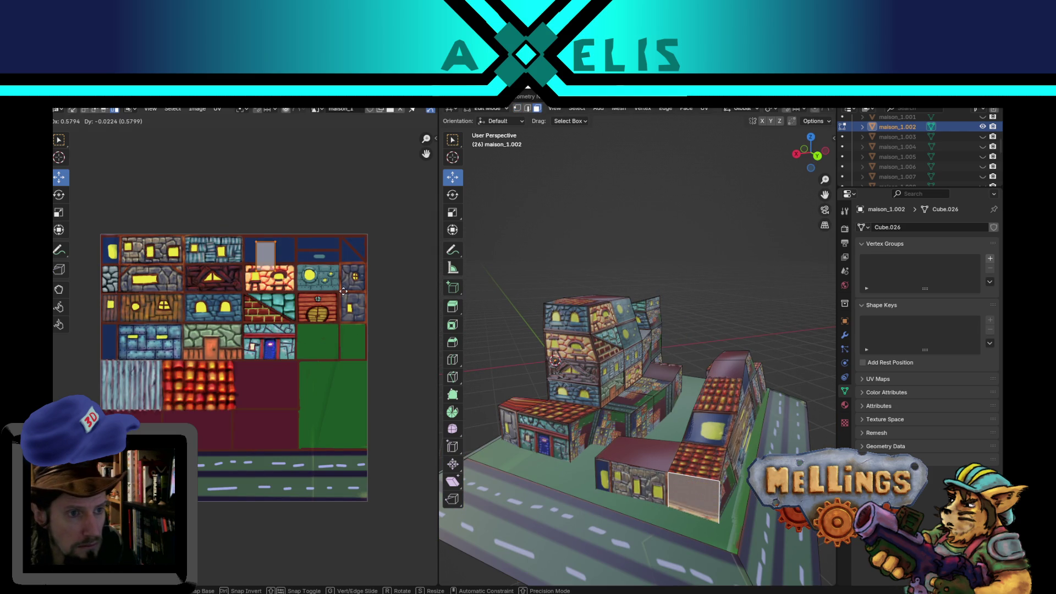
key(Escape)
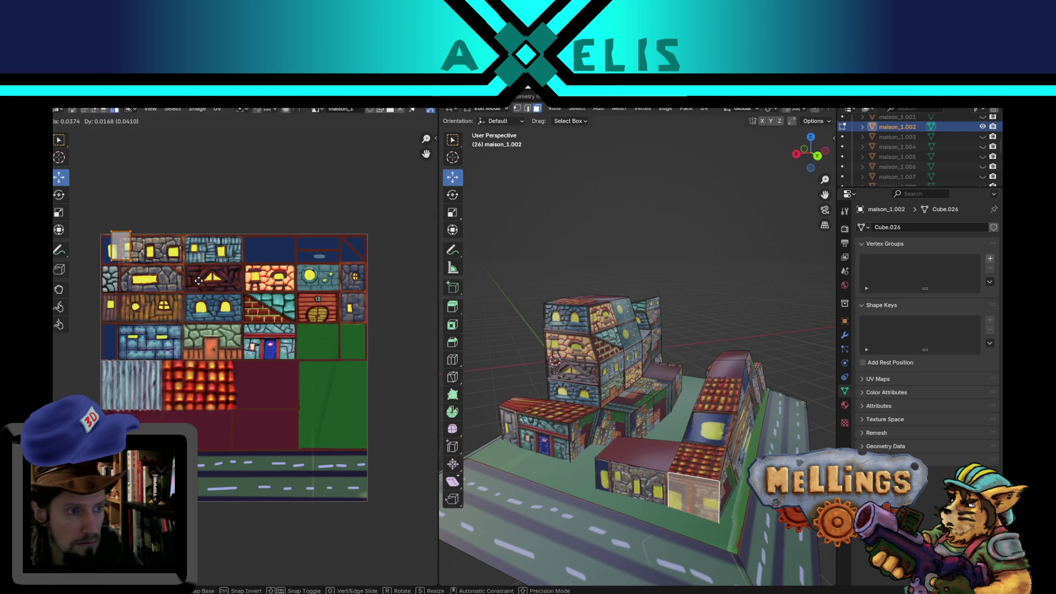
Pick a different blank face on the block and select its UVs on the texture.
drag(665, 483, 605, 440)
scroll(132, 264, up, 2)
scroll(145, 296, down, 2)
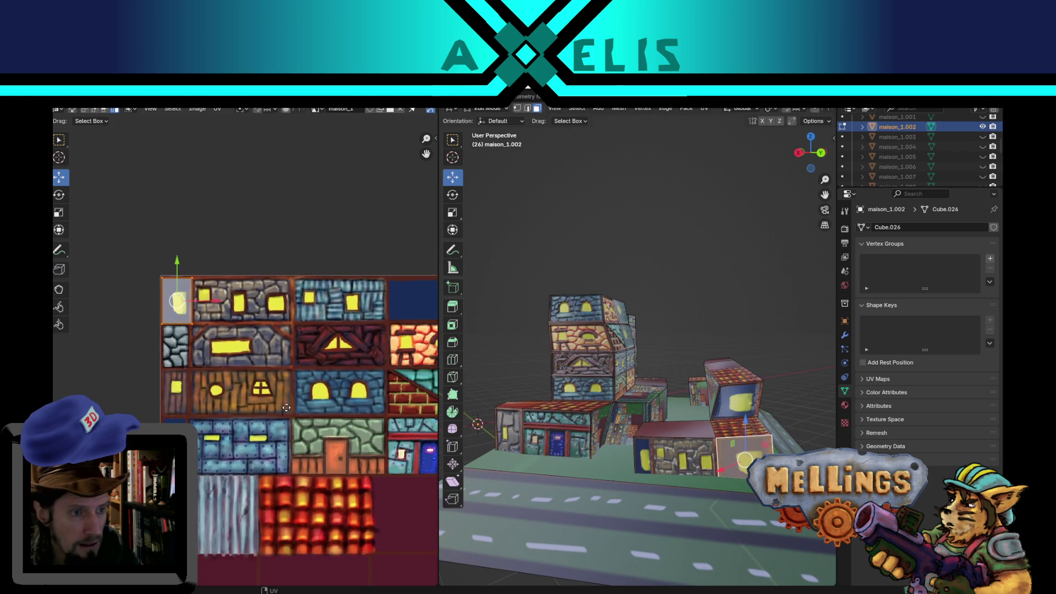
scroll(275, 352, up, 2)
mouse_move(669, 480)
mouse_down()
mouse_move(733, 484)
mouse_move(708, 462)
mouse_up()
click(707, 460)
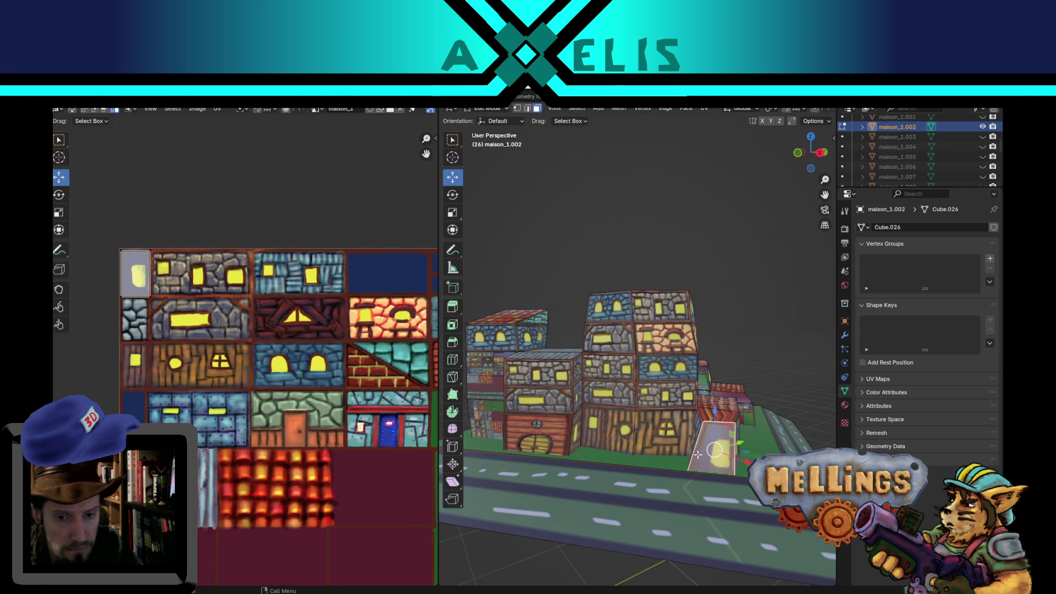
mouse_move(660, 418)
mouse_down()
mouse_move(692, 411)
mouse_move(679, 426)
mouse_up()
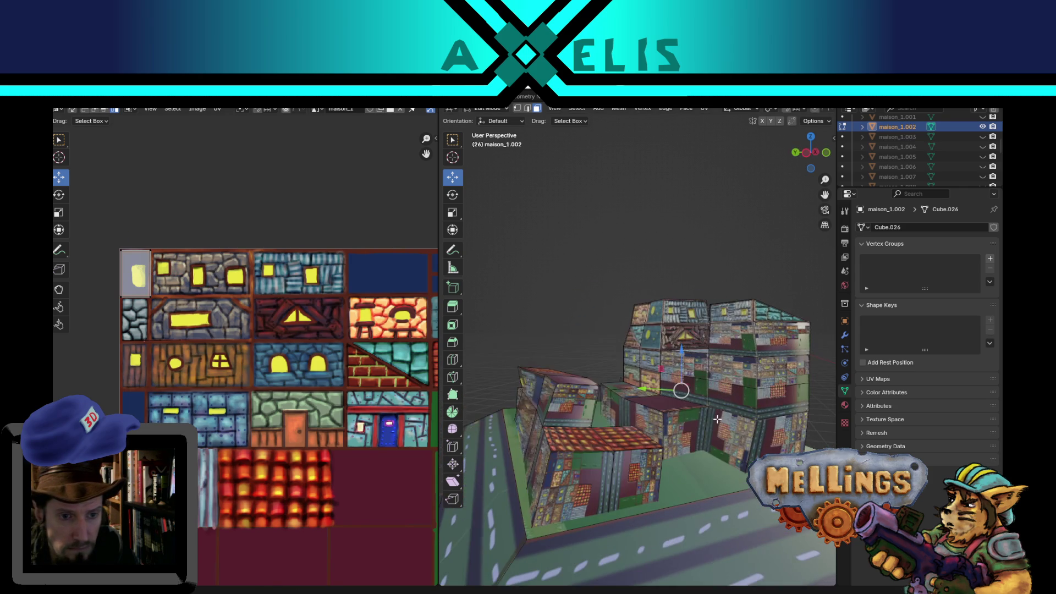
click(578, 407)
click(357, 402)
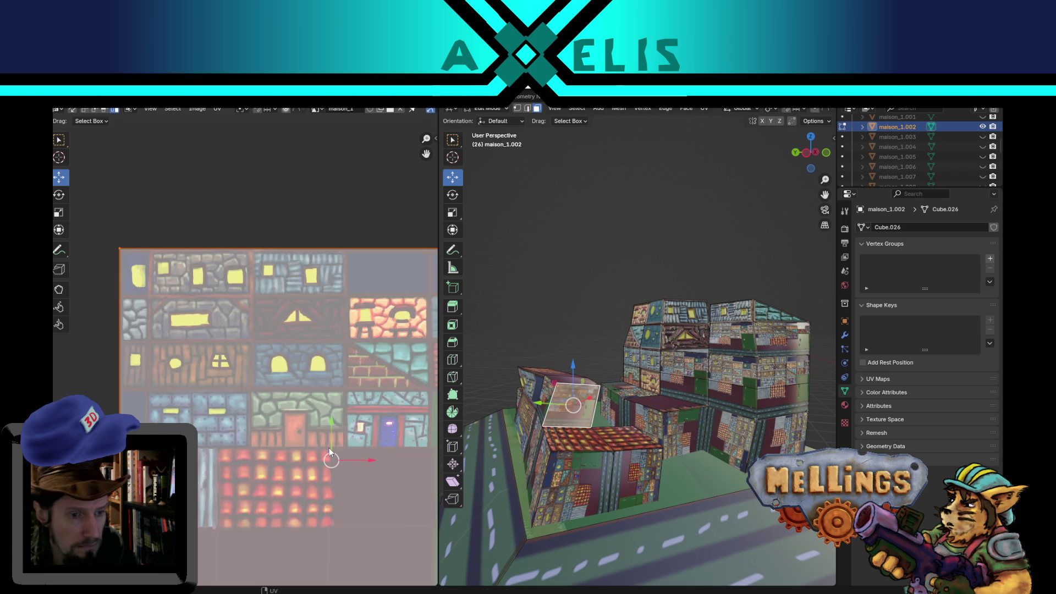
Shrink the face's UVs down on the texture atlas.
drag(243, 247, 203, 280)
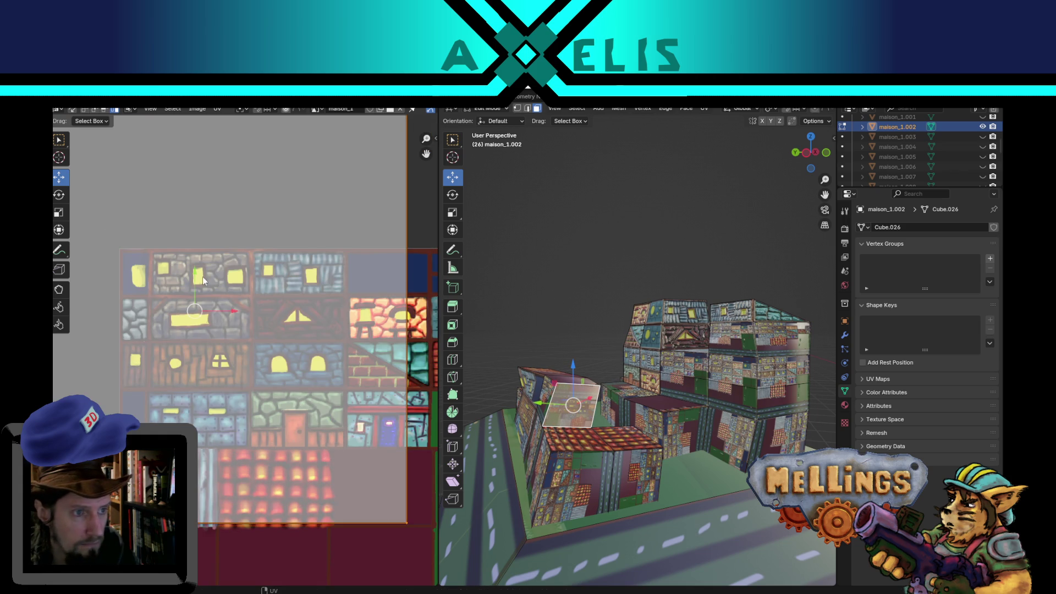
drag(420, 549, 213, 402)
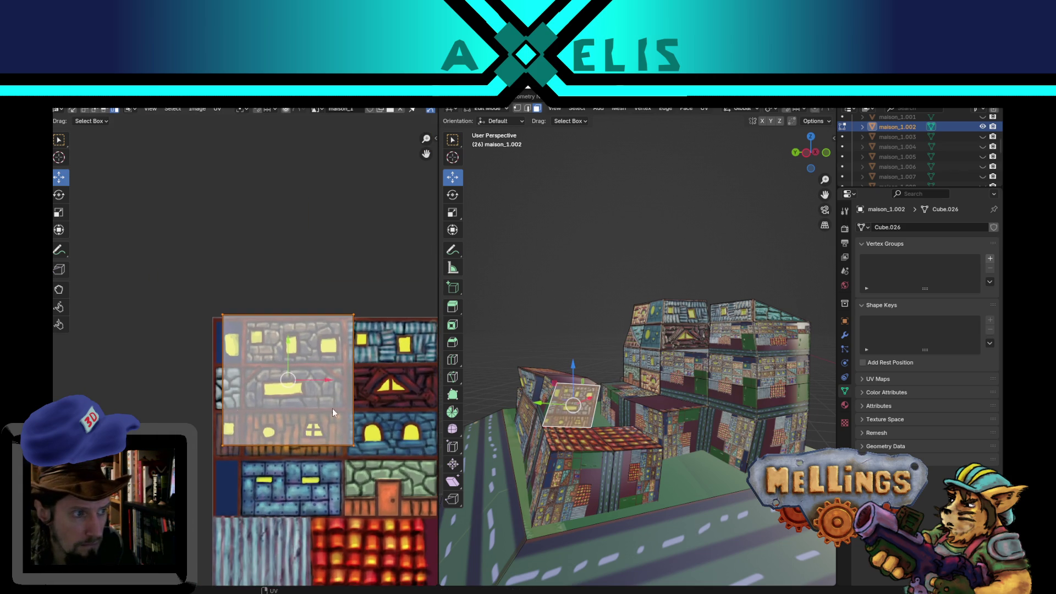
key(g)
click(349, 391)
scroll(348, 391, up, 4)
key(s)
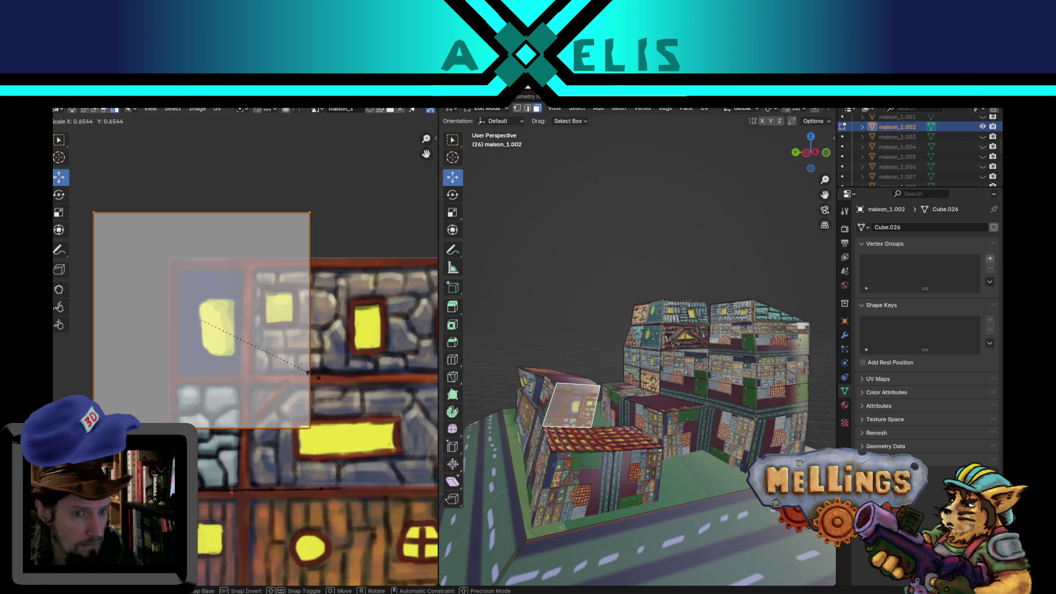
click(253, 367)
Move the shrunken UV face over onto the window tile area.
scroll(355, 400, down, 4)
scroll(354, 400, down, 1)
drag(355, 400, 170, 404)
key(g)
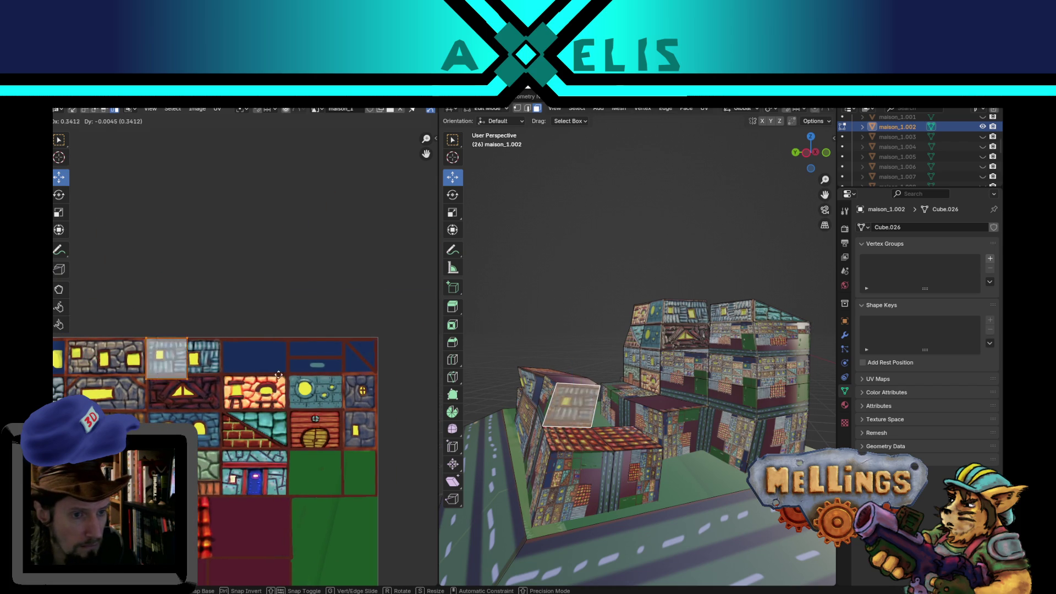
click(428, 381)
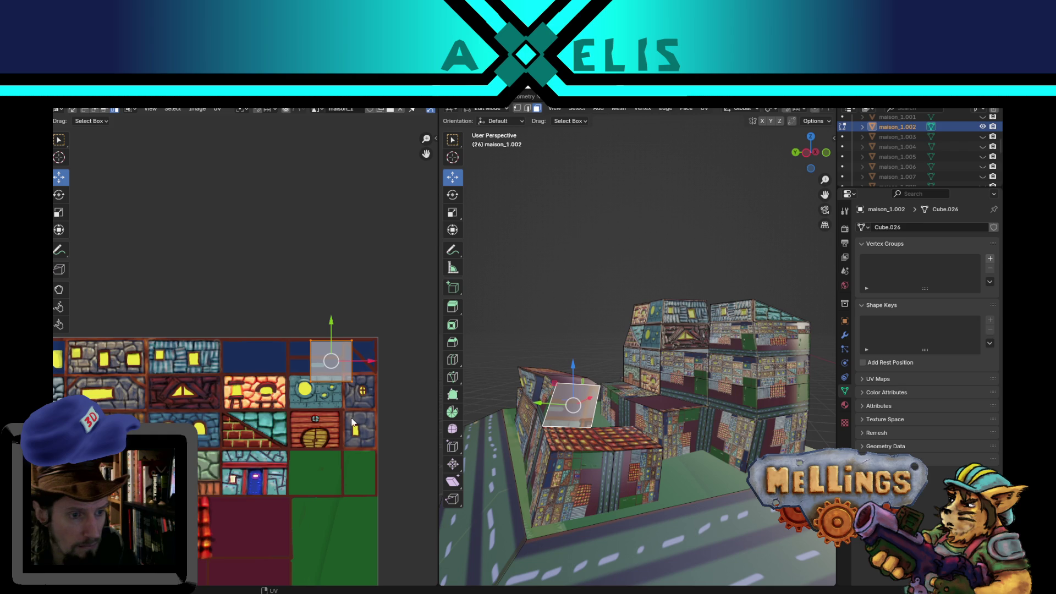
scroll(352, 422, up, 4)
key(g)
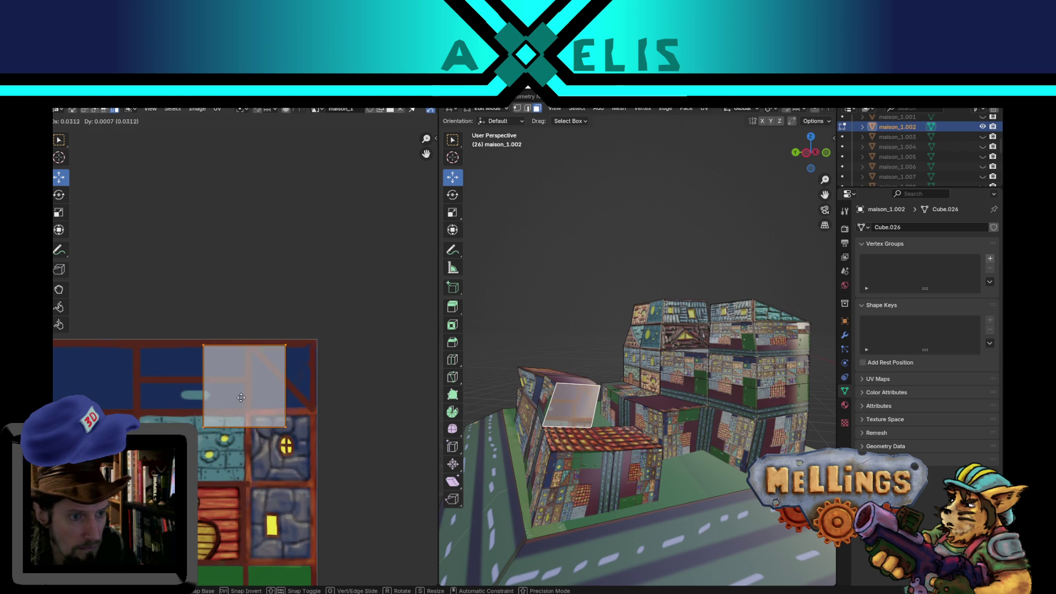
click(257, 413)
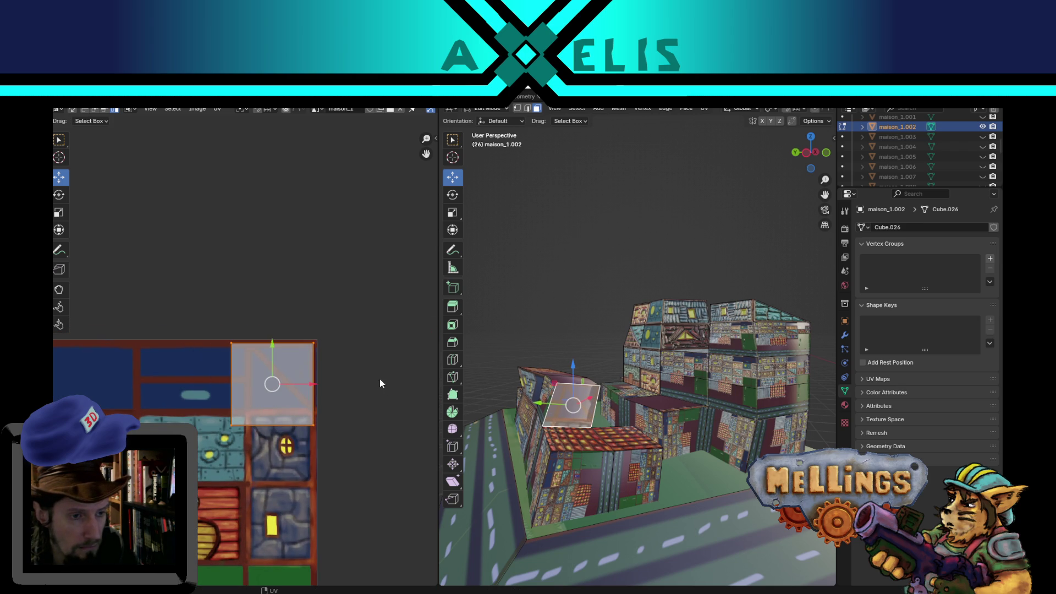
Fine-tune the UV face's position so it sits over the glass window tile.
key(g)
key(Escape)
key(g)
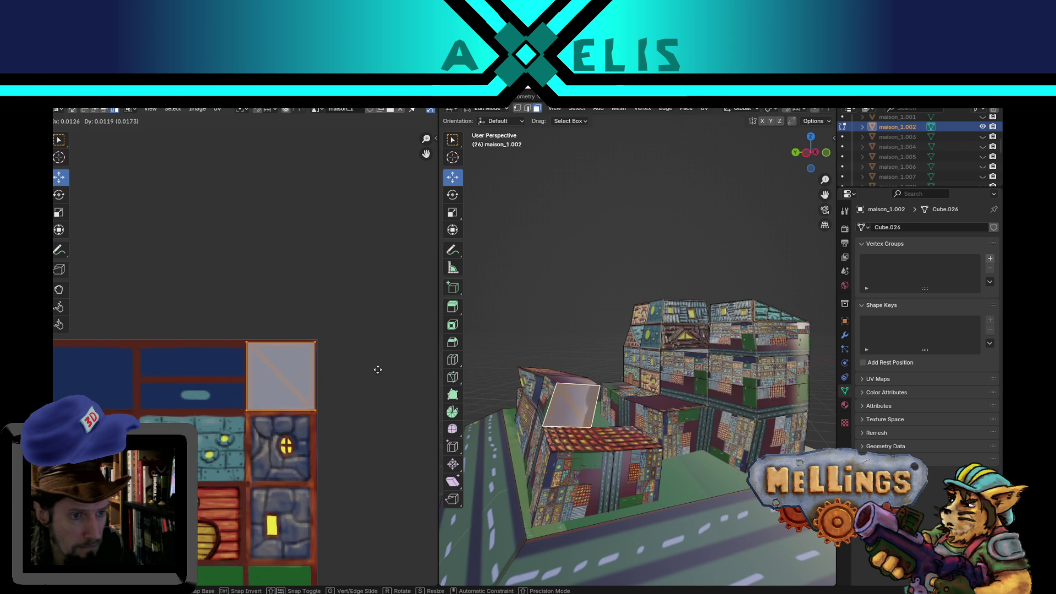
click(377, 369)
scroll(365, 385, up, 3)
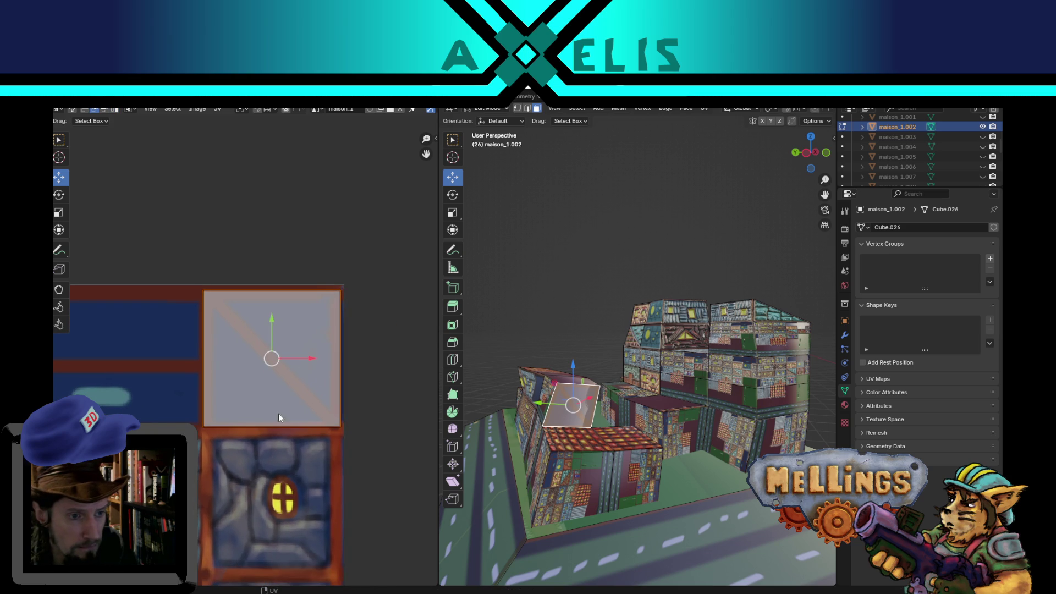
key(g)
key(y)
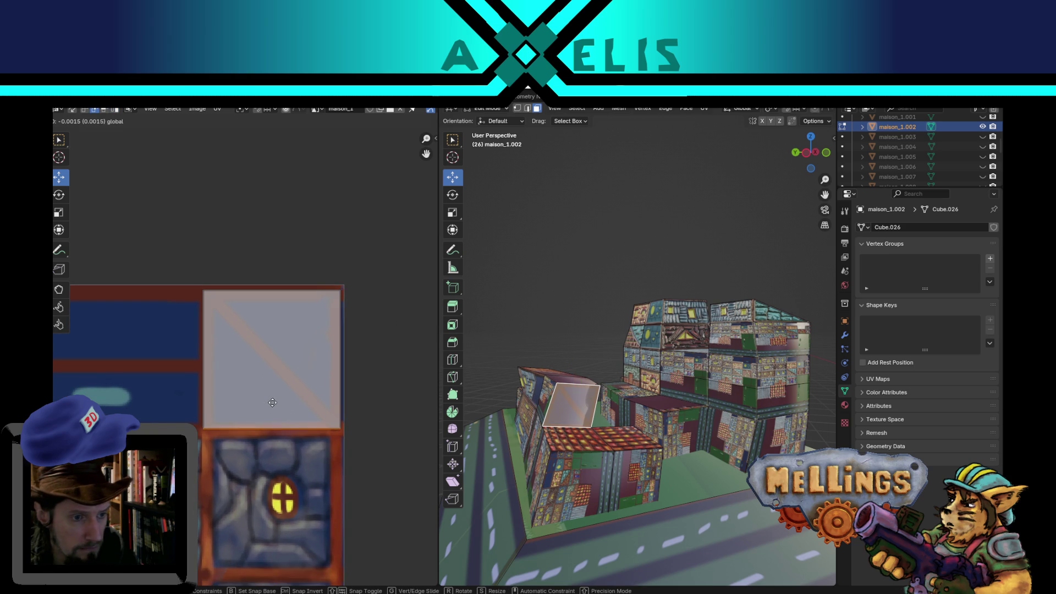
click(273, 403)
Raise the UV square's top edge to the tile border, then select its right edge.
click(258, 292)
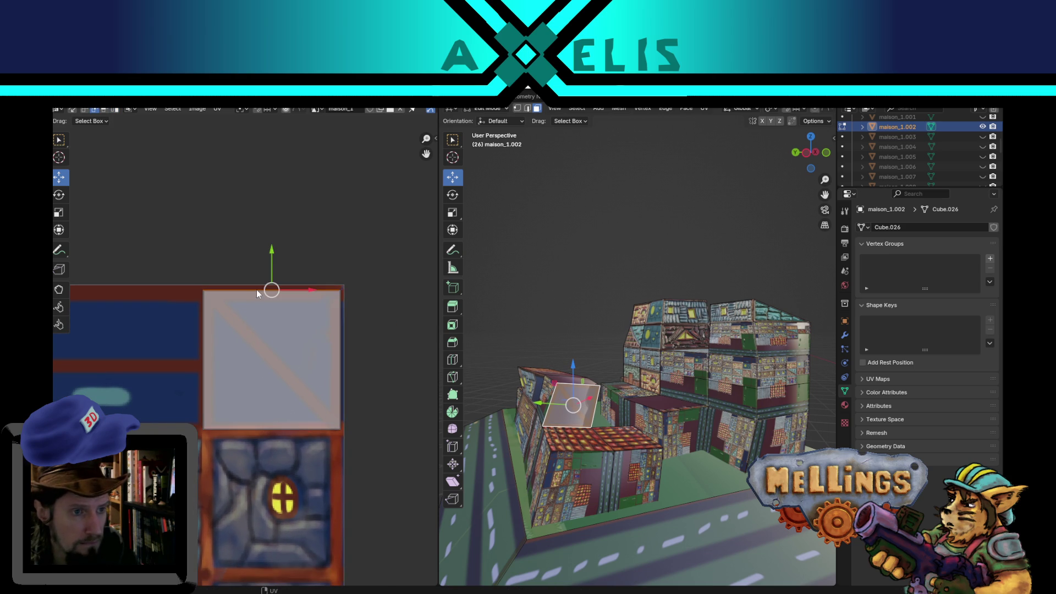
drag(271, 256, 272, 245)
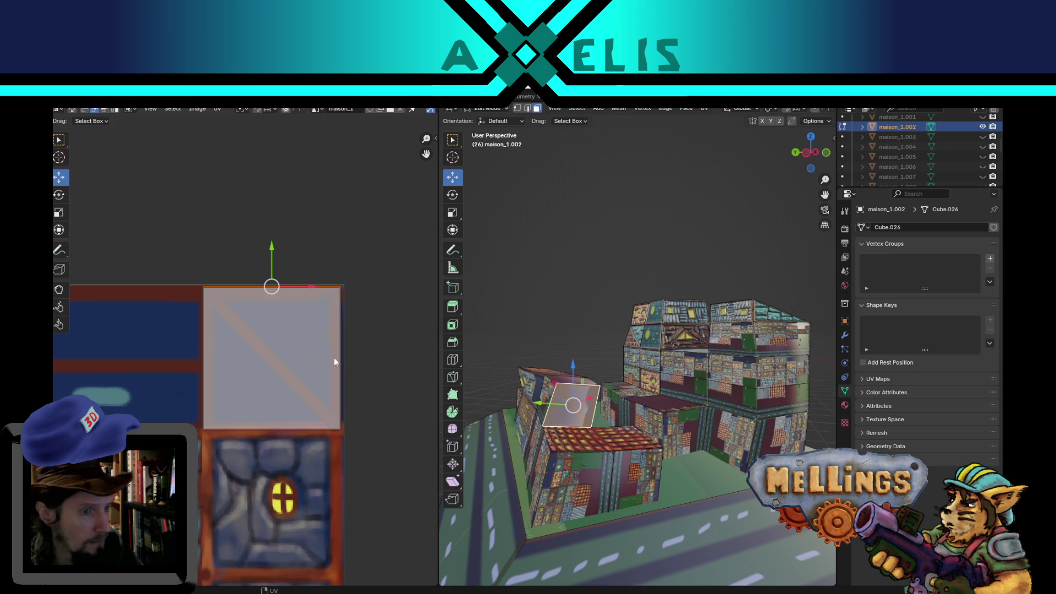
click(374, 365)
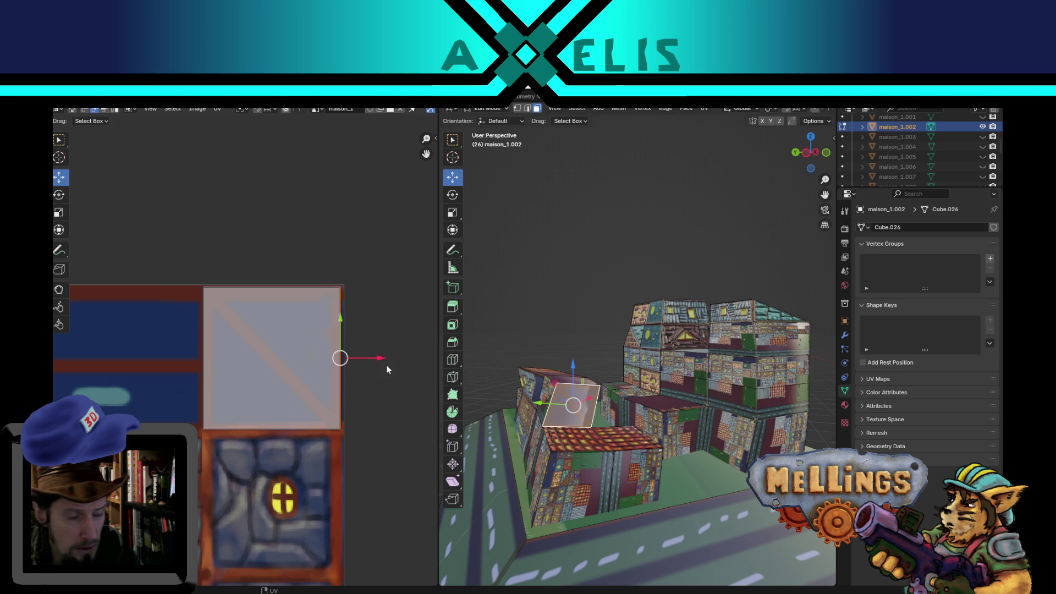
Switch to Texture Paint and zoom and orbit to the window face above the red roof.
key(ctrl+Page_Down)
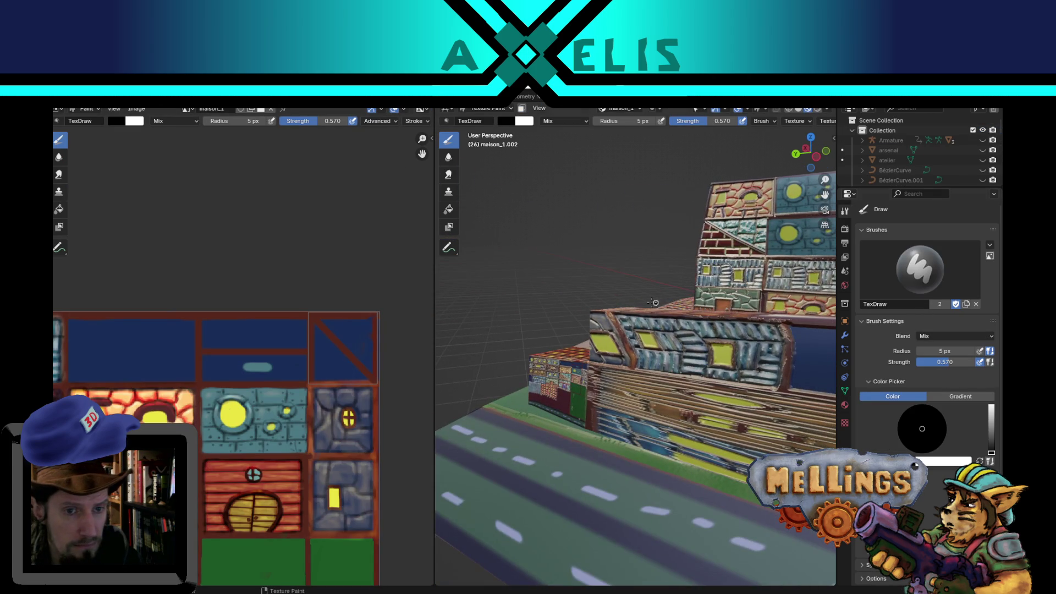
scroll(661, 329, down, 5)
scroll(661, 329, up, 4)
scroll(661, 328, up, 8)
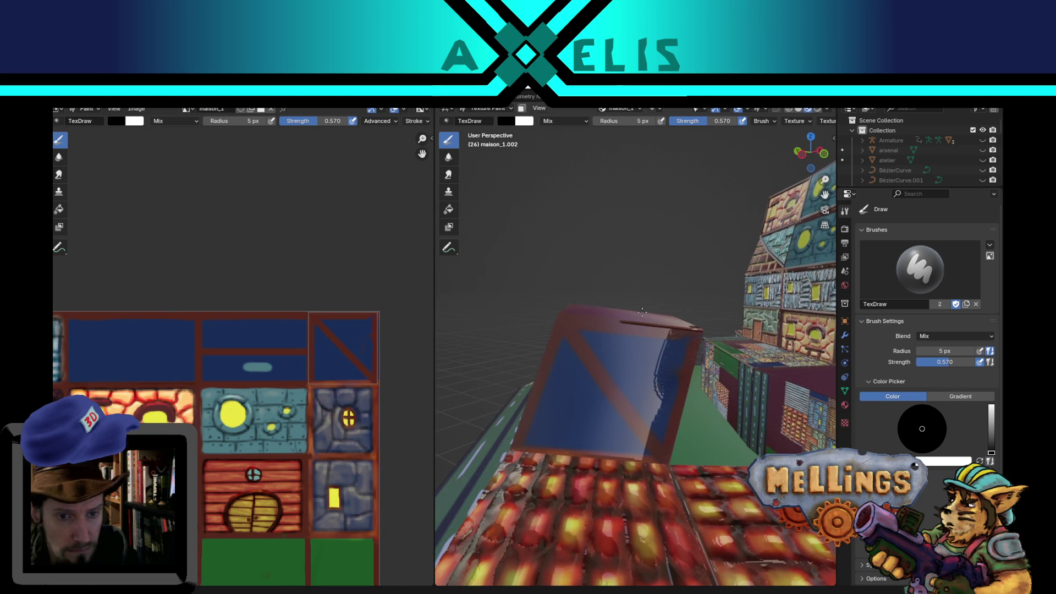
drag(344, 367, 259, 365)
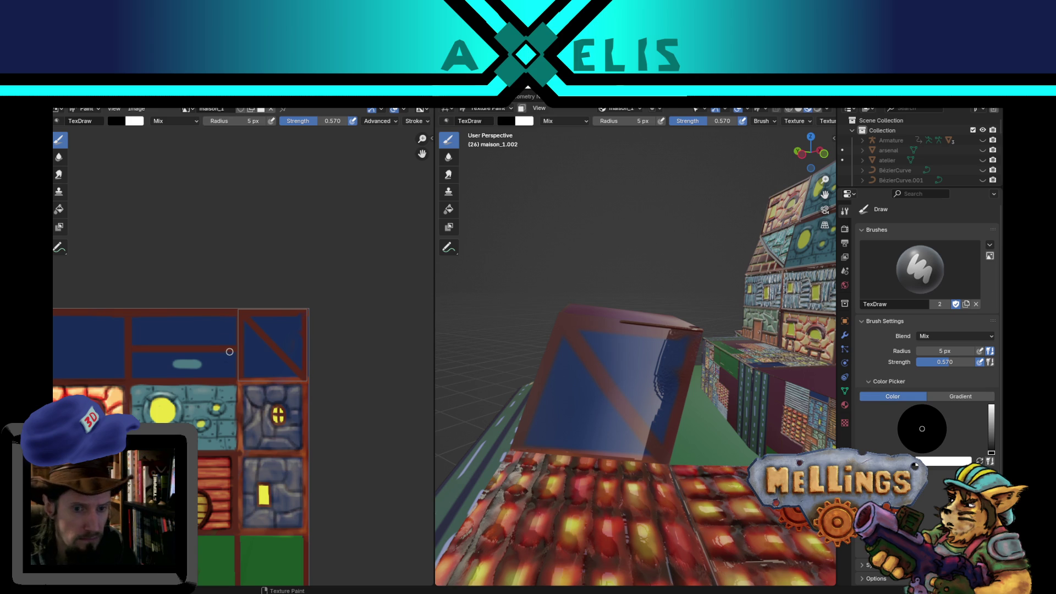
Choose a light blue paint colour and set brush strength to 1.0.
drag(131, 125, 110, 117)
click(116, 126)
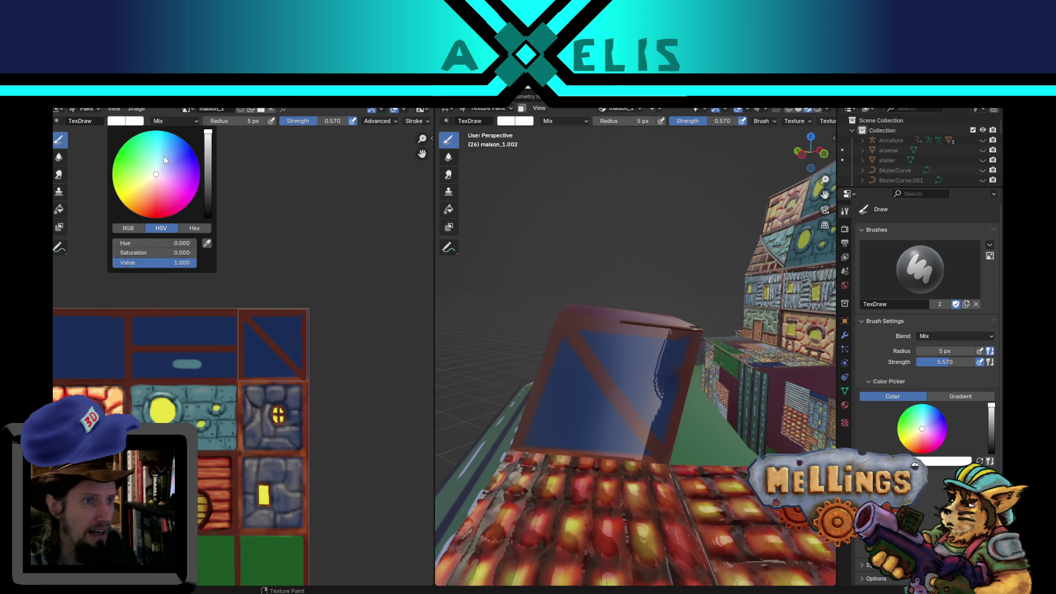
click(164, 155)
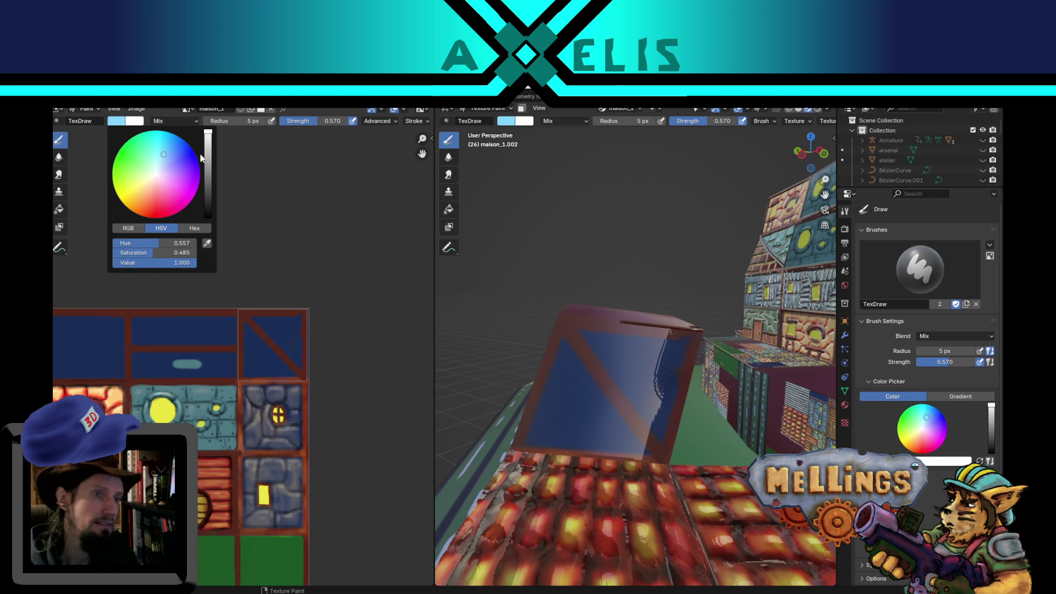
drag(209, 143, 212, 161)
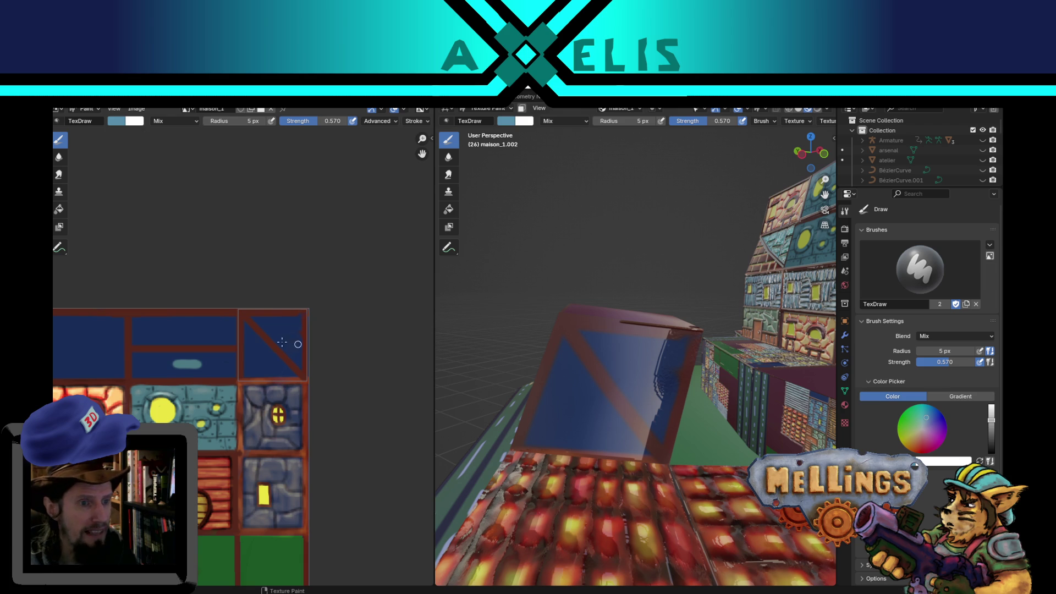
mouse_move(267, 328)
mouse_down()
mouse_move(257, 339)
mouse_move(262, 358)
mouse_move(274, 344)
mouse_up()
key(shift+f)
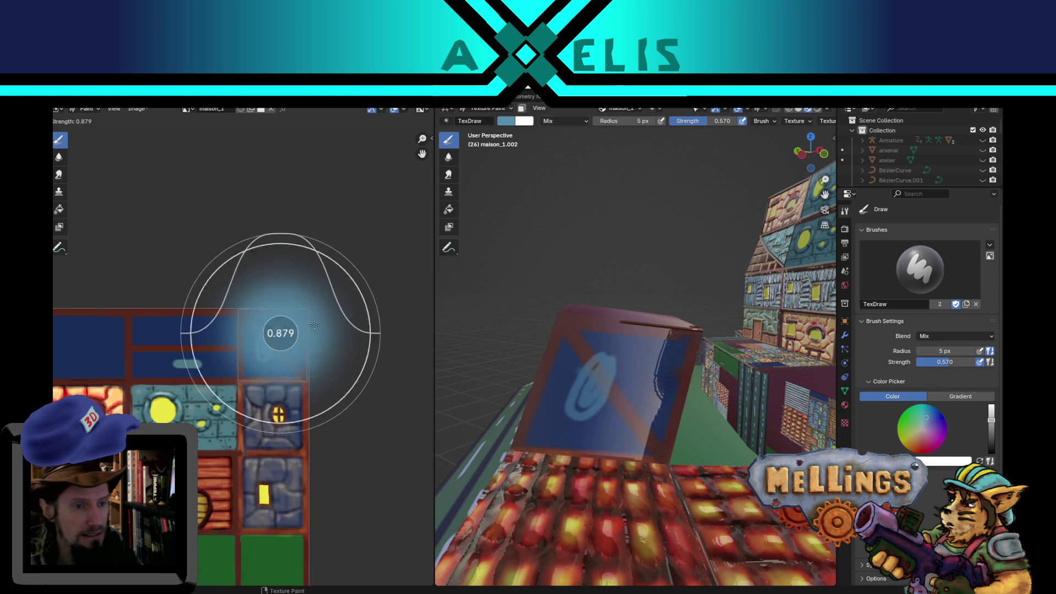
click(356, 302)
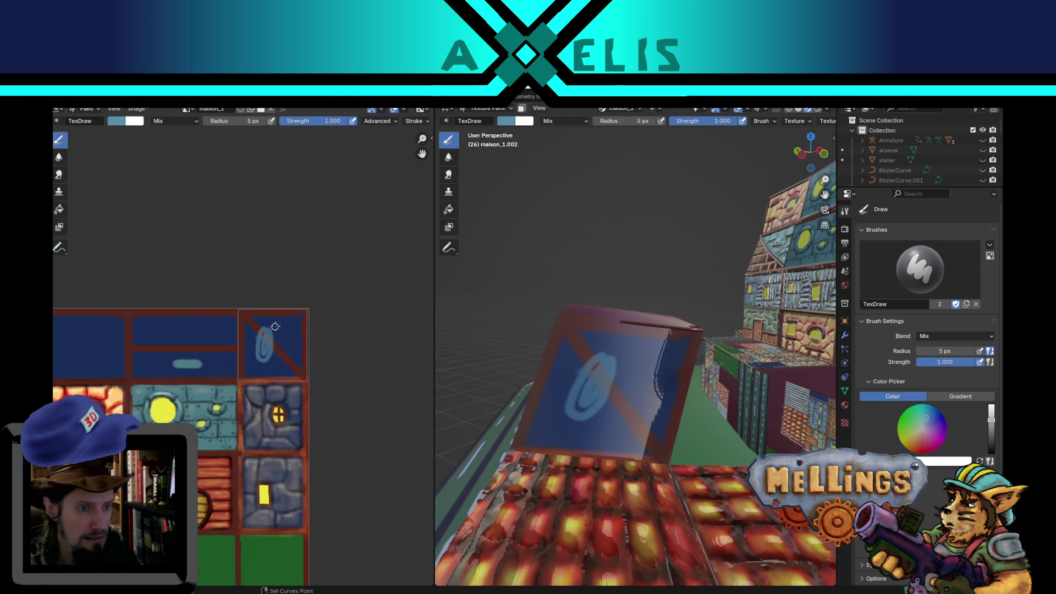
key(ctrl+z)
Fill both halves of the window tile light blue with the Fill tool, then return to Draw.
click(59, 209)
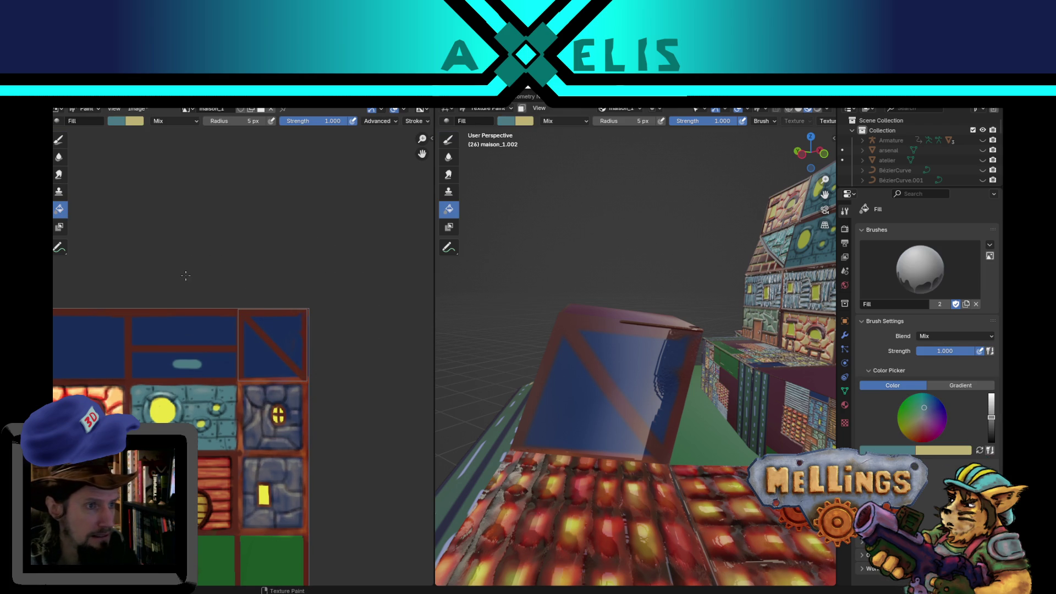
click(265, 354)
click(283, 332)
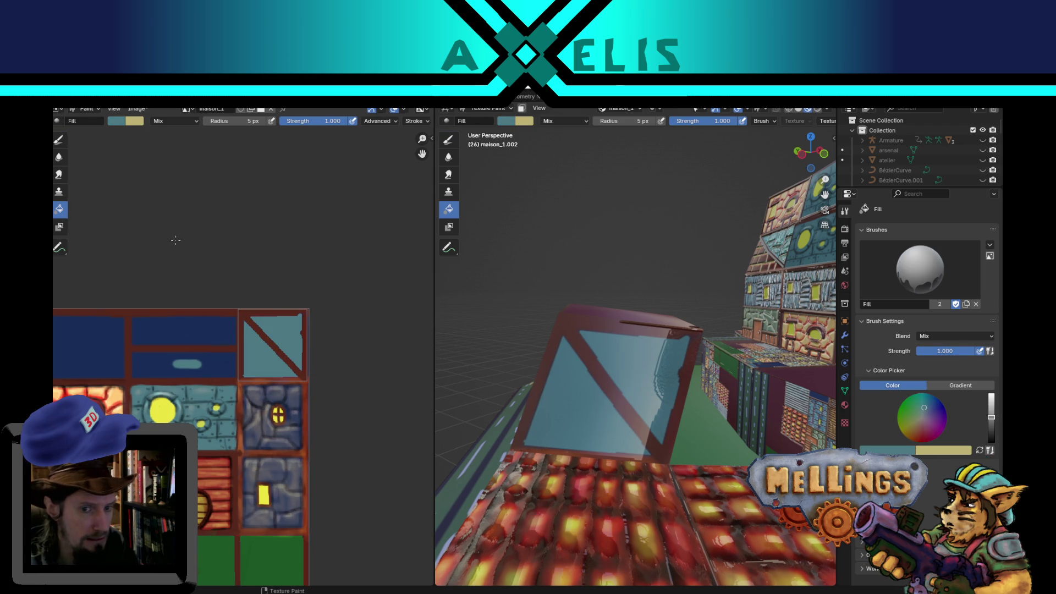
click(59, 141)
Sample the tile's teal and paint over the red diagonal stripe.
click(263, 340)
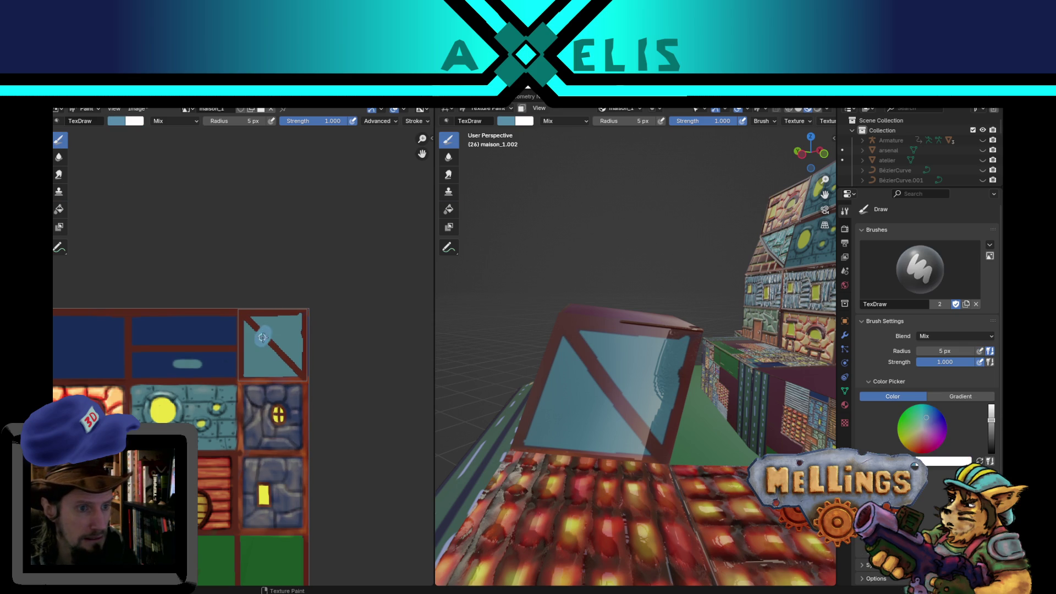
key(ctrl+z)
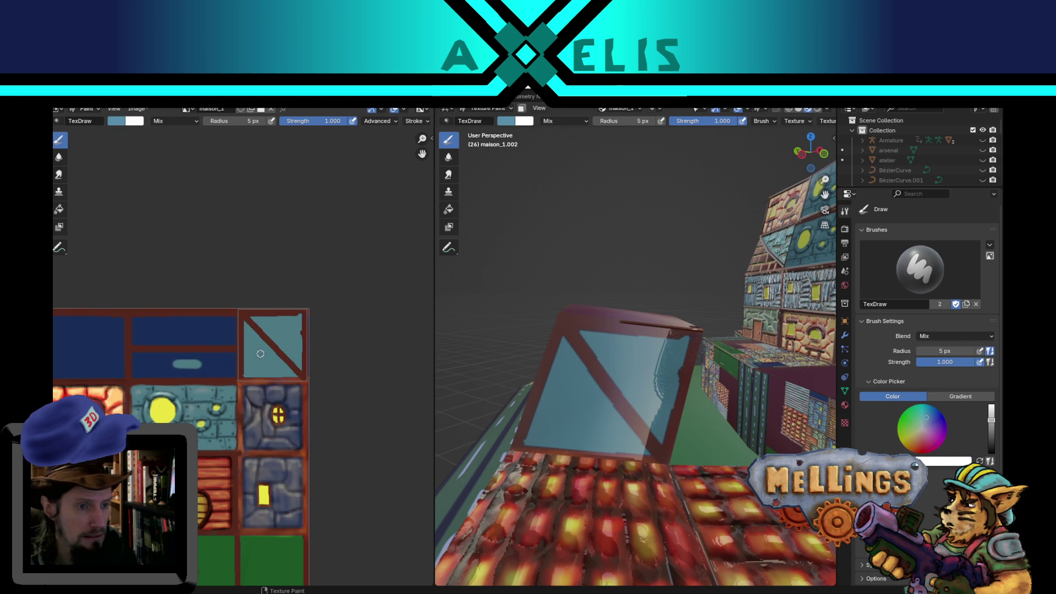
key(s)
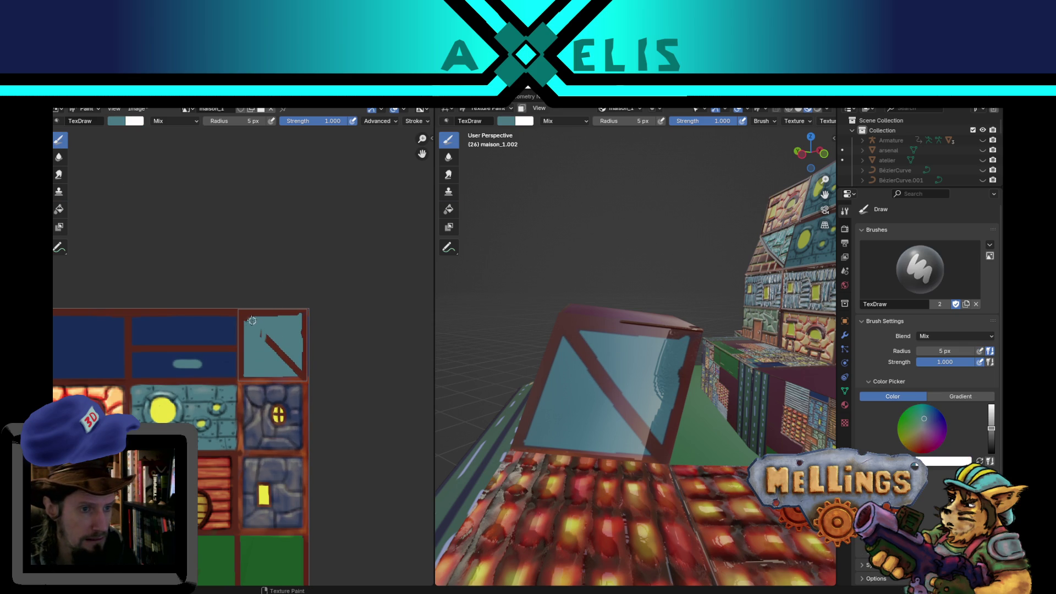
mouse_move(271, 353)
mouse_down()
mouse_move(266, 336)
mouse_move(280, 356)
mouse_up()
Set the brush radius to 9 px and cover the red stroke near the tile's bottom-right.
key(f)
click(276, 344)
key(f)
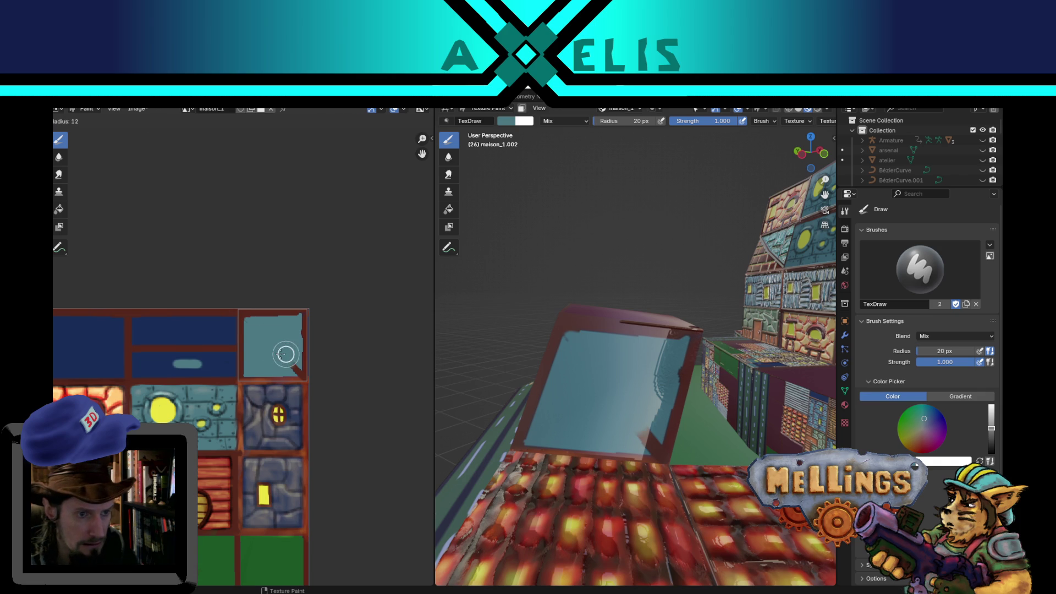
click(282, 359)
scroll(275, 363, up, 4)
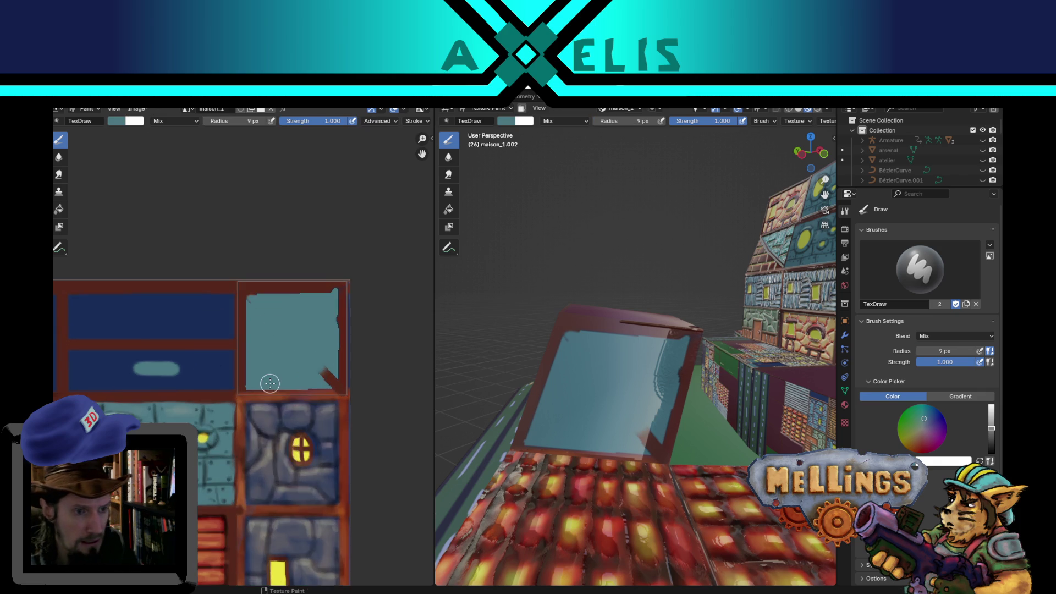
drag(278, 364, 223, 328)
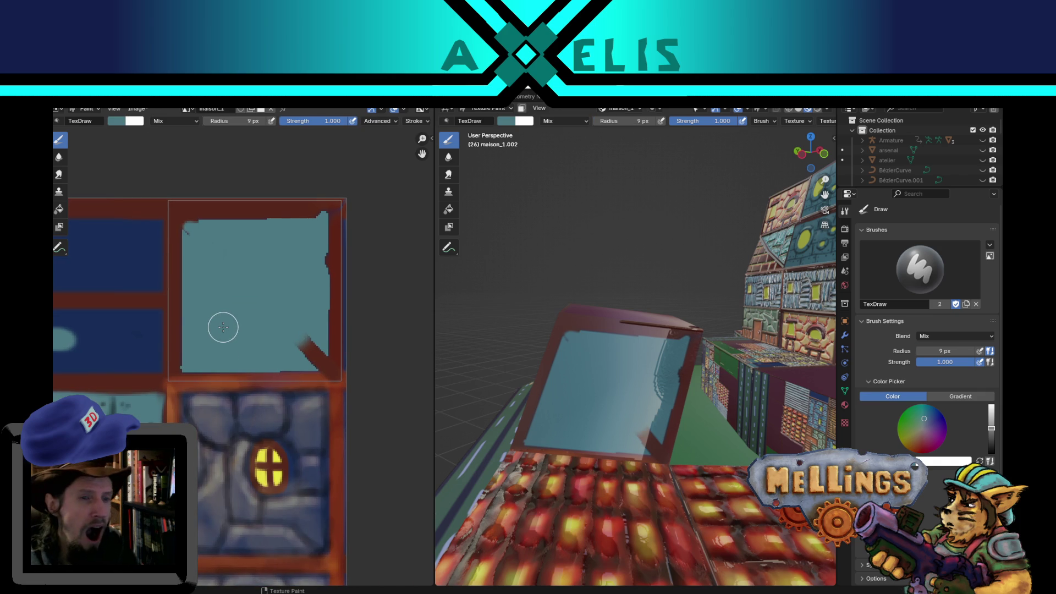
drag(292, 344, 312, 357)
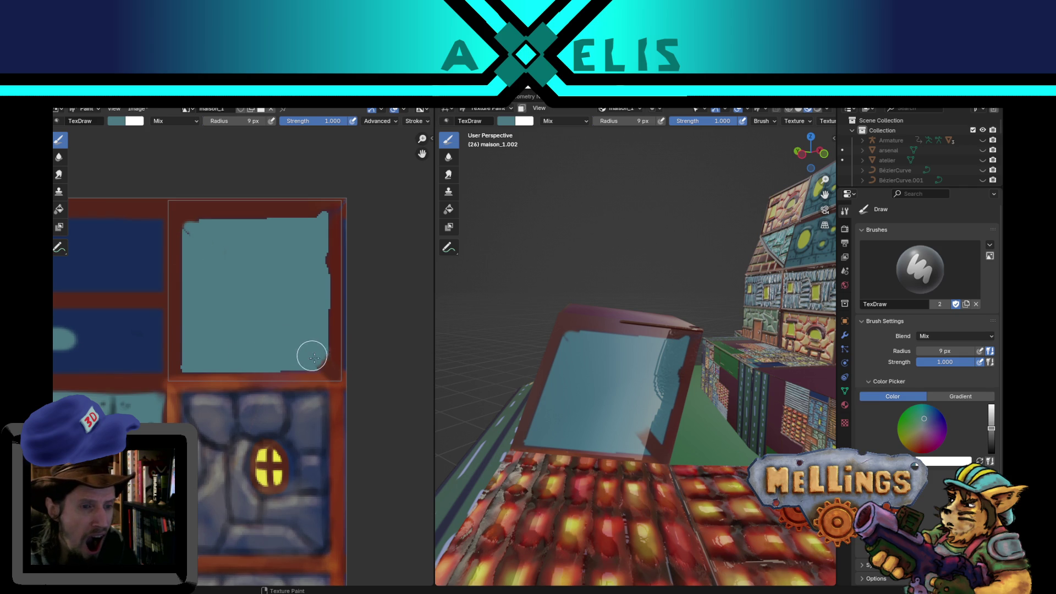
With a 5 px brush, clean up the pane's ragged top edge and touch up its dark red border.
key(f)
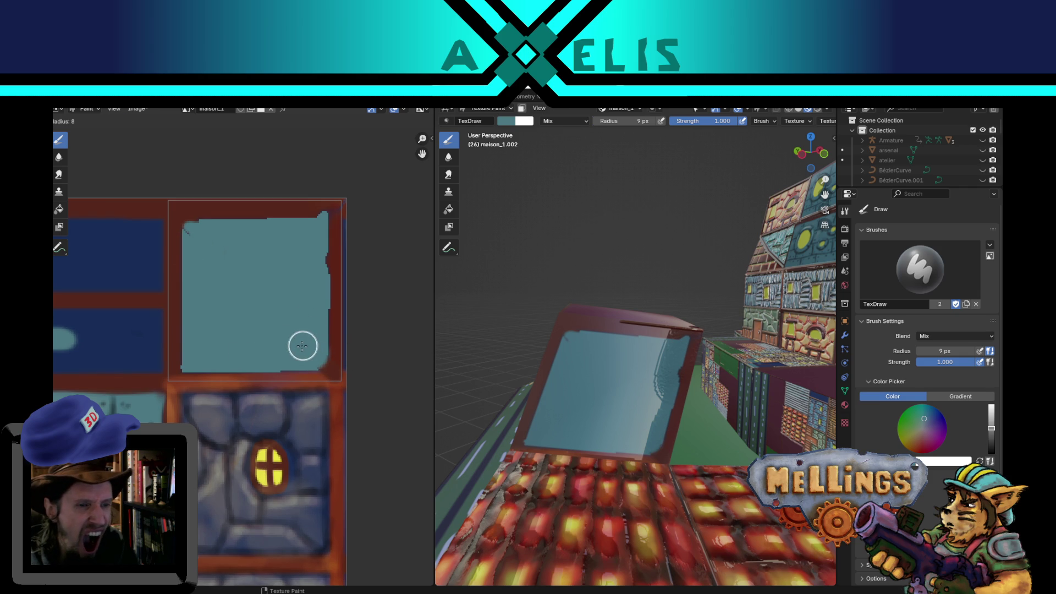
click(302, 345)
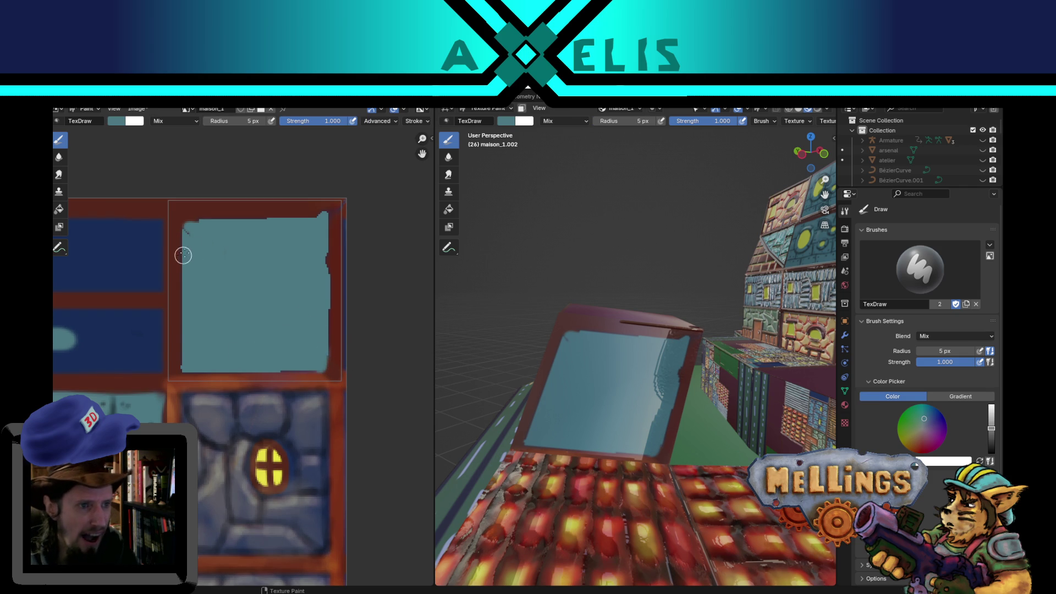
mouse_move(183, 254)
mouse_down()
mouse_move(183, 226)
mouse_move(273, 225)
mouse_up()
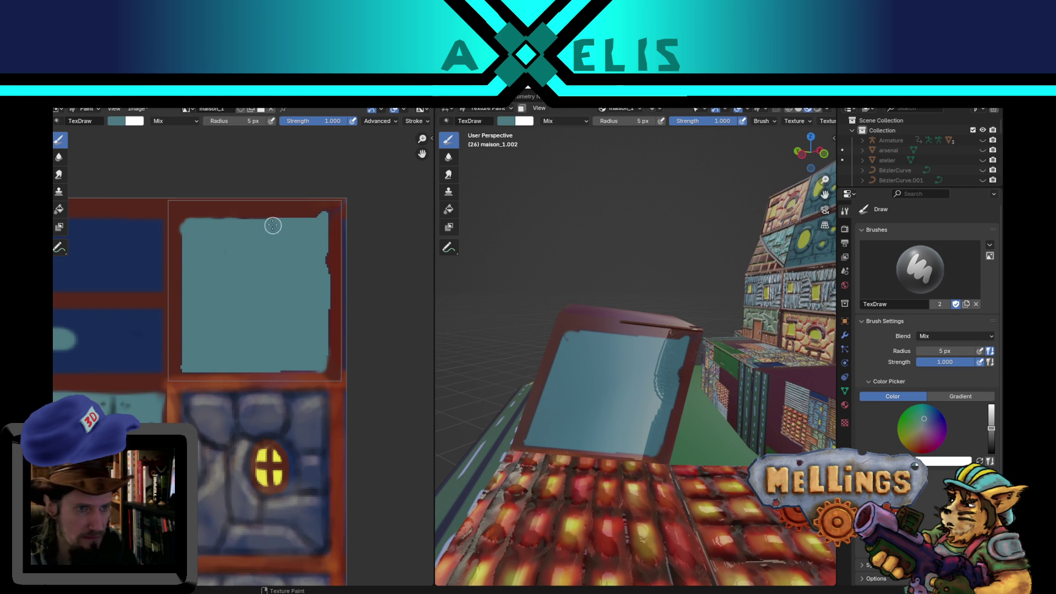
key(x)
key(s)
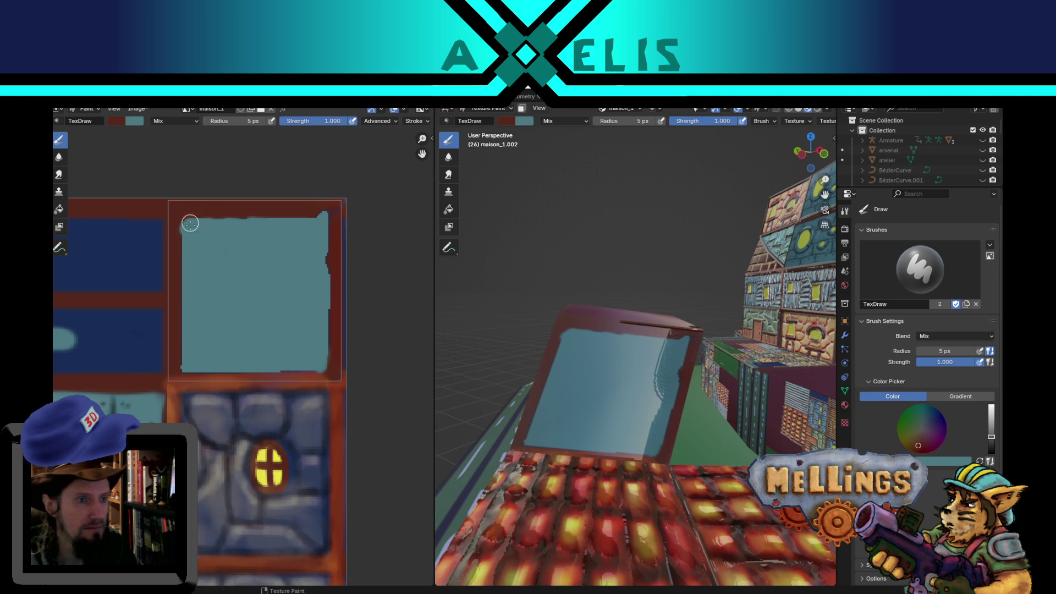
mouse_move(173, 217)
mouse_down()
mouse_move(316, 209)
mouse_move(349, 242)
mouse_move(337, 205)
mouse_move(347, 205)
mouse_move(341, 372)
mouse_up()
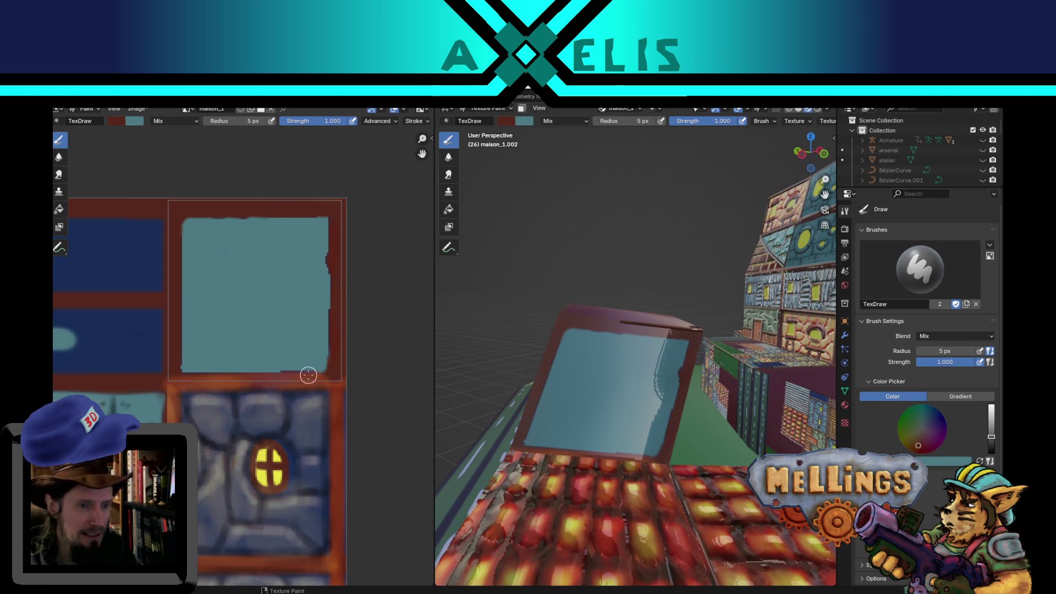
Swap between the teal and dark red paint colours, then sample the window's yellow.
key(x)
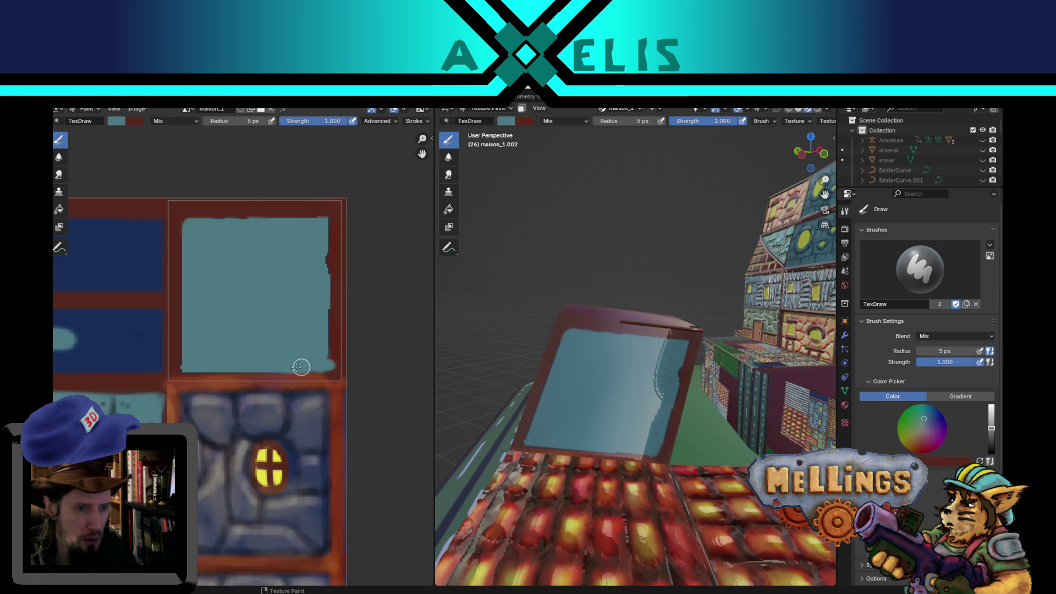
key(x)
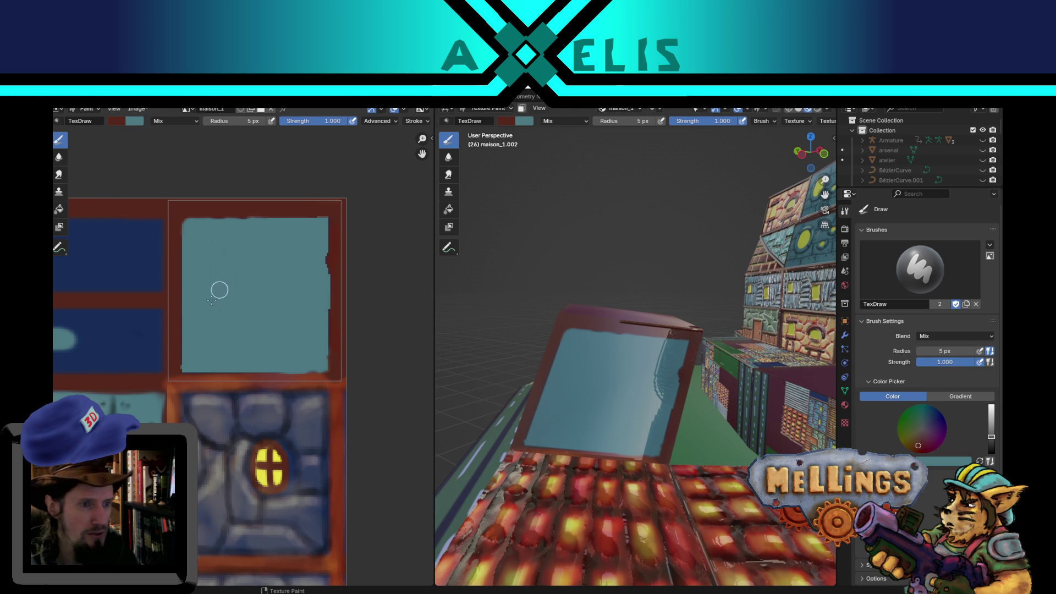
key(x)
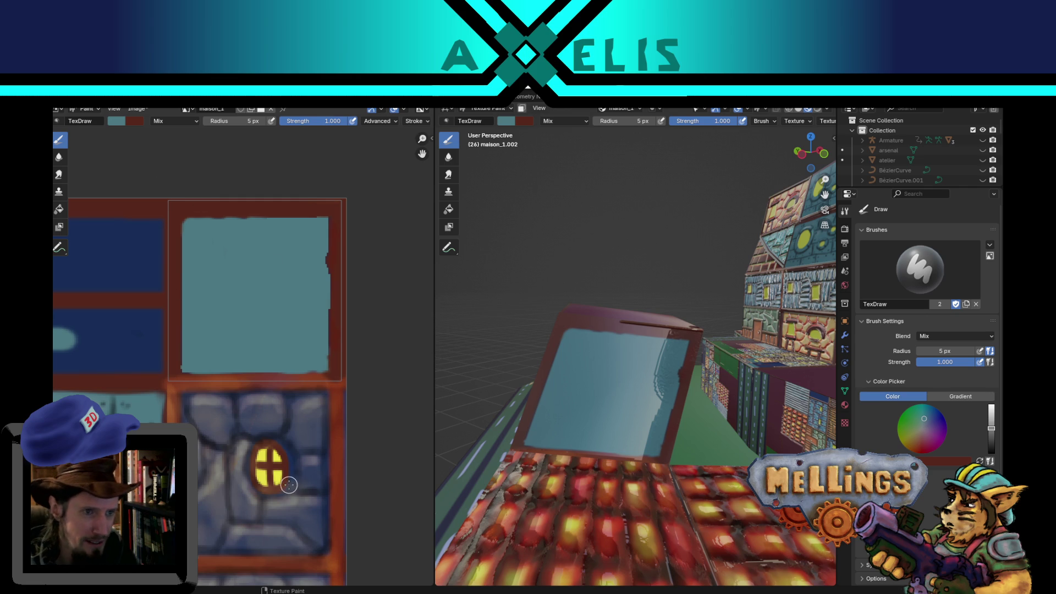
key(x)
key(s)
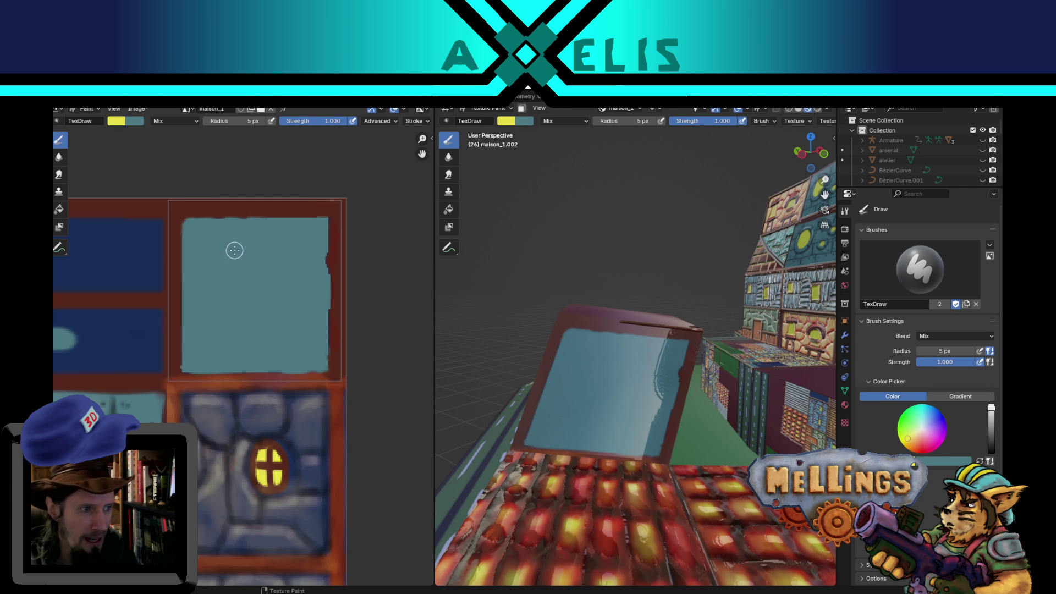
Paint a yellow T-shaped glint on the pane and outline it in dark red using a 4 px brush.
mouse_move(234, 250)
mouse_down()
mouse_move(280, 245)
mouse_move(231, 252)
mouse_move(275, 258)
mouse_move(256, 260)
mouse_move(259, 277)
mouse_move(258, 268)
mouse_up()
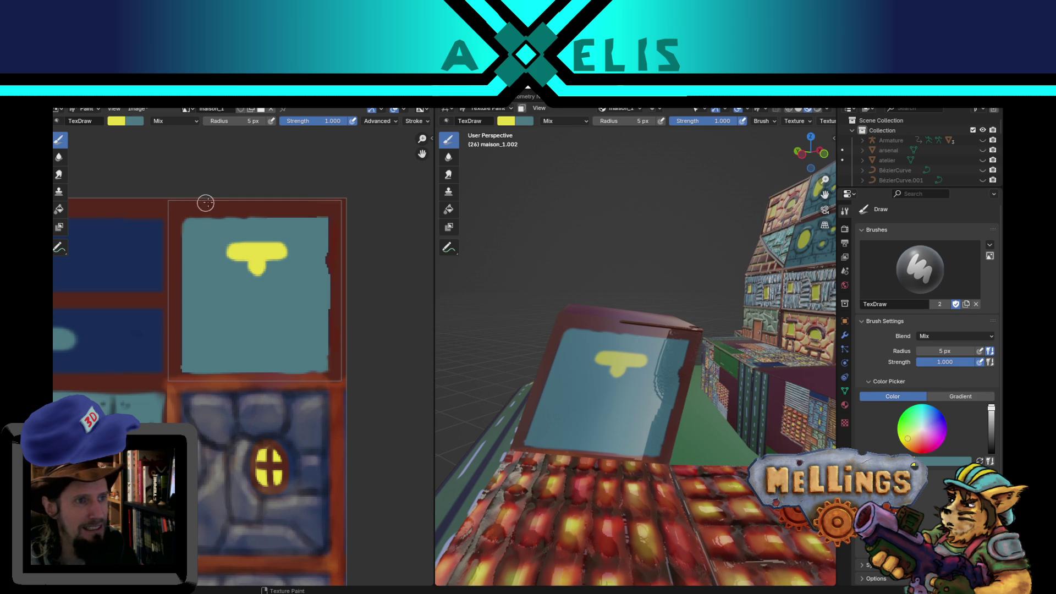
key(s)
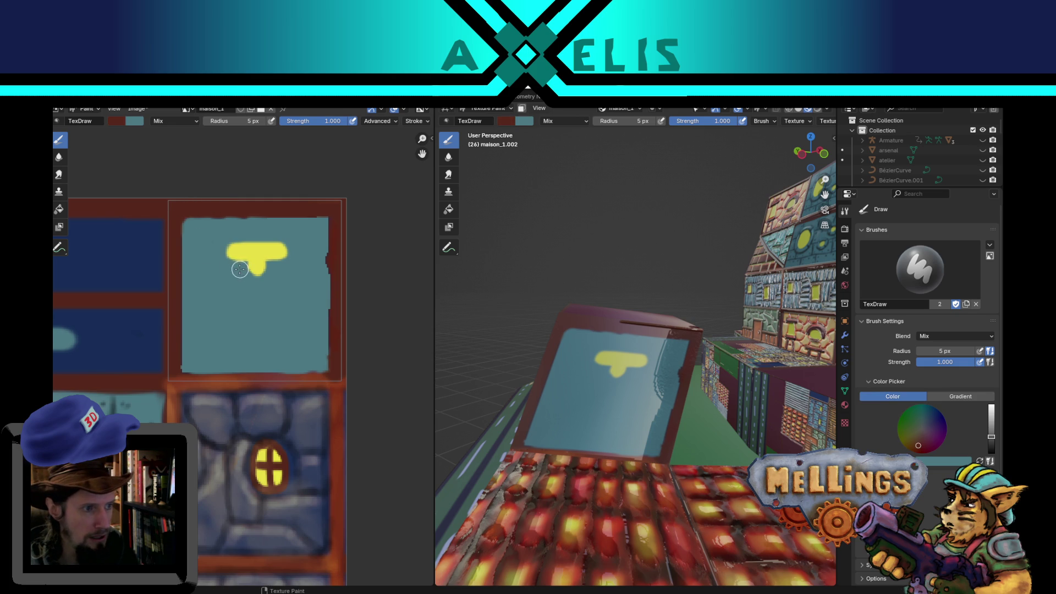
key(f)
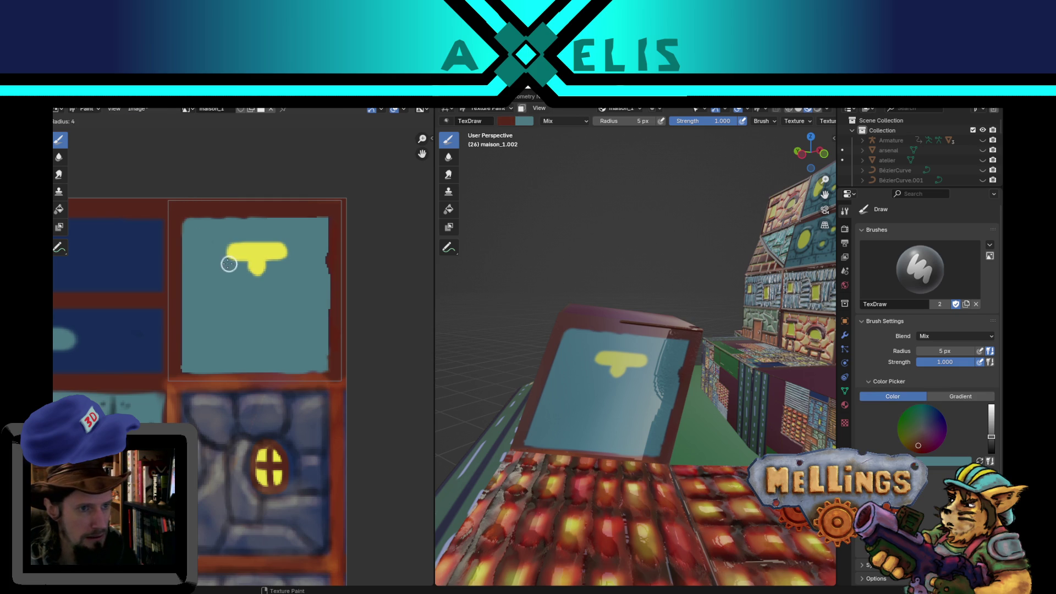
click(228, 264)
mouse_move(225, 261)
mouse_down()
mouse_move(247, 263)
mouse_move(248, 279)
mouse_move(270, 263)
mouse_move(261, 276)
mouse_up()
mouse_move(226, 244)
mouse_down()
mouse_move(224, 263)
mouse_move(225, 242)
mouse_move(296, 242)
mouse_move(272, 259)
mouse_move(286, 258)
mouse_up()
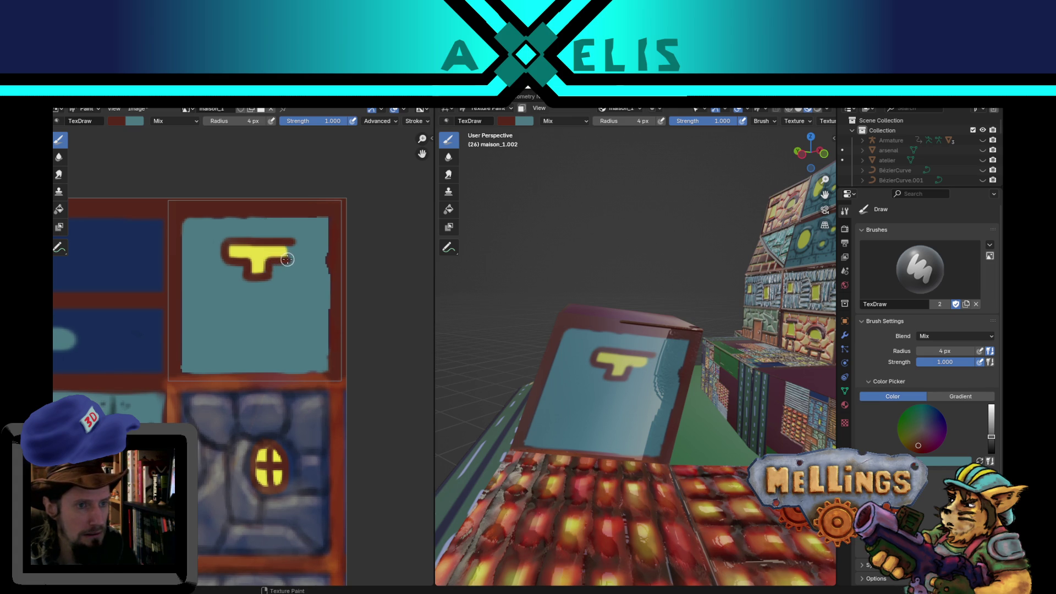
drag(289, 246, 291, 241)
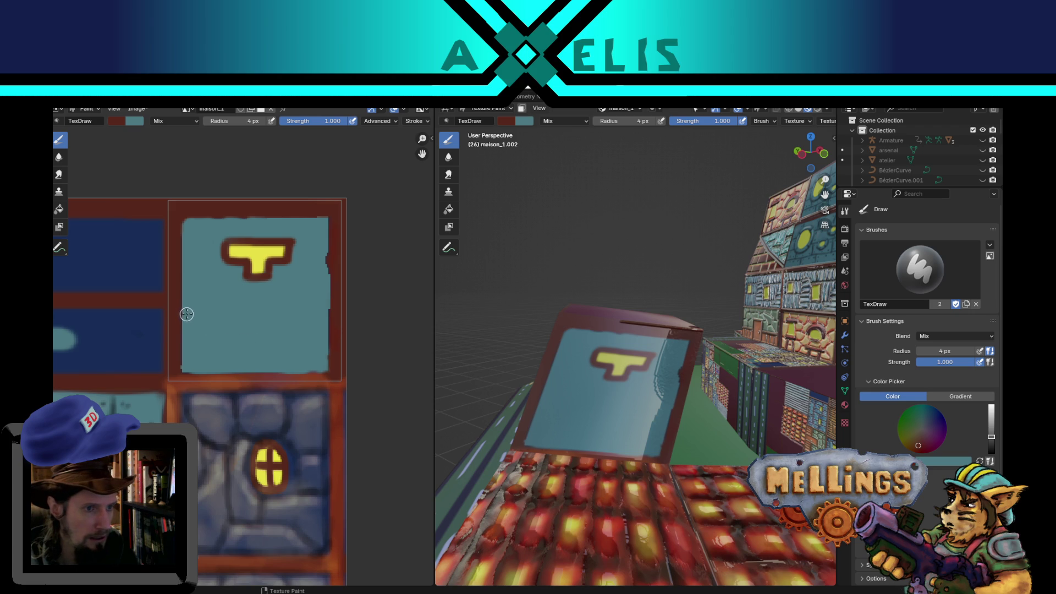
Paint a dark red diagonal bar across the pane and thin it, undoing one stray stroke.
drag(183, 309, 254, 370)
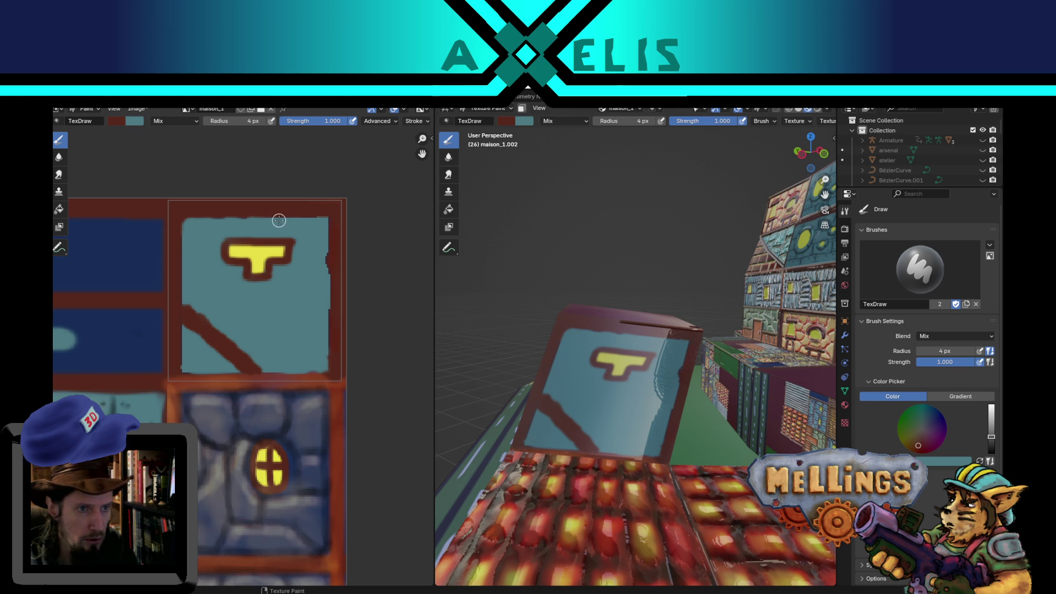
mouse_move(279, 221)
mouse_down()
mouse_move(275, 238)
mouse_move(292, 218)
mouse_up()
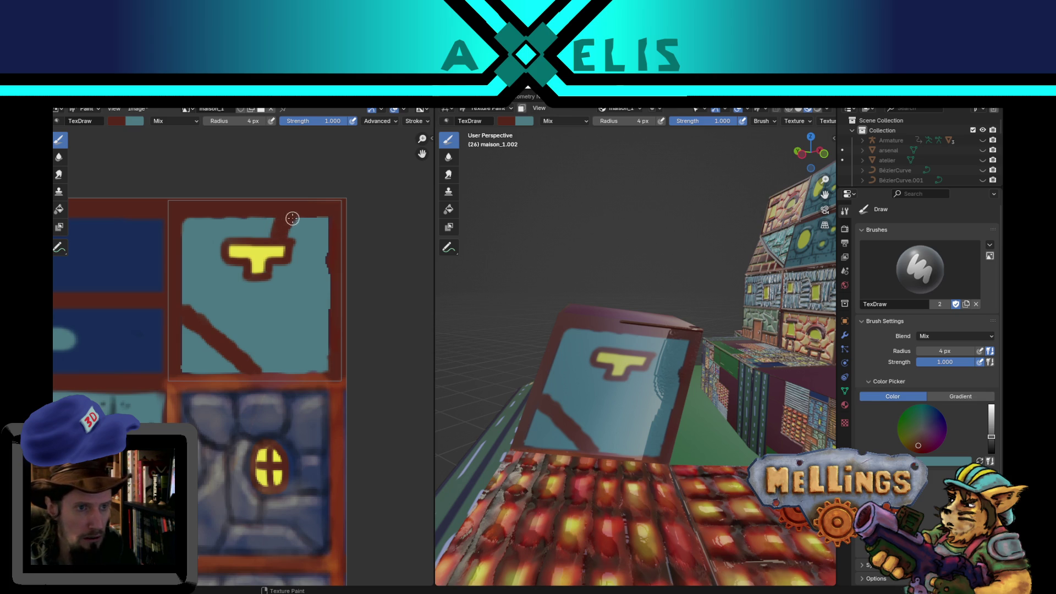
key(ctrl+z)
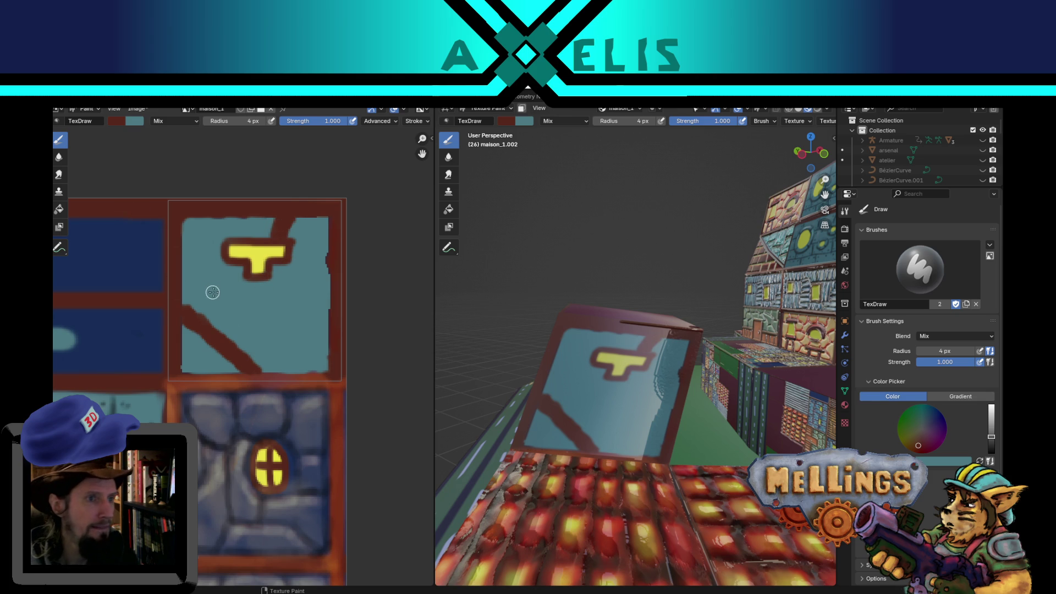
key(x)
key(alt+s)
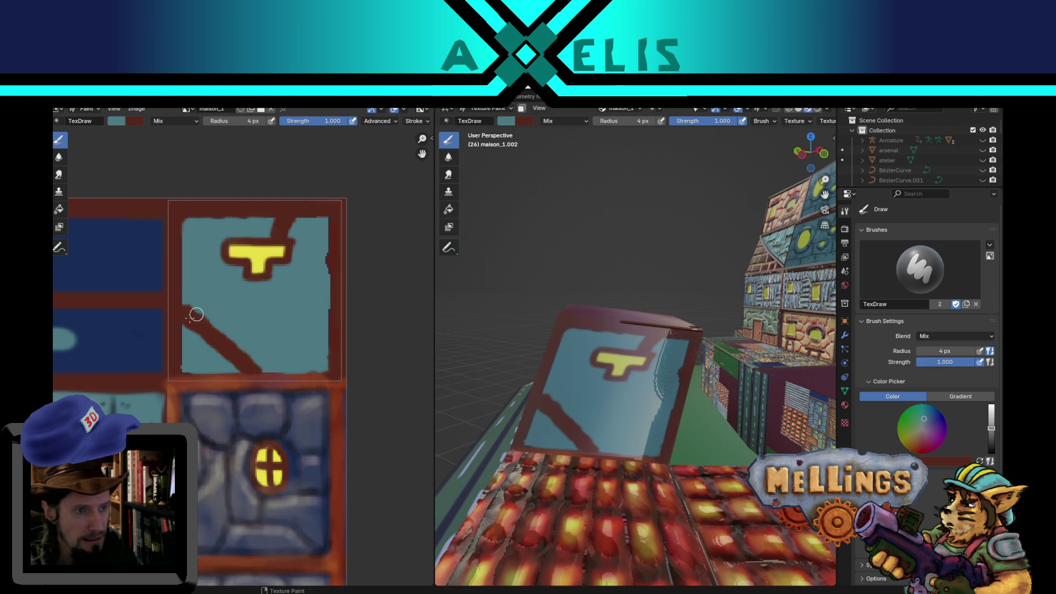
key(x)
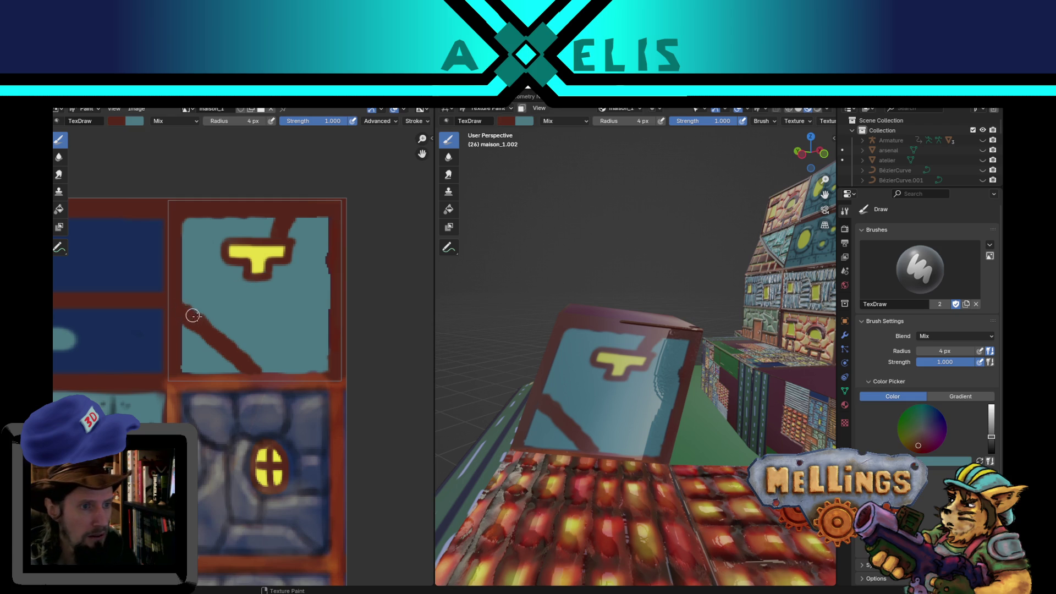
drag(192, 315, 256, 371)
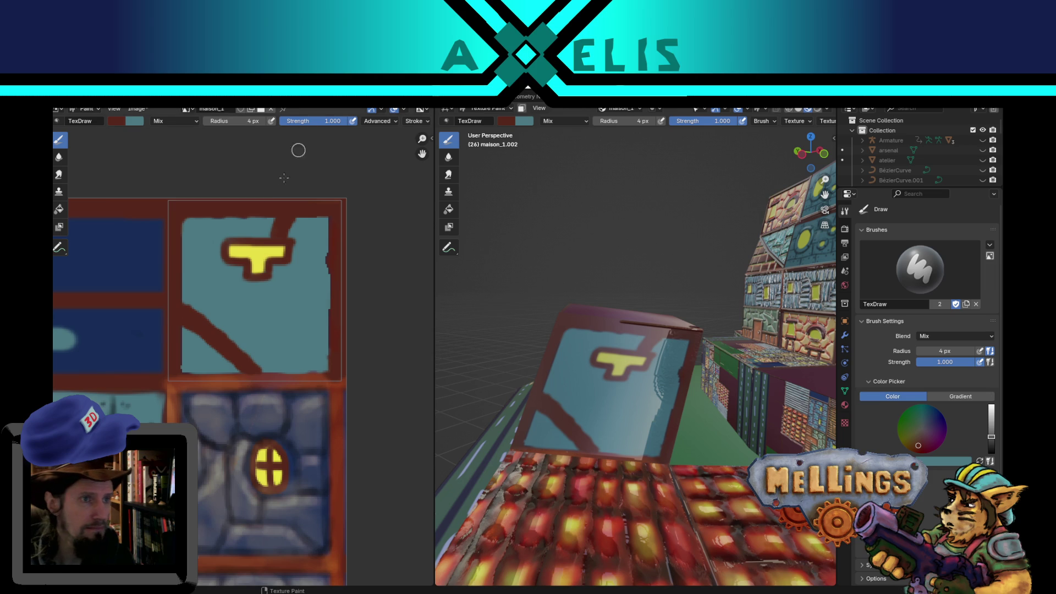
Save the texture as maison_1.png and set the brush blend mode to Color Burn.
key(alt+s)
key(x)
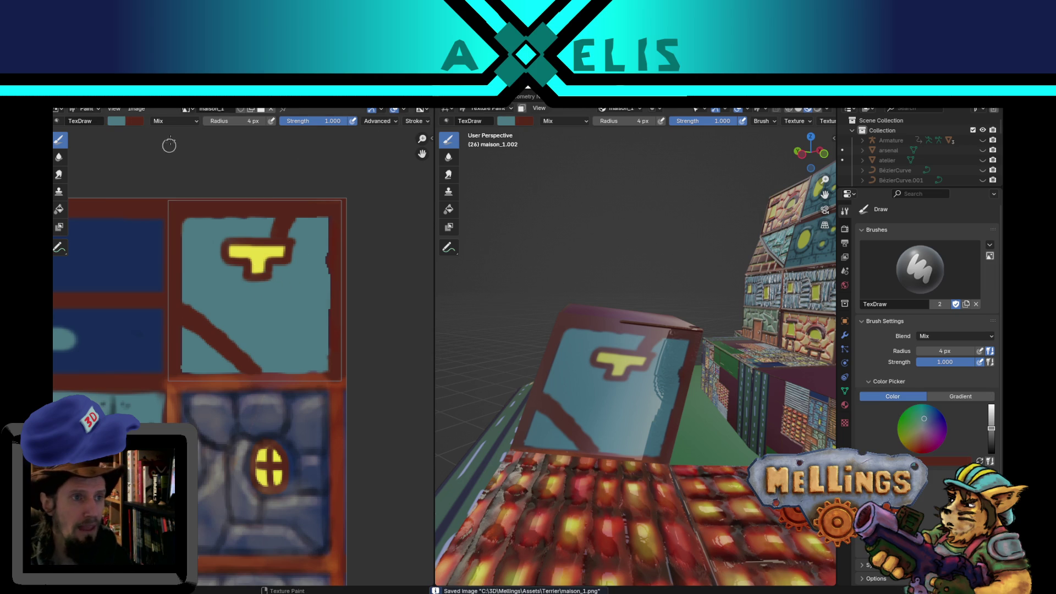
click(174, 121)
Switch the brush to Color Burn at 2 px radius, paint a short crack, and set strength 0.424.
click(179, 186)
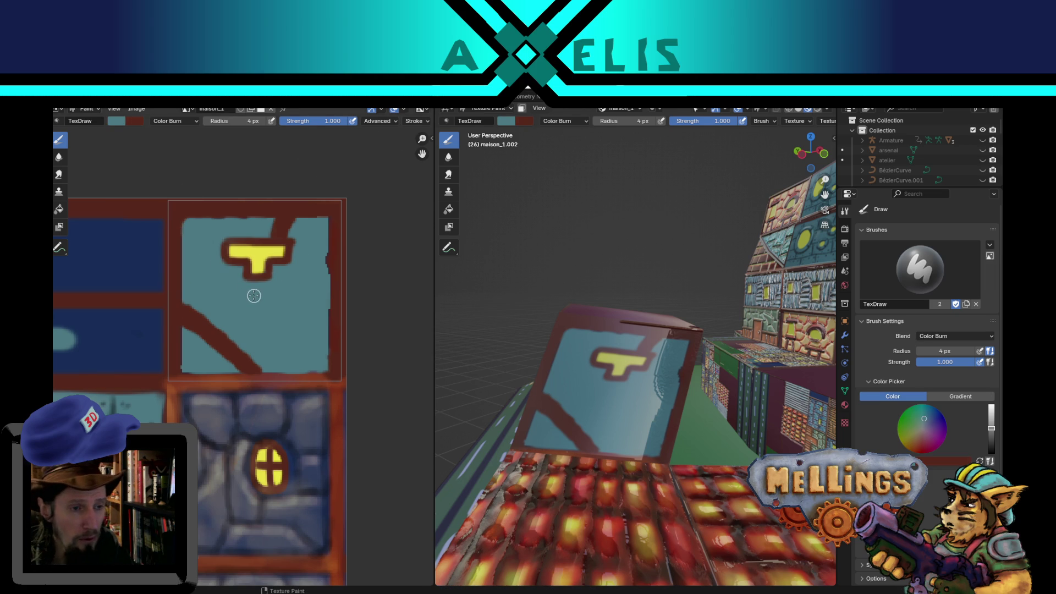
key(bracketleft)
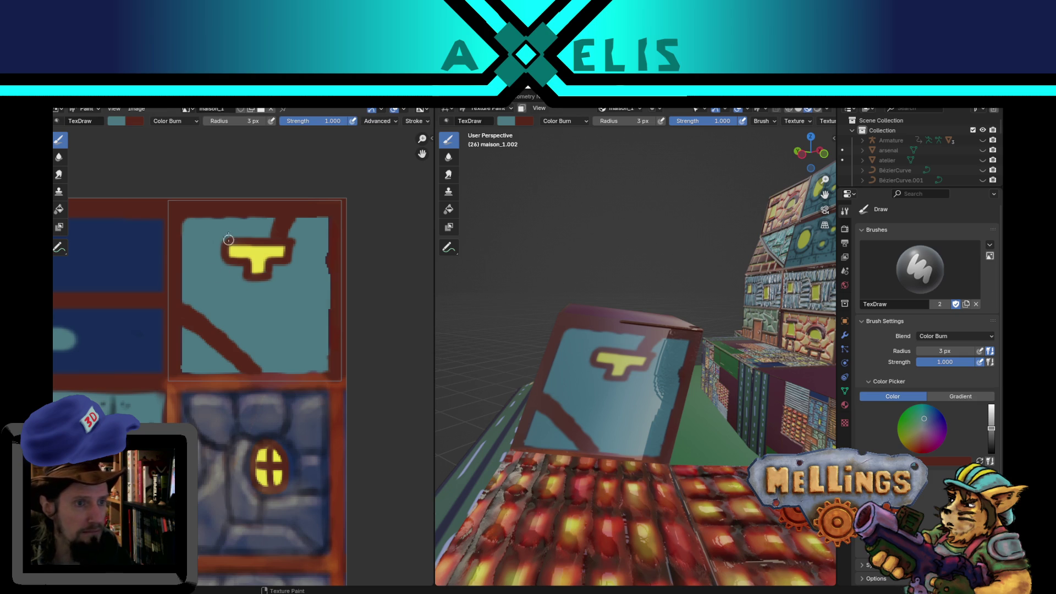
key(bracketleft)
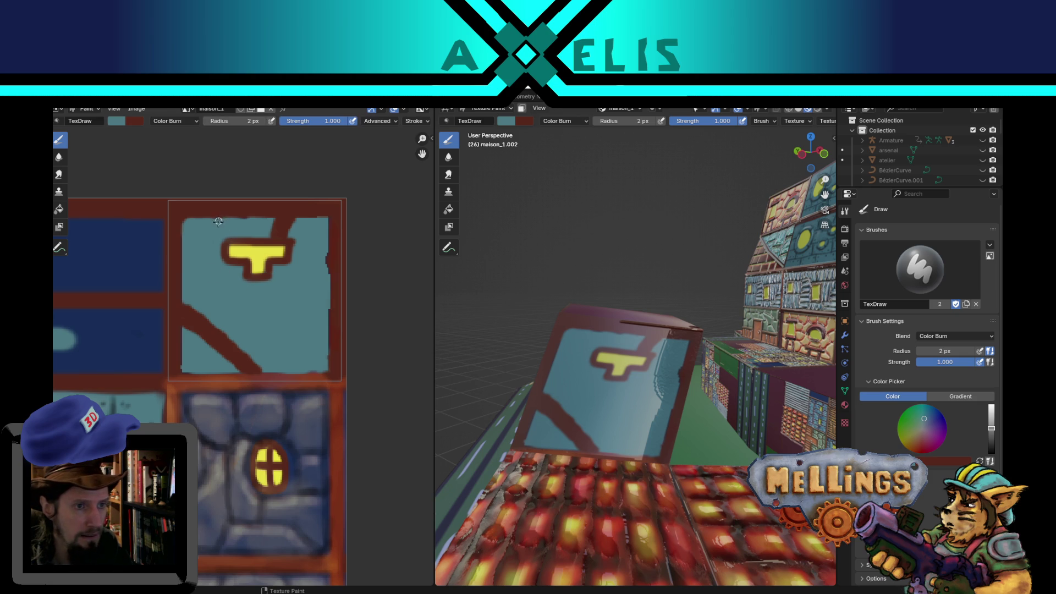
drag(222, 224, 218, 220)
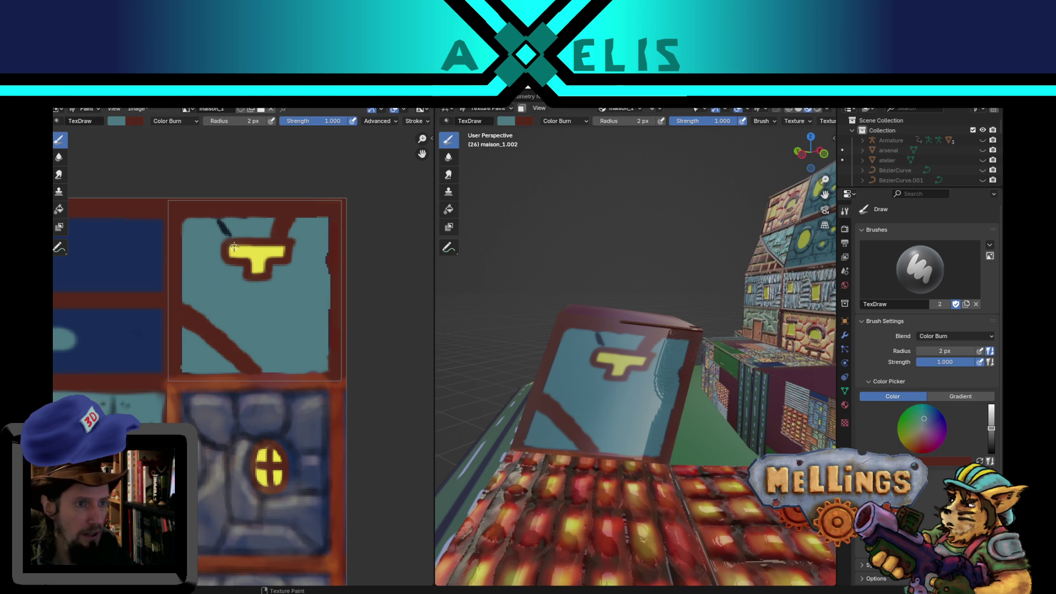
key(shift+f)
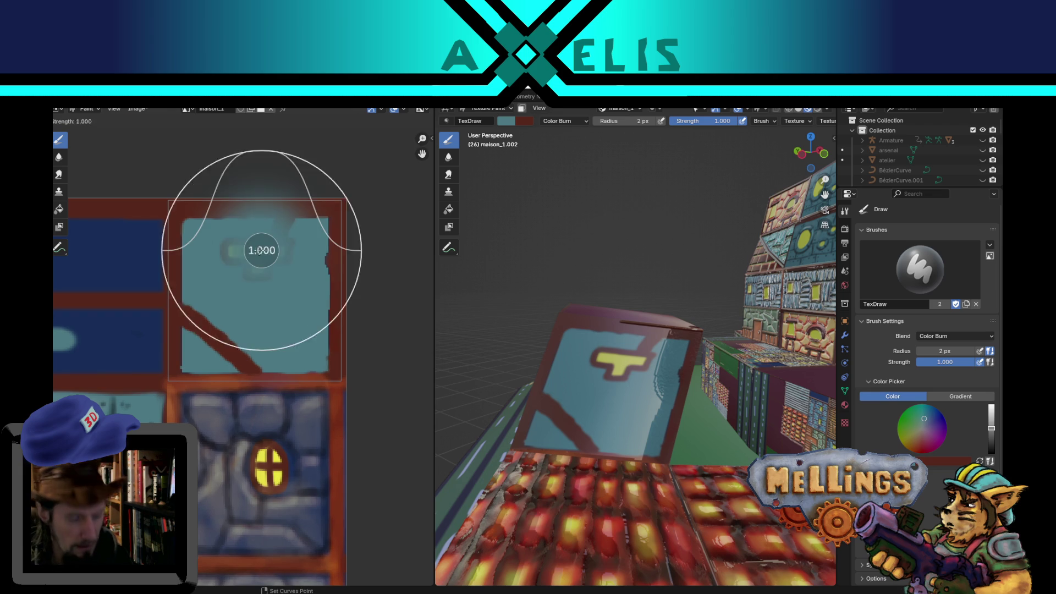
click(225, 232)
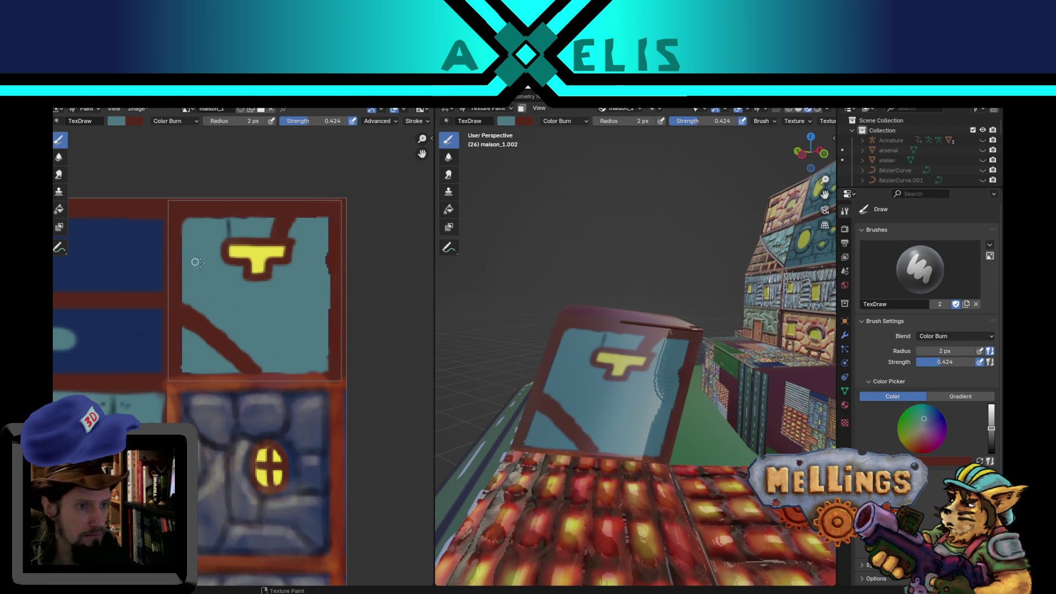
Paint thin dark cracks from the left border, down the pane, and below the yellow T.
drag(185, 269, 217, 260)
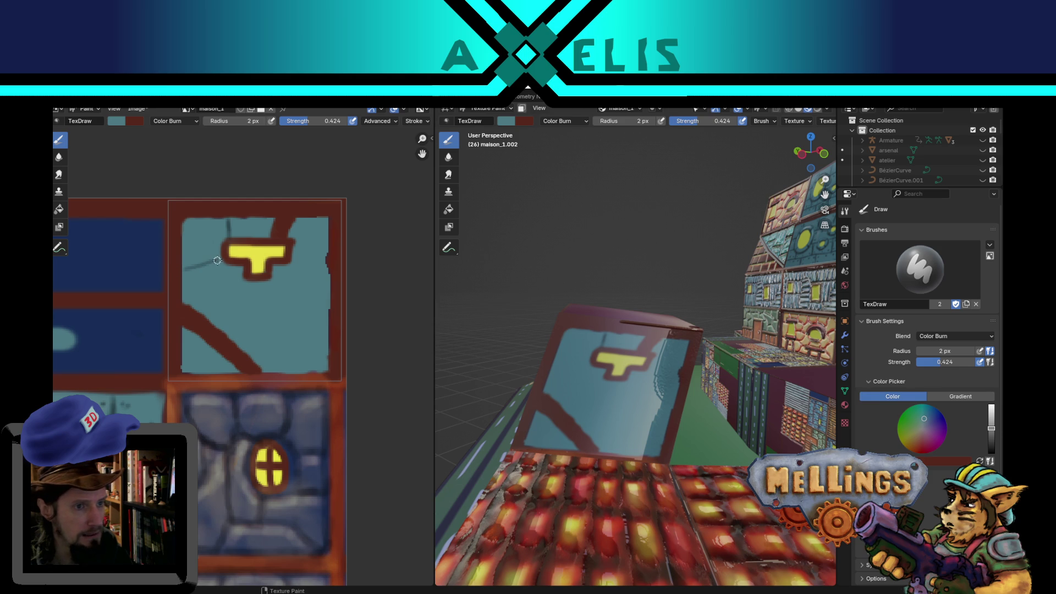
key(ctrl+z)
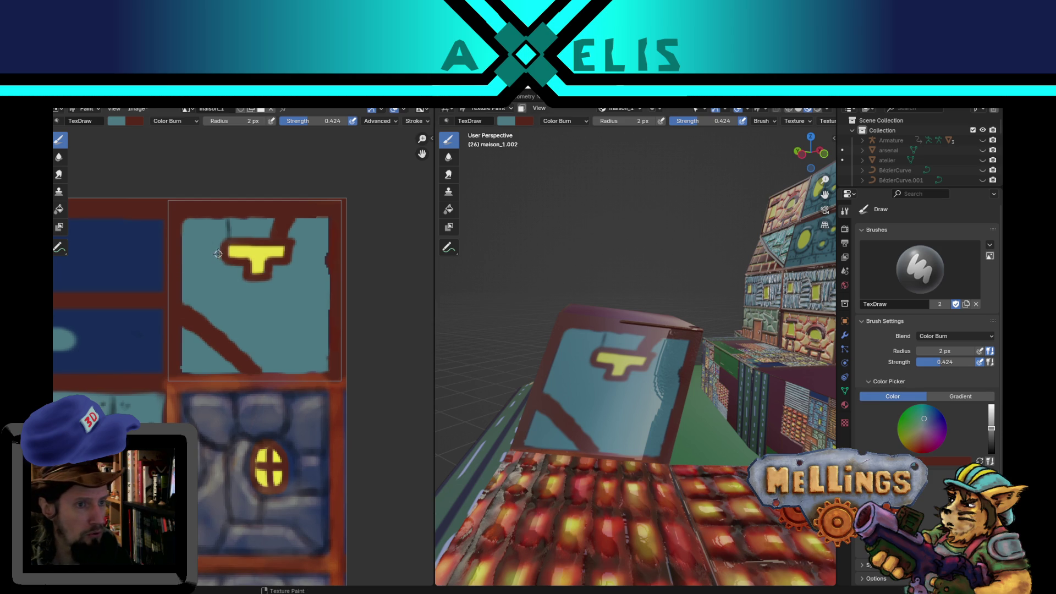
drag(220, 250, 186, 257)
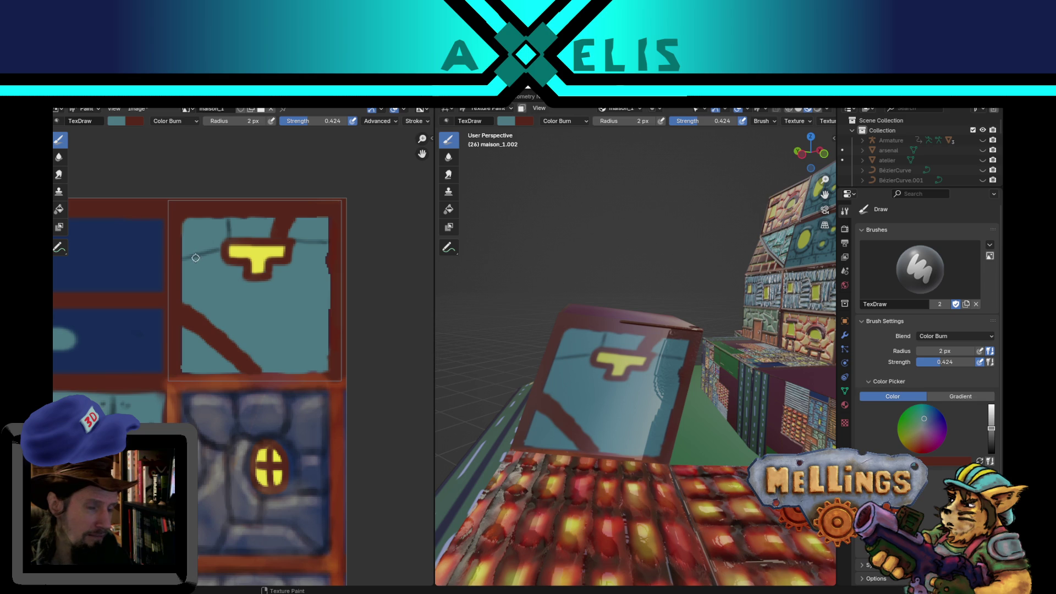
drag(195, 258, 208, 307)
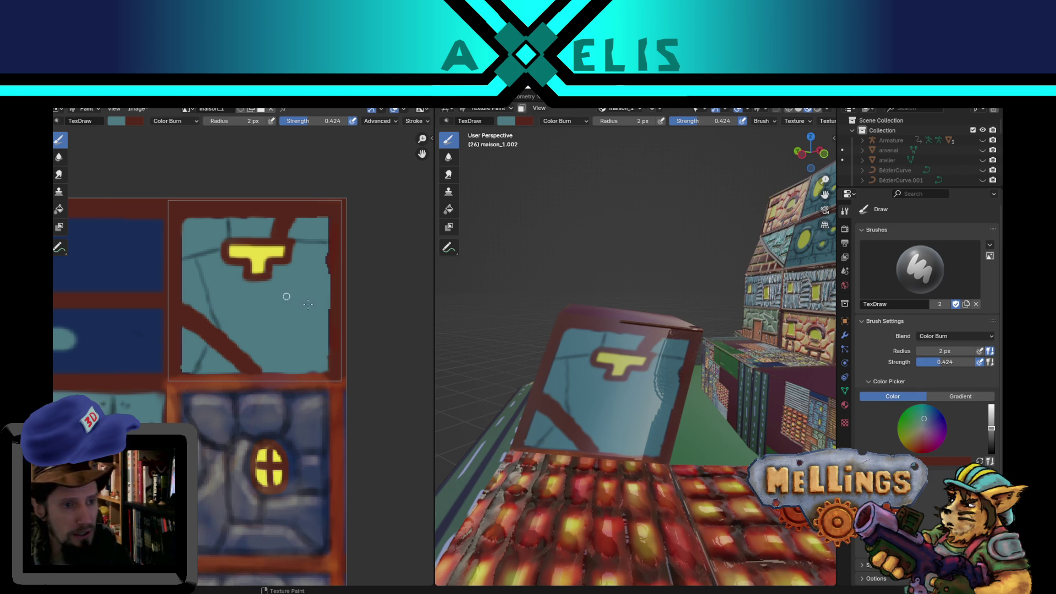
drag(208, 287, 245, 271)
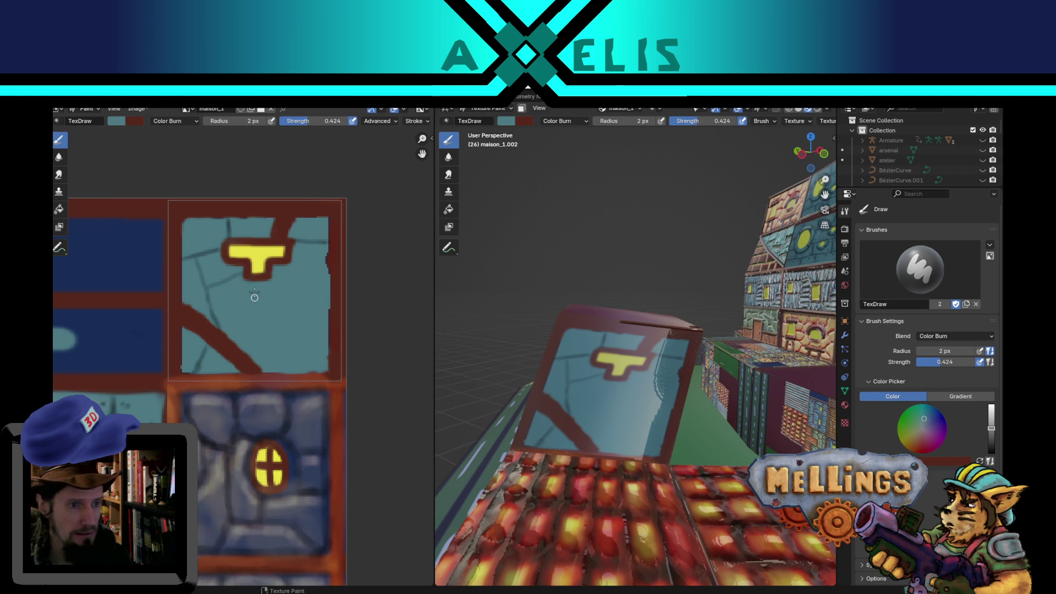
drag(250, 283, 263, 325)
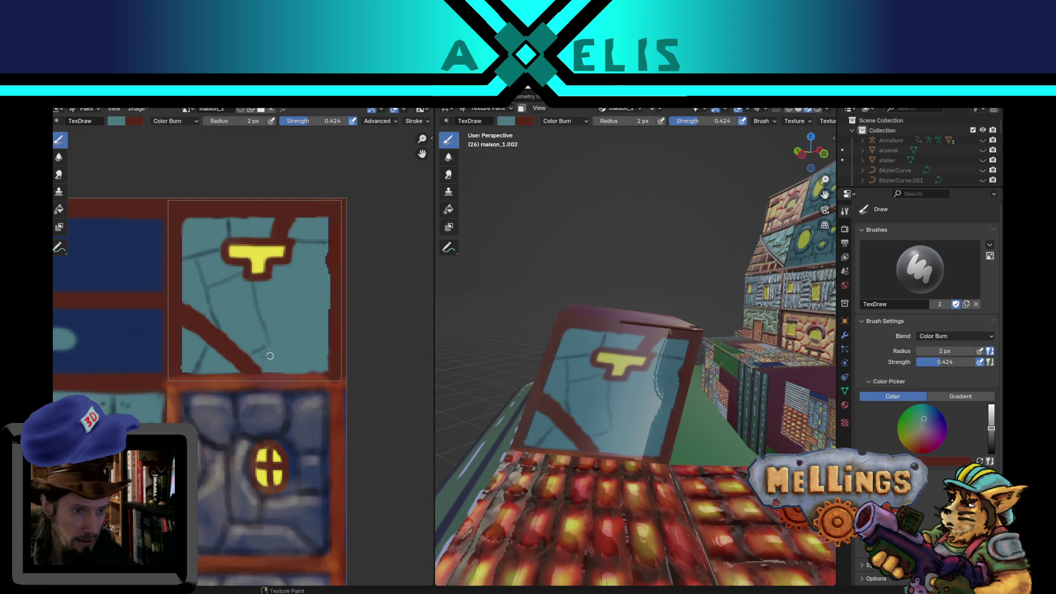
drag(259, 351, 289, 332)
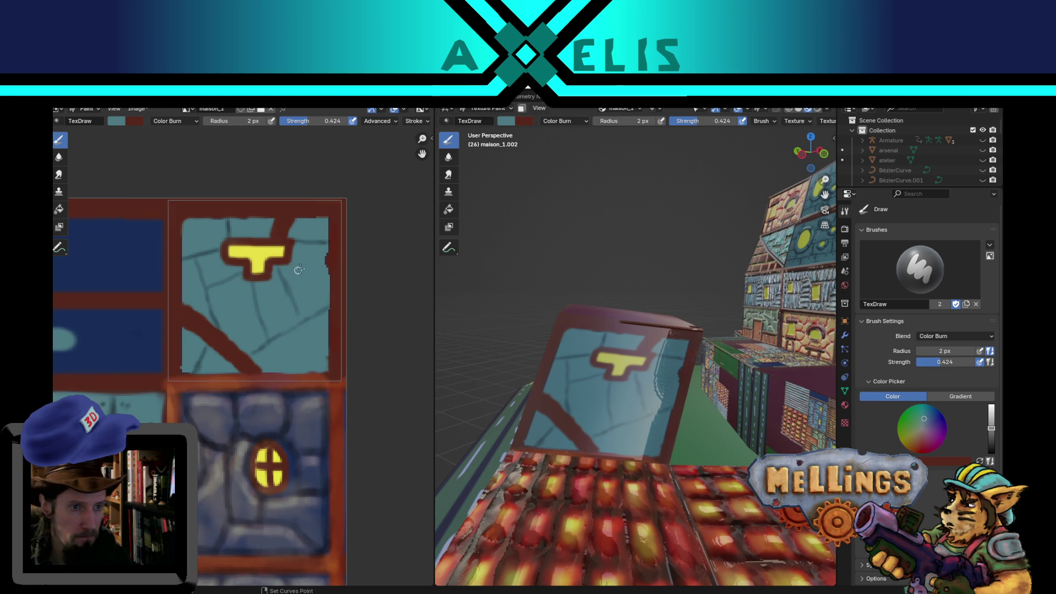
Dab a dark mark on the tile's right border and paint a crack running down-left.
click(326, 259)
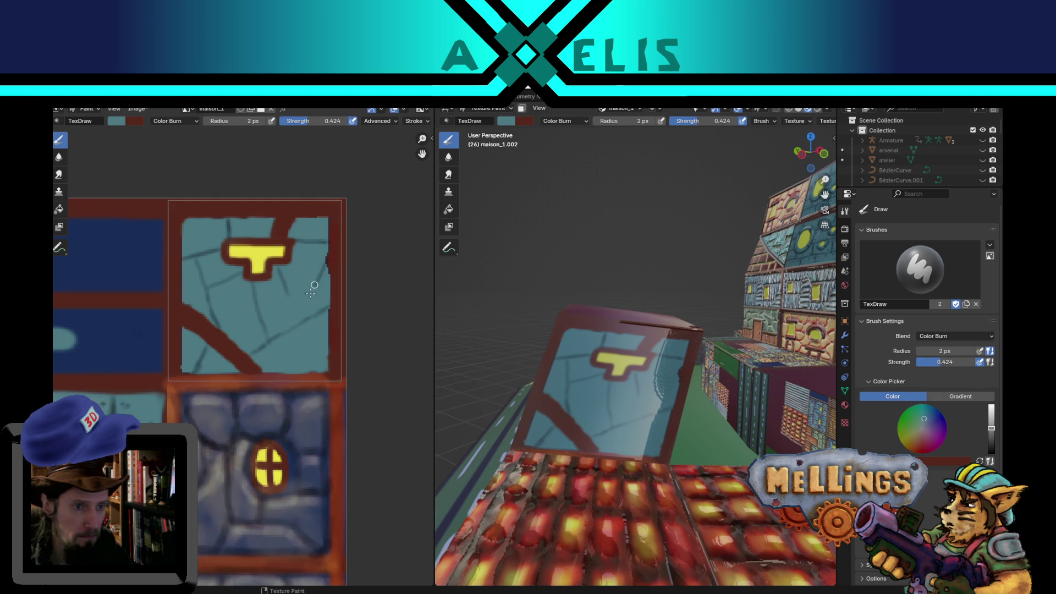
drag(316, 271, 279, 309)
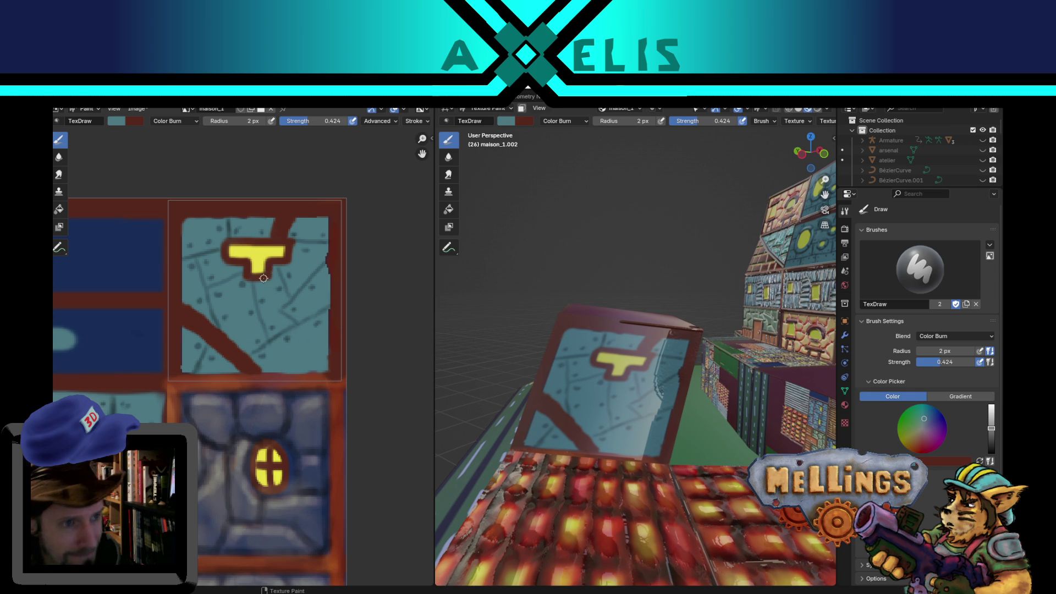
Swap the brush colours, set a 3 px radius, and darken the tile's top edge.
key(x)
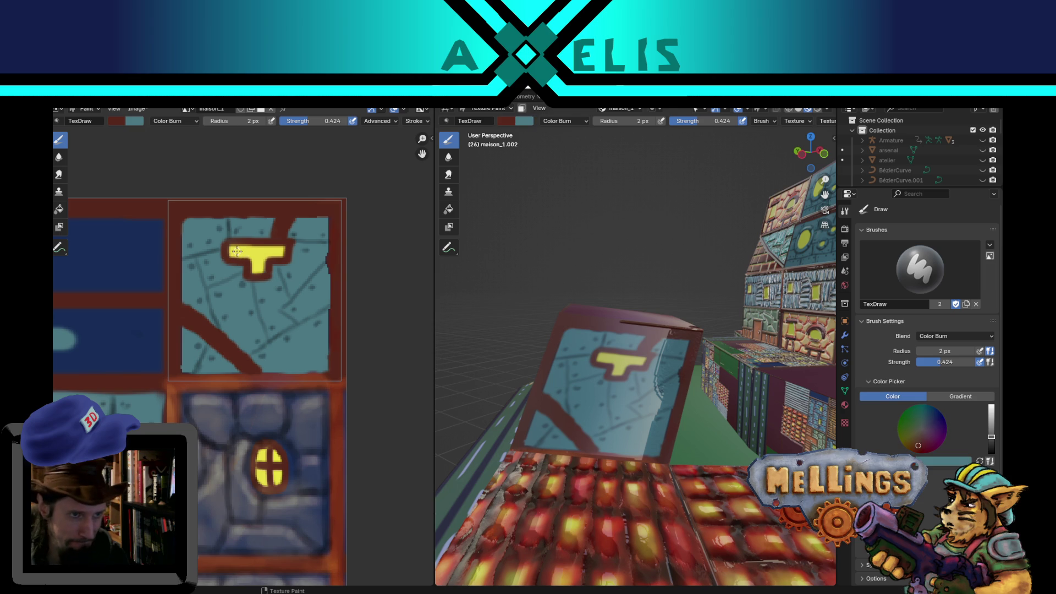
key(f)
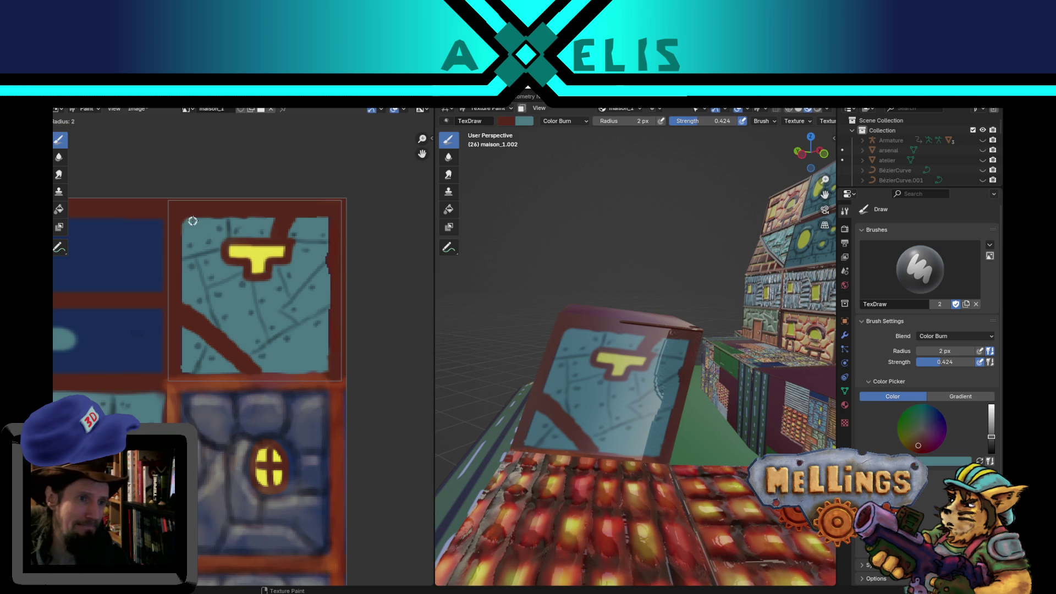
click(193, 221)
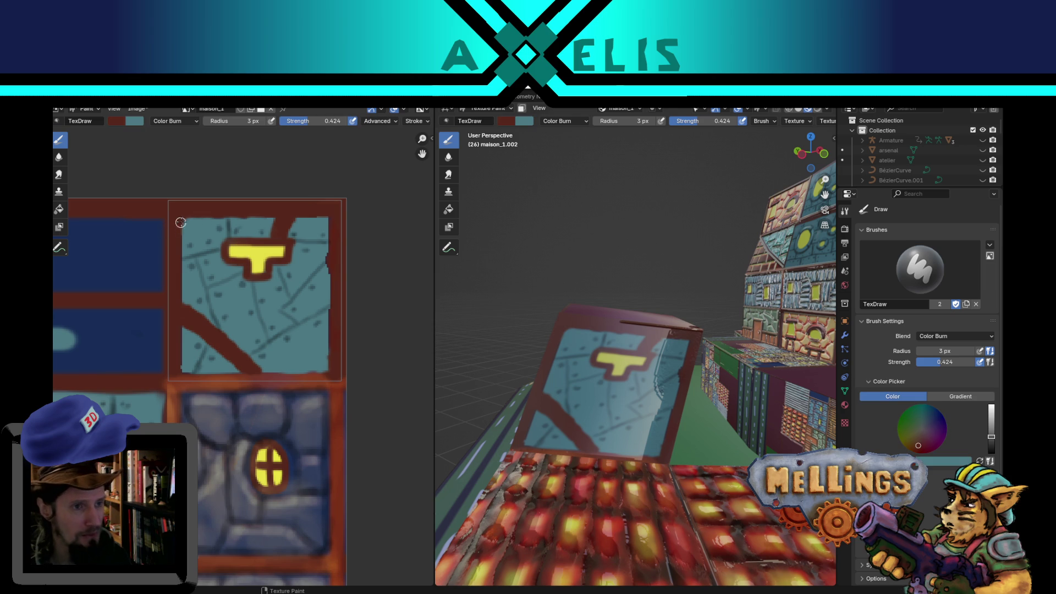
drag(186, 218, 264, 218)
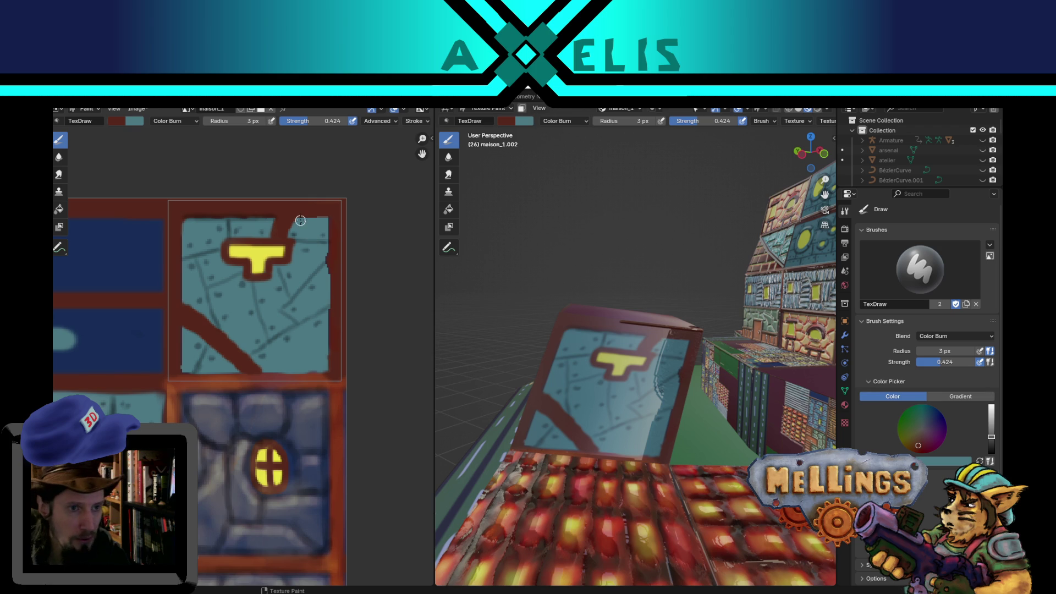
drag(290, 218, 325, 216)
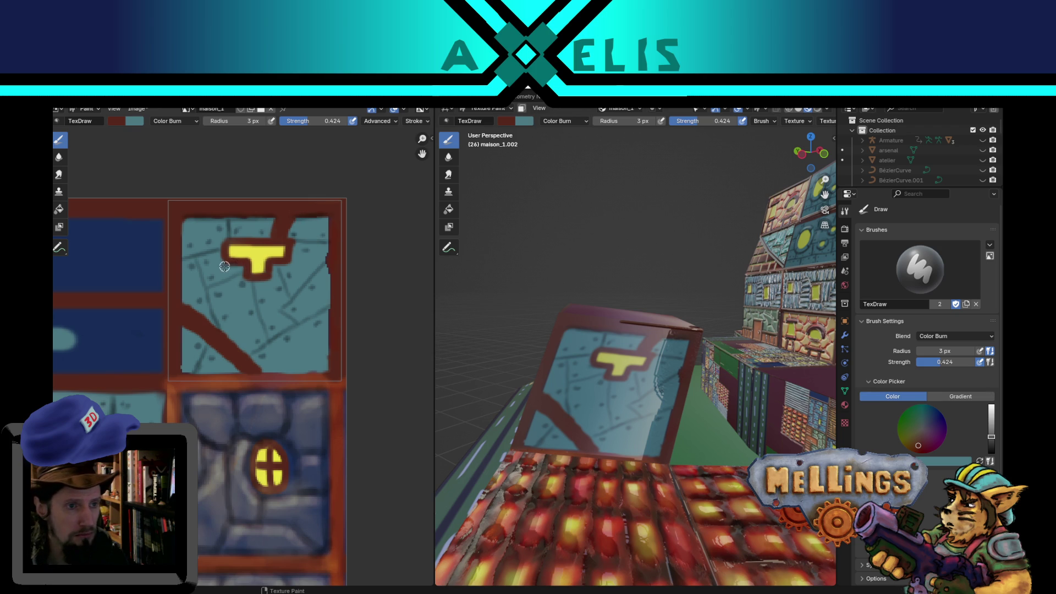
Darken the outline under the yellow T, the top-left corner and diagonal stripe, then switch to Smear.
drag(258, 282, 275, 265)
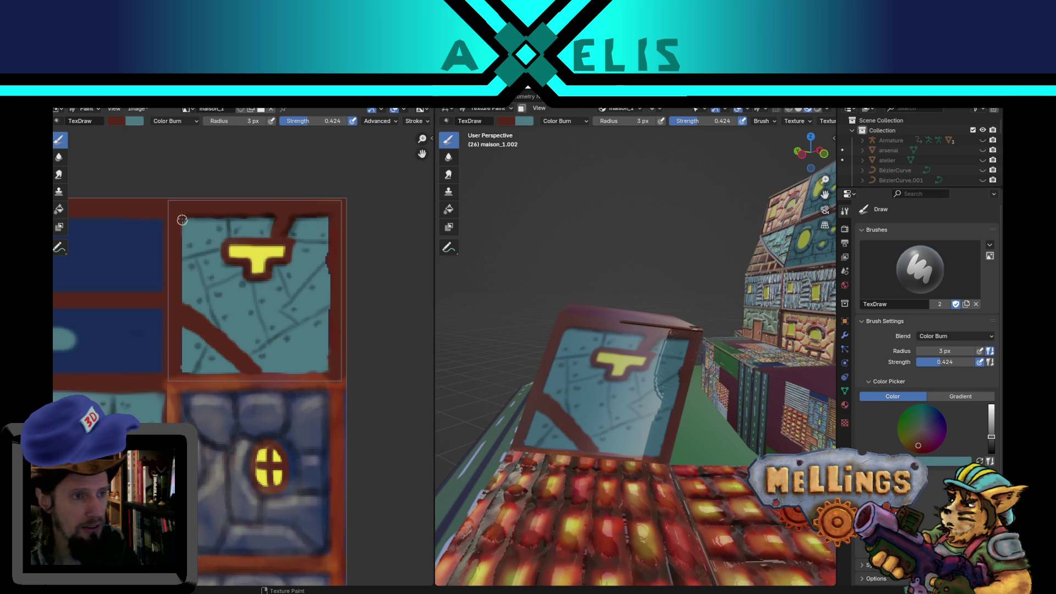
drag(189, 217, 176, 324)
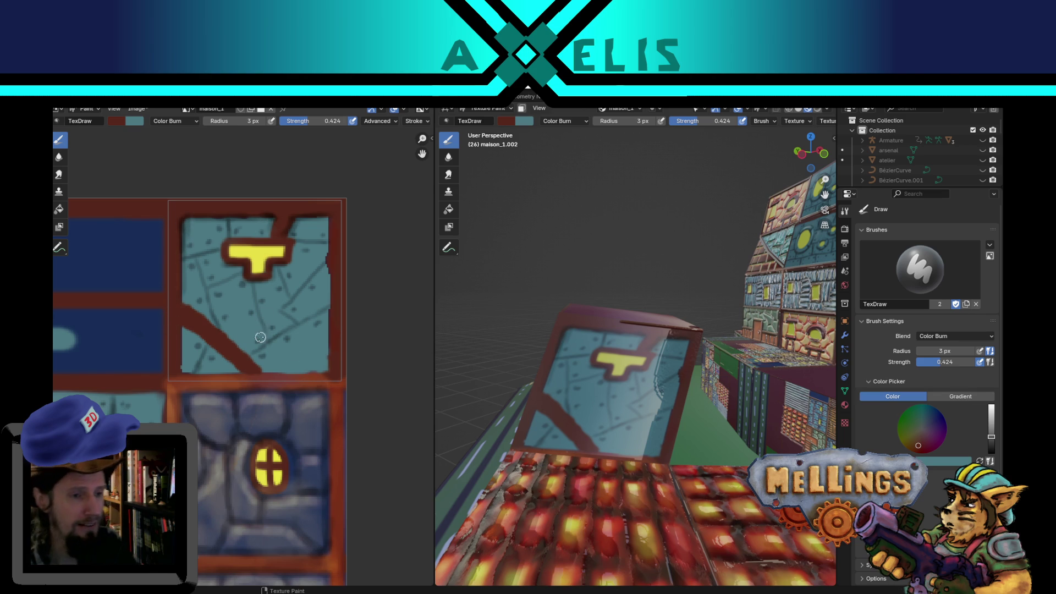
mouse_move(192, 334)
mouse_down()
mouse_move(239, 373)
mouse_move(181, 370)
mouse_up()
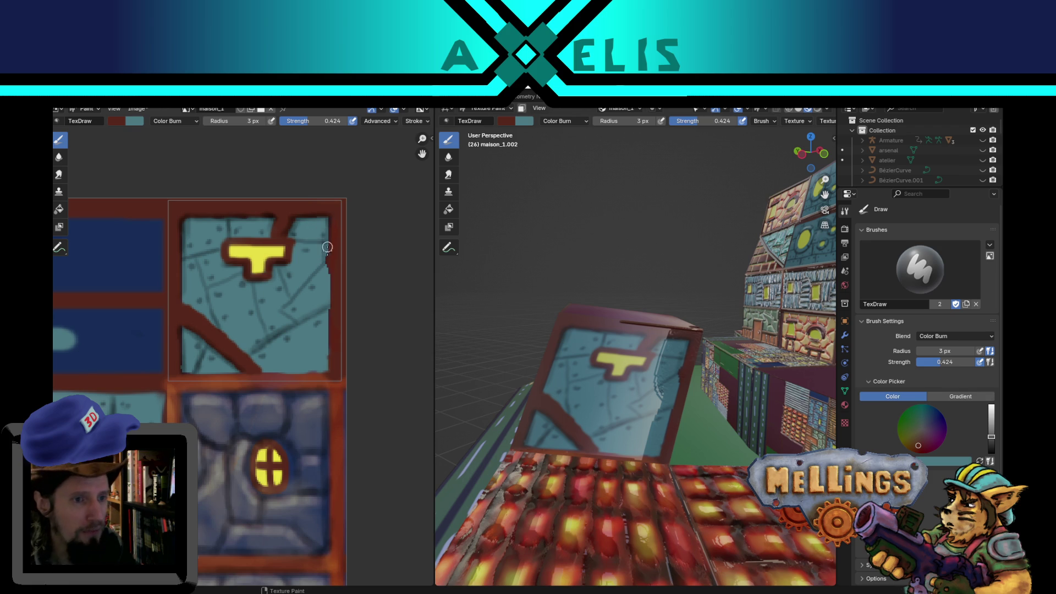
click(57, 176)
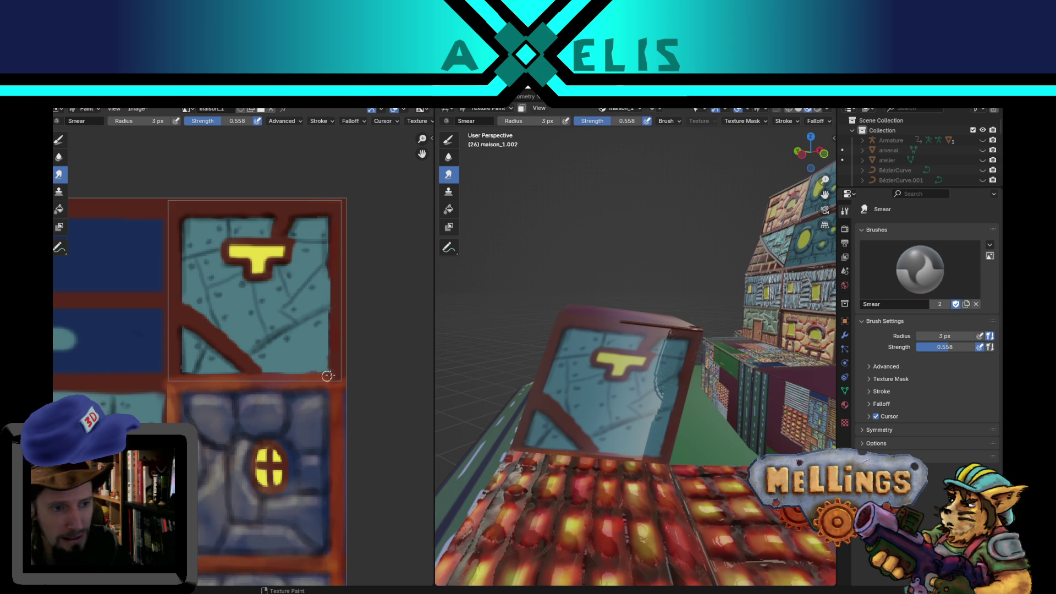
Reactivate the TexDraw brush from the left toolbar.
click(60, 140)
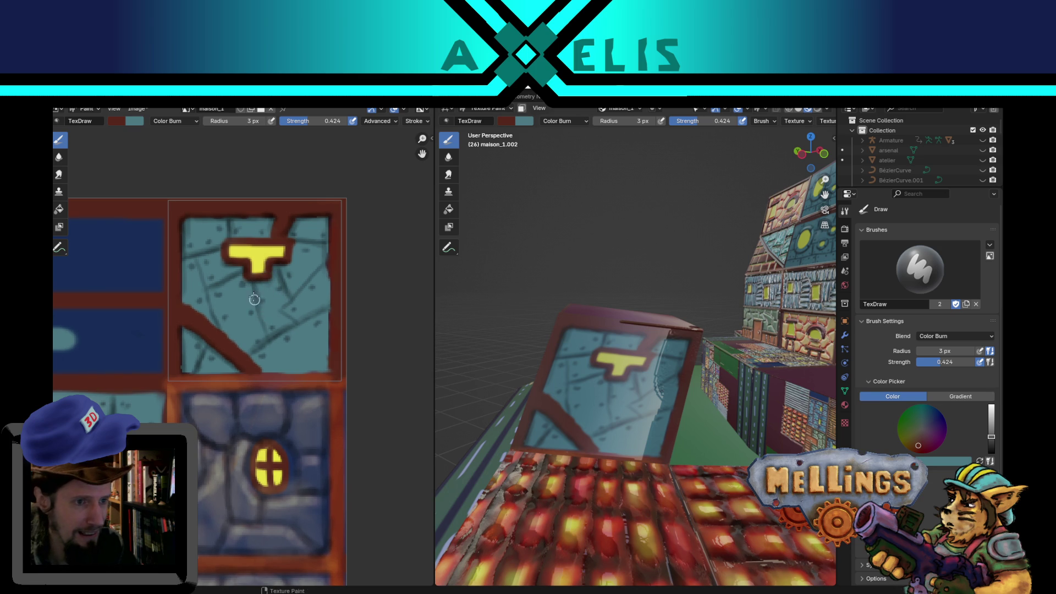
Paint dark strokes below the yellow T and on the tile's left side, then save hub.blend.
mouse_move(254, 300)
mouse_down()
mouse_move(264, 341)
mouse_move(280, 321)
mouse_move(297, 324)
mouse_move(331, 257)
mouse_up()
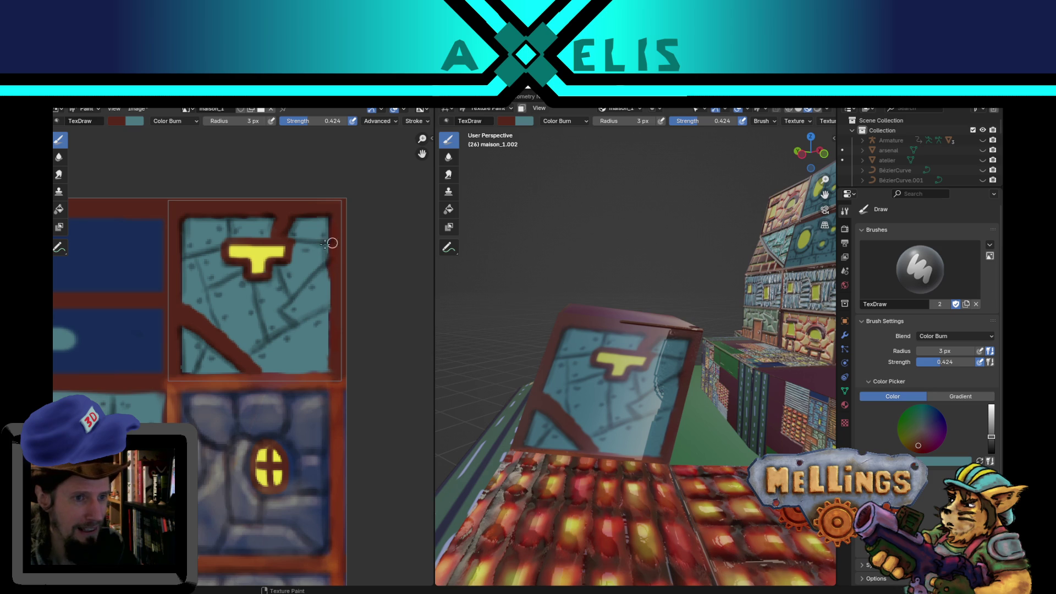
drag(194, 257, 221, 330)
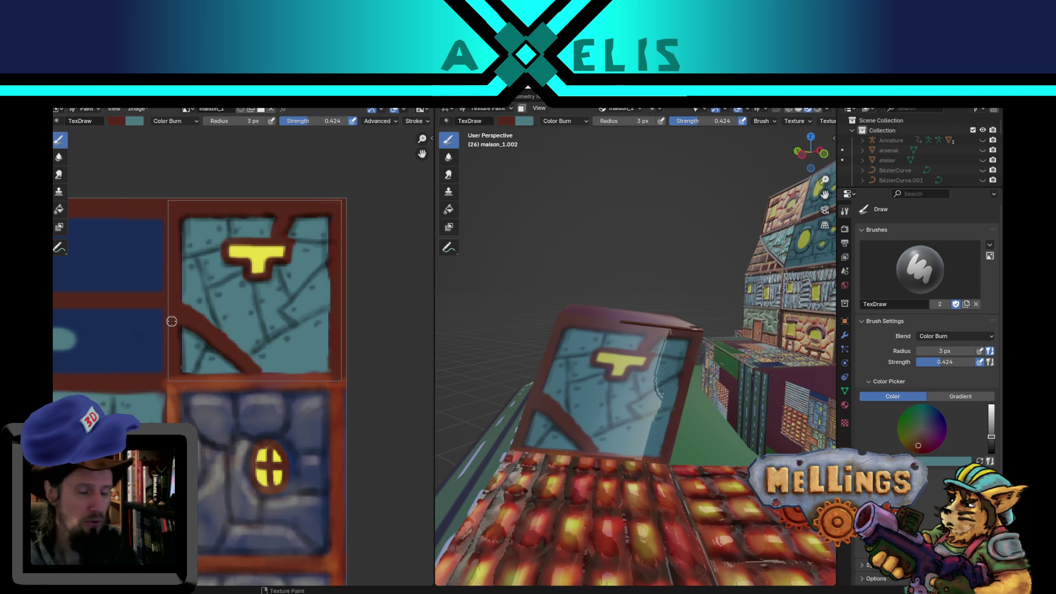
key(ctrl+s)
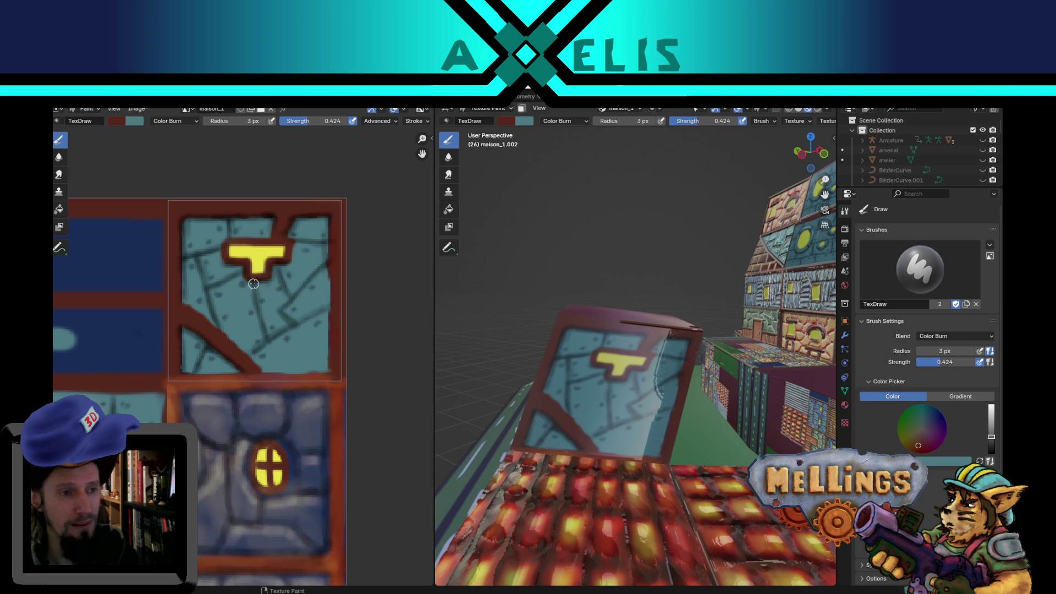
Make the brush dark green at 5 px radius, test a faint stroke, and open the blending modes.
click(119, 121)
click(137, 158)
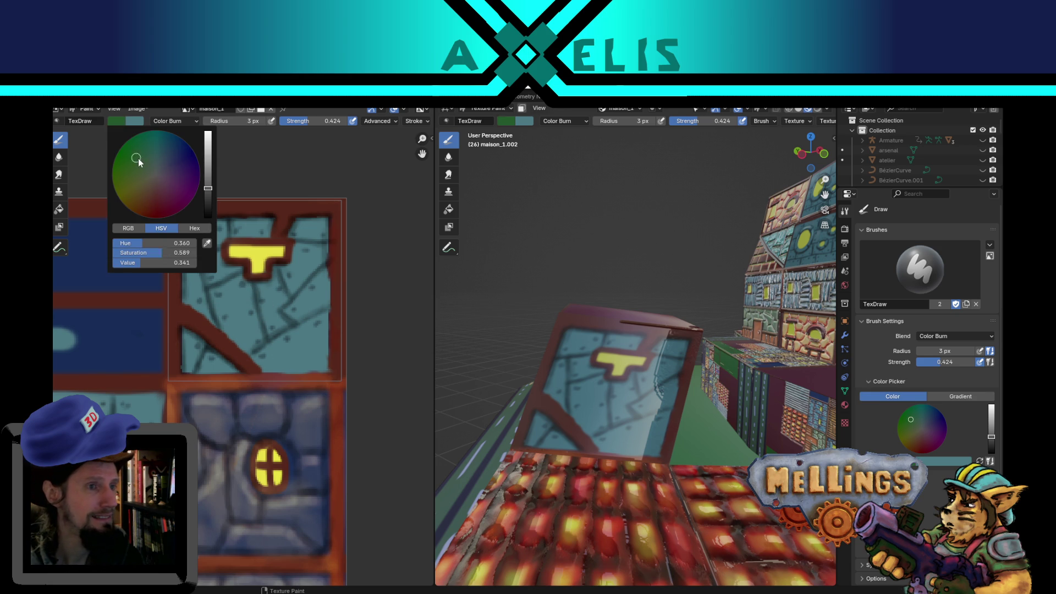
key(f)
click(267, 336)
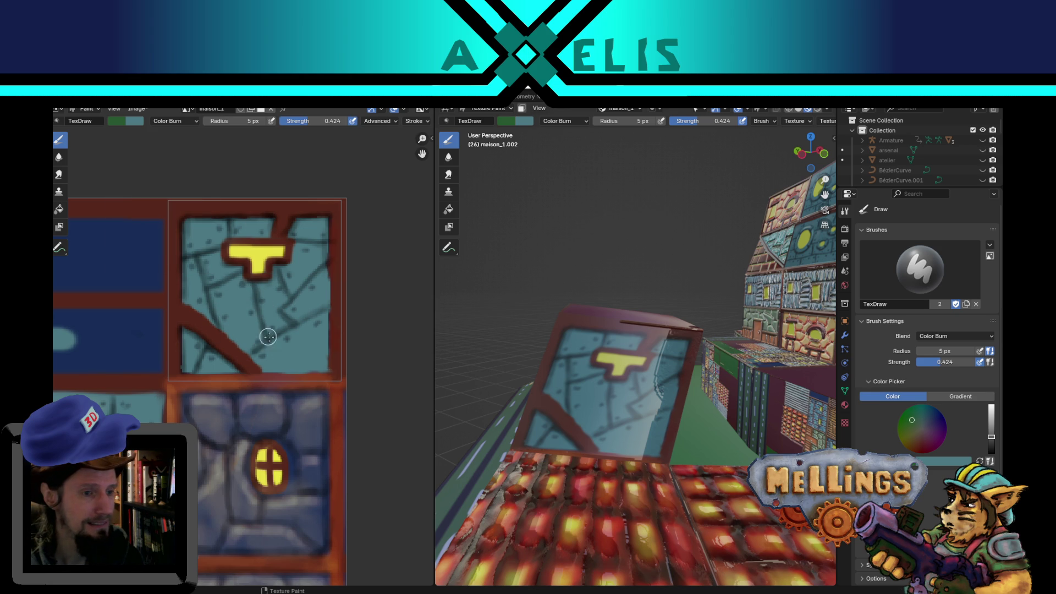
mouse_move(267, 336)
mouse_down()
mouse_move(245, 353)
mouse_move(271, 348)
mouse_move(274, 371)
mouse_move(264, 370)
mouse_move(315, 372)
mouse_move(319, 353)
mouse_up()
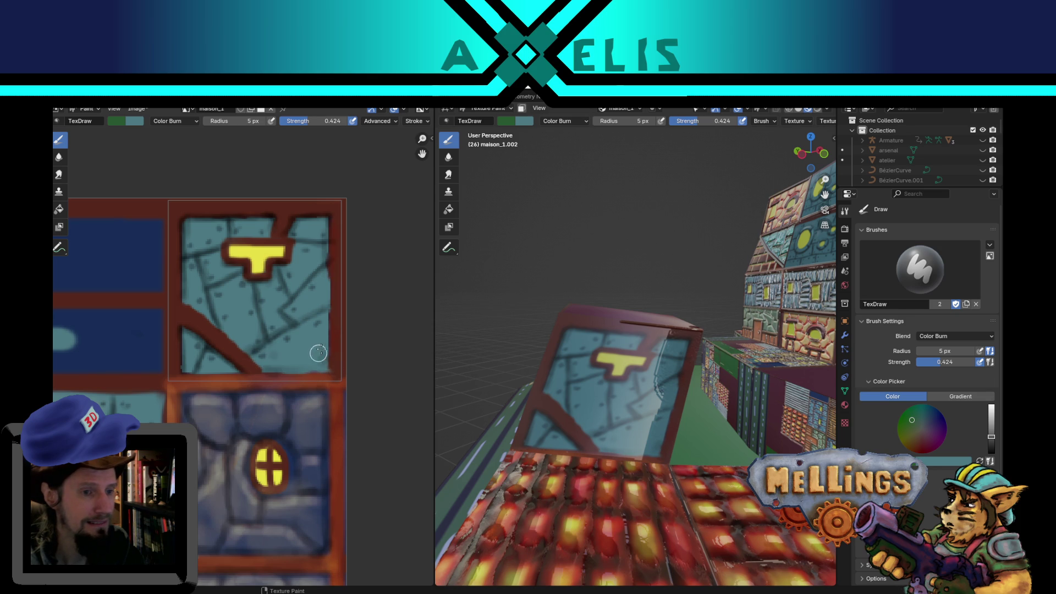
click(183, 121)
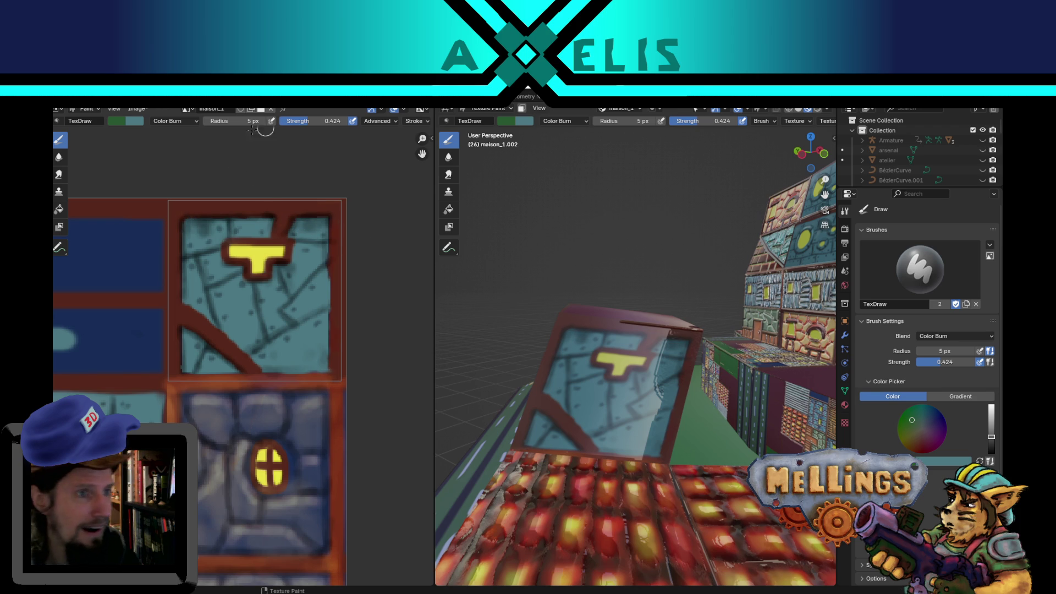
click(177, 123)
Paint soft green Color Dodge highlights at 8 px over the window, then switch to a travailler.txt.
click(187, 233)
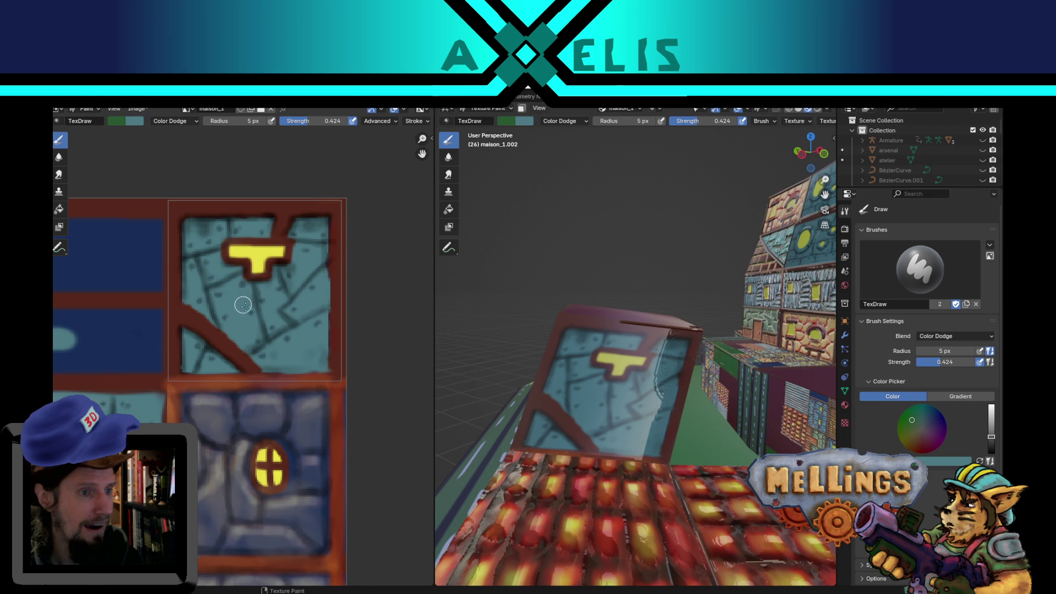
key(f)
mouse_move(238, 296)
mouse_down()
mouse_move(216, 267)
mouse_move(297, 306)
mouse_move(320, 259)
mouse_move(253, 230)
mouse_move(189, 242)
mouse_move(206, 236)
mouse_move(214, 279)
mouse_move(191, 283)
mouse_move(215, 264)
mouse_move(207, 368)
mouse_move(302, 334)
mouse_move(318, 300)
mouse_move(242, 305)
mouse_move(293, 283)
mouse_move(303, 256)
mouse_move(300, 299)
mouse_move(212, 310)
mouse_move(242, 302)
mouse_move(185, 276)
mouse_move(200, 314)
mouse_move(305, 264)
mouse_move(228, 341)
mouse_up()
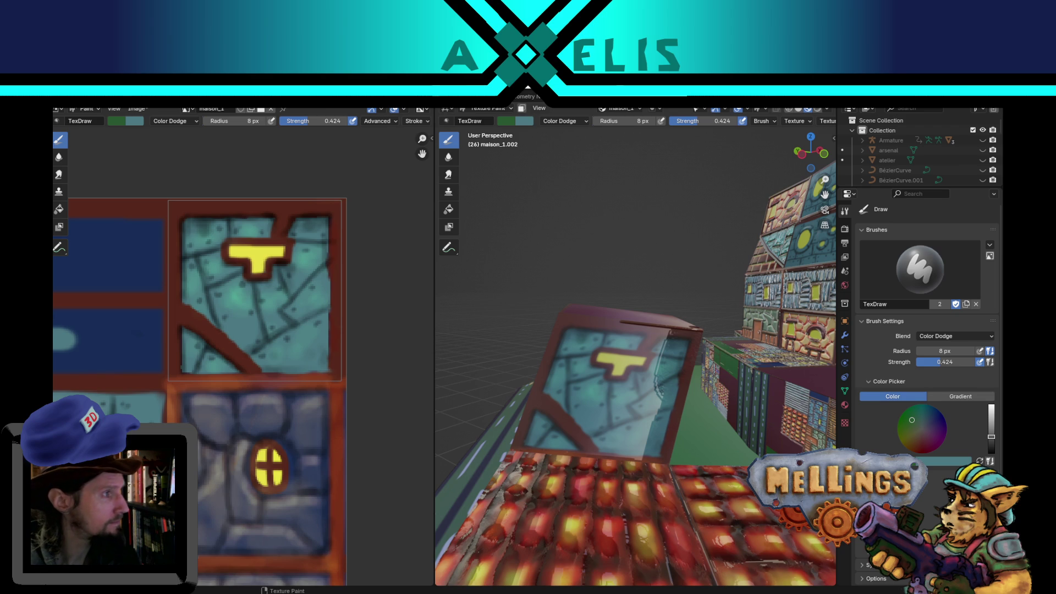
key(alt+Tab)
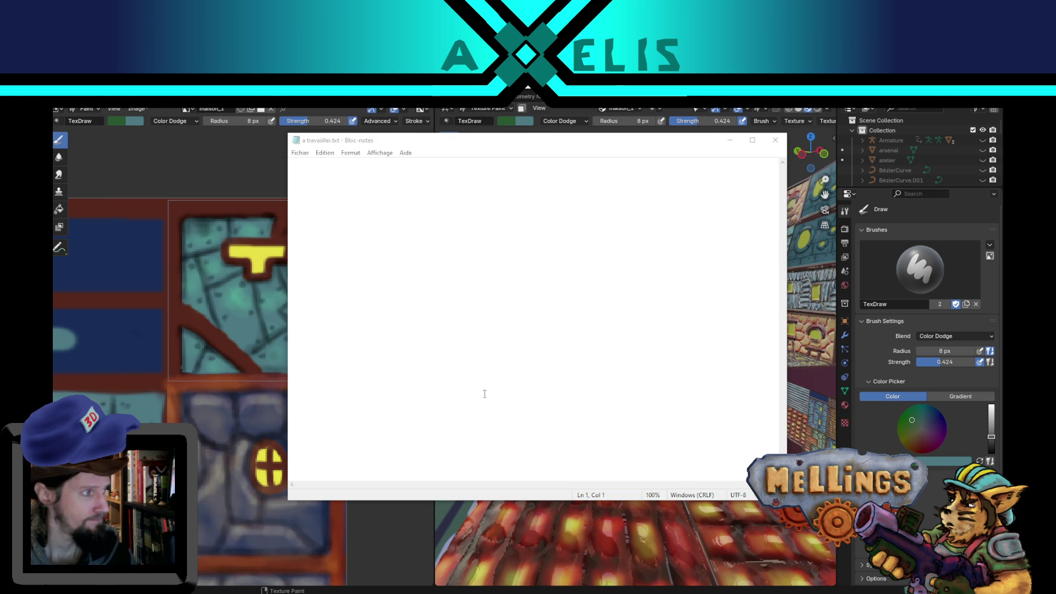
Add '-' and a new '.' line to a travailler.txt, save it, and close Notepad.
click(447, 310)
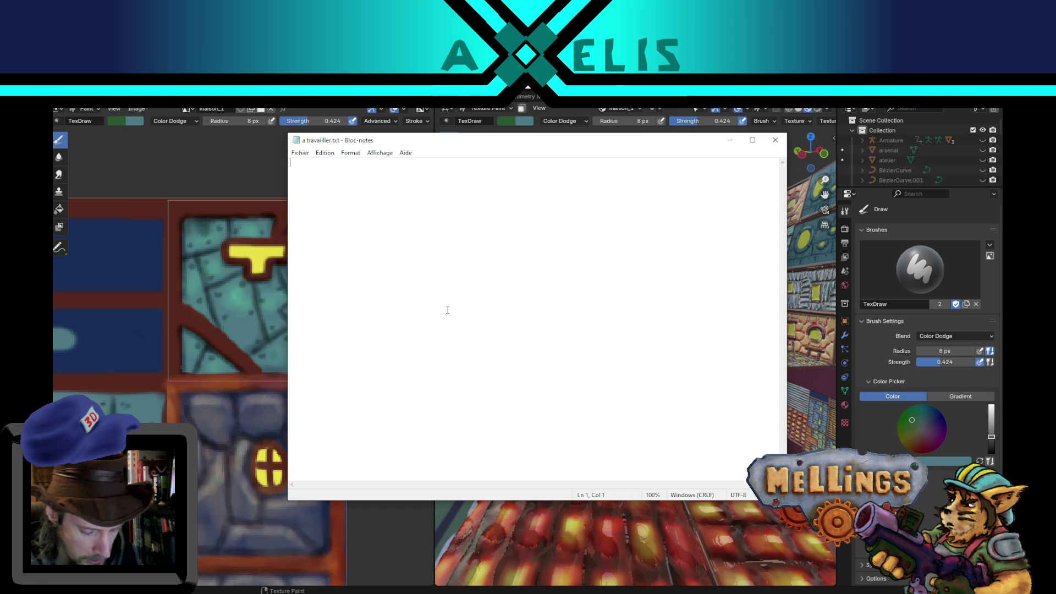
text(- Texture sculpt)
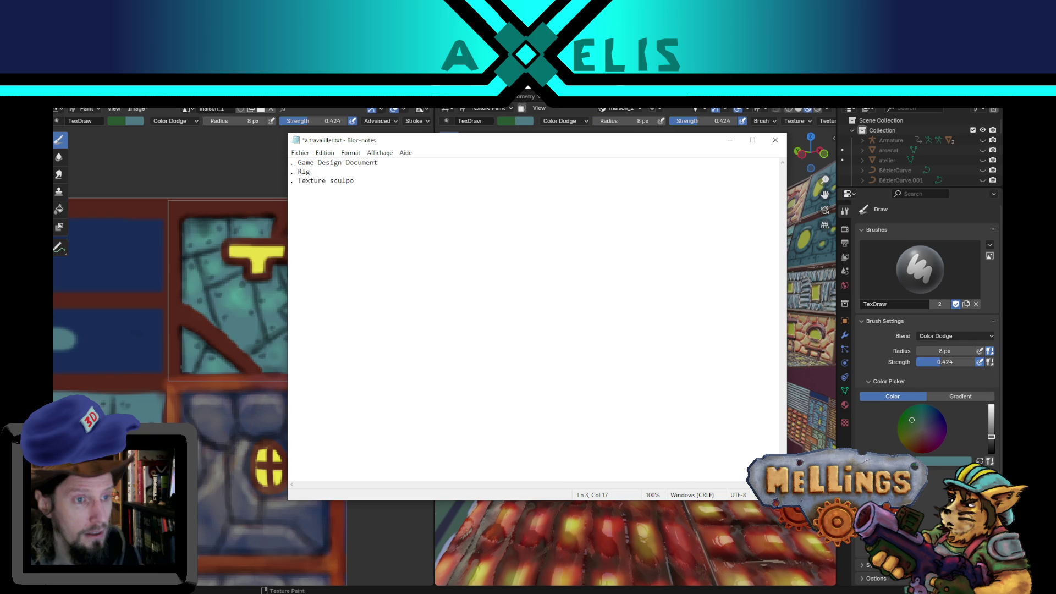
key(ctrl+s)
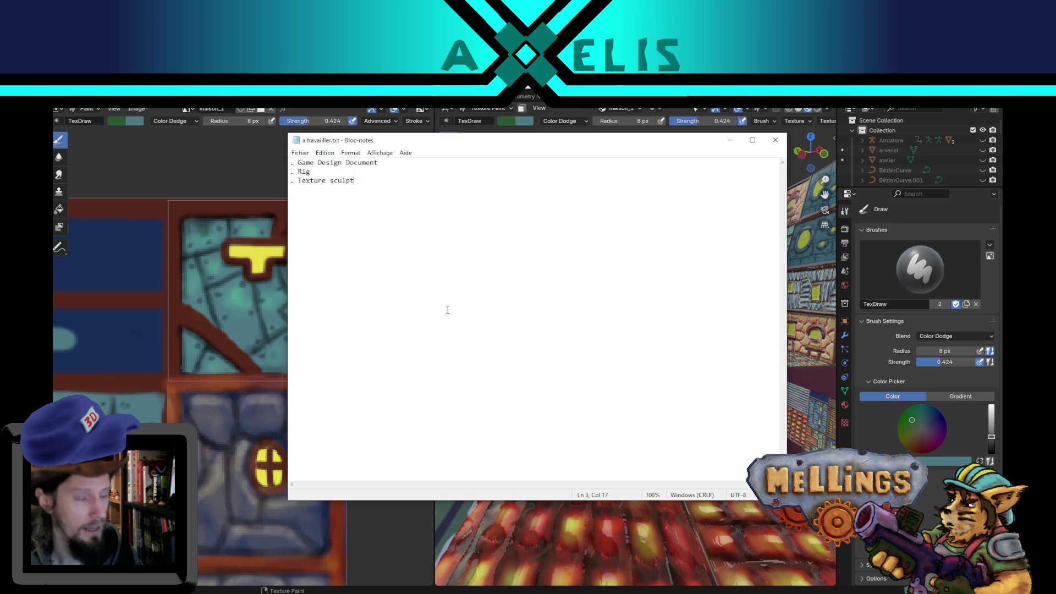
key(Return)
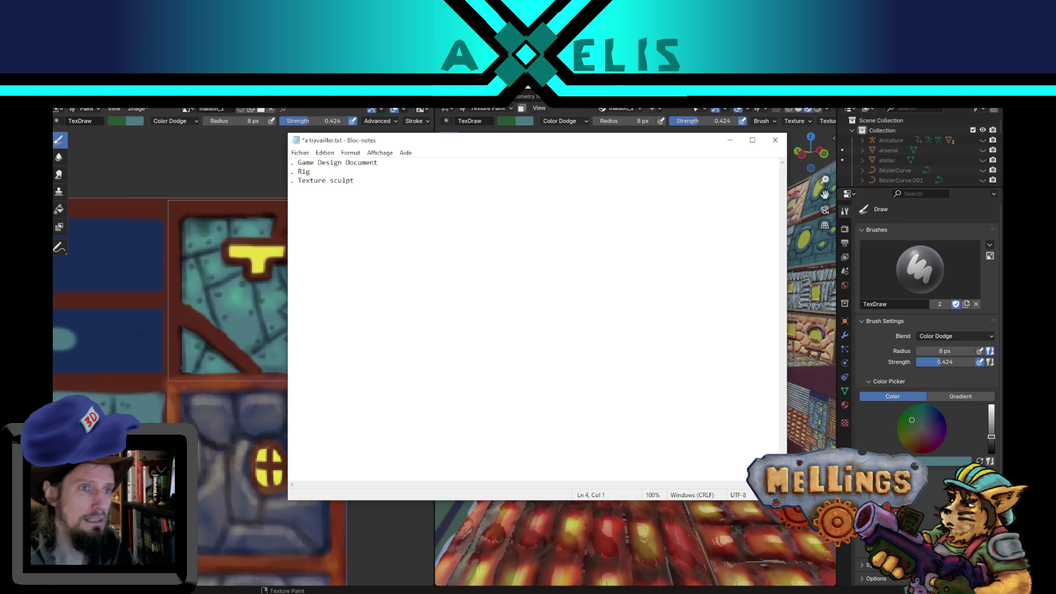
key(ctrl+s)
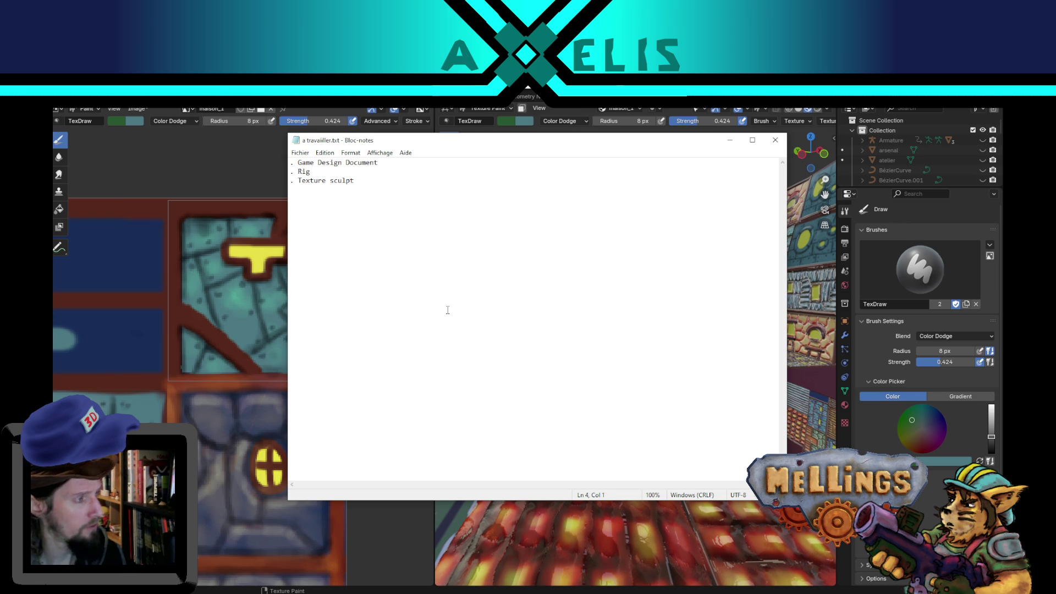
text(. Shader lumineux)
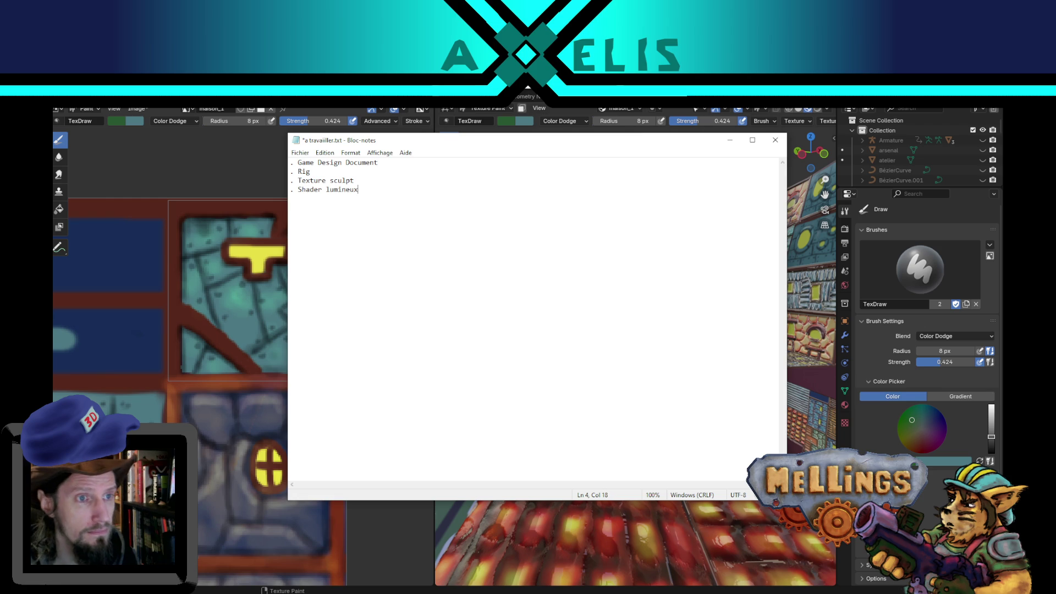
key(ctrl+s)
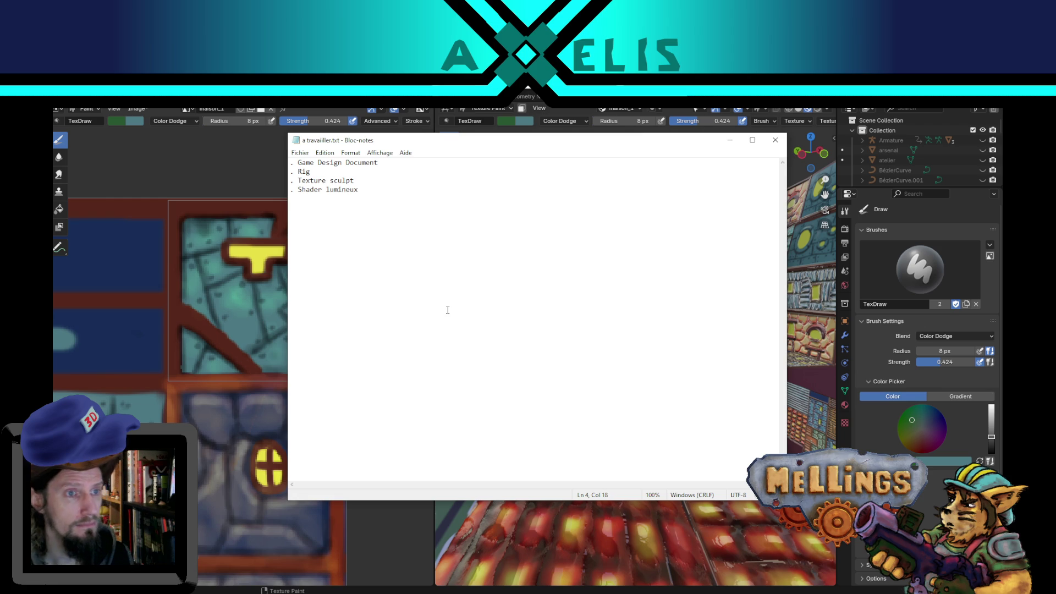
click(775, 140)
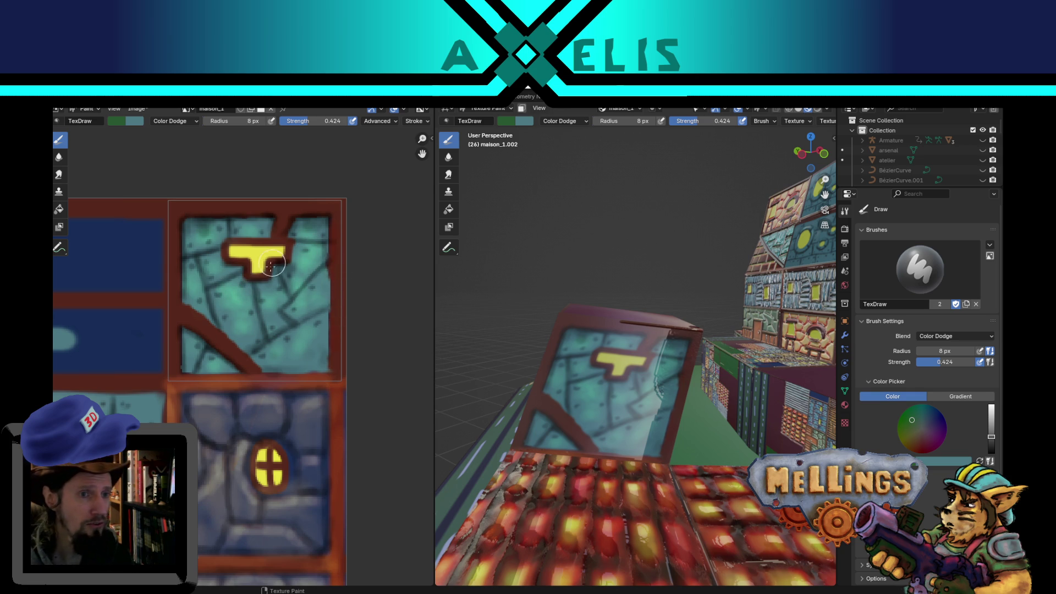
Save hub.blend, swap the brush colours, and sample the dark red border colour.
key(ctrl+s)
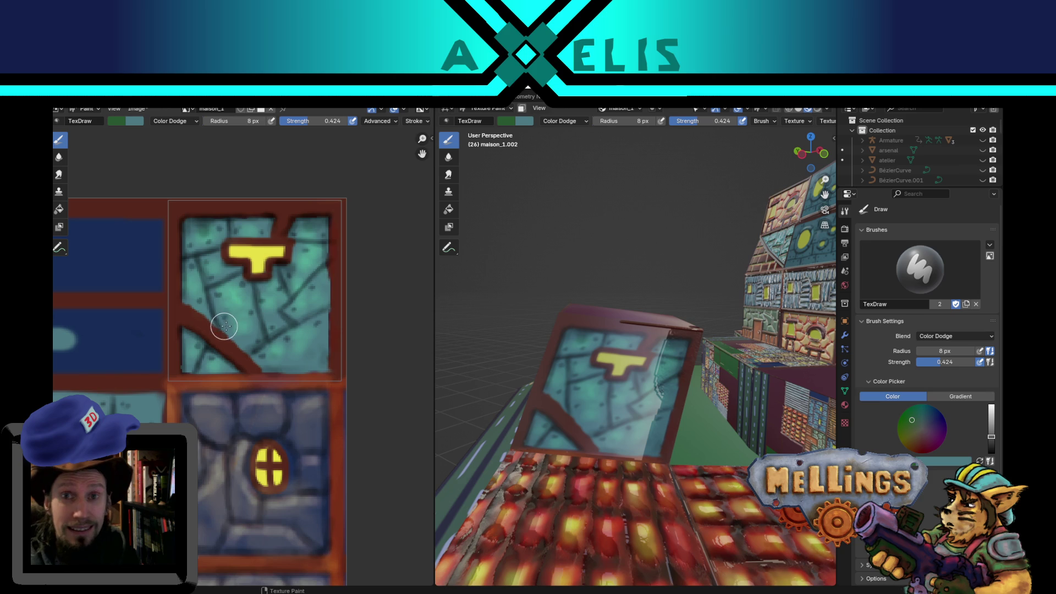
key(ctrl+s)
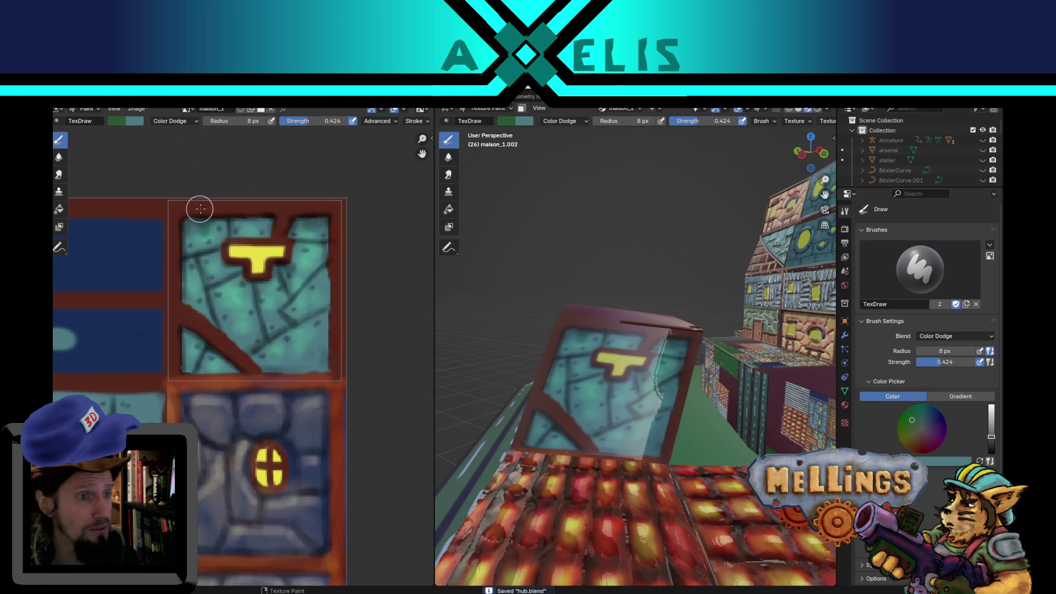
key(x)
key(bracketleft)
key(bracketleft)
key(bracketleft)
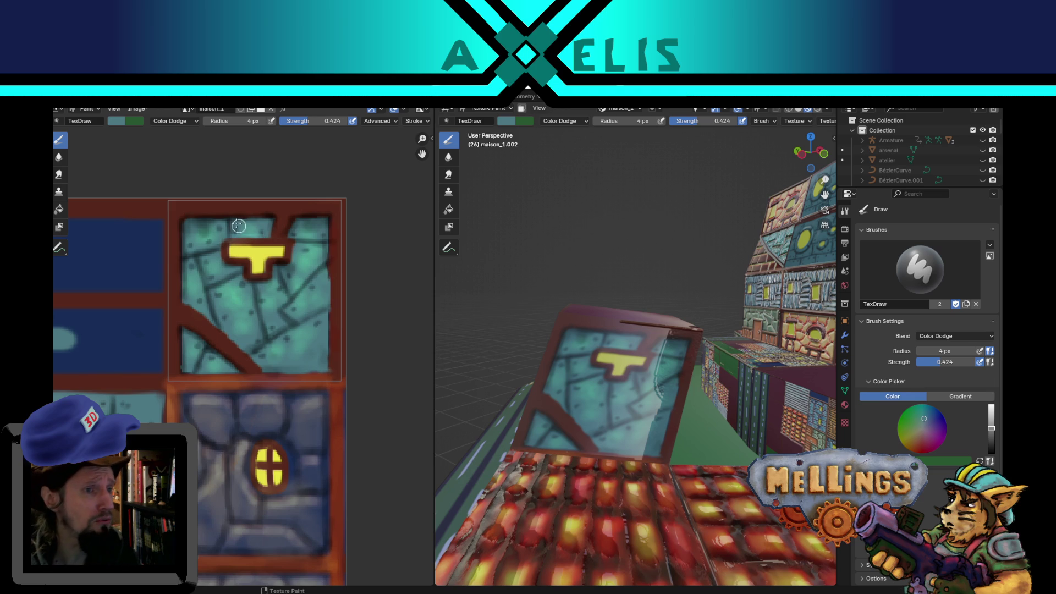
key(s)
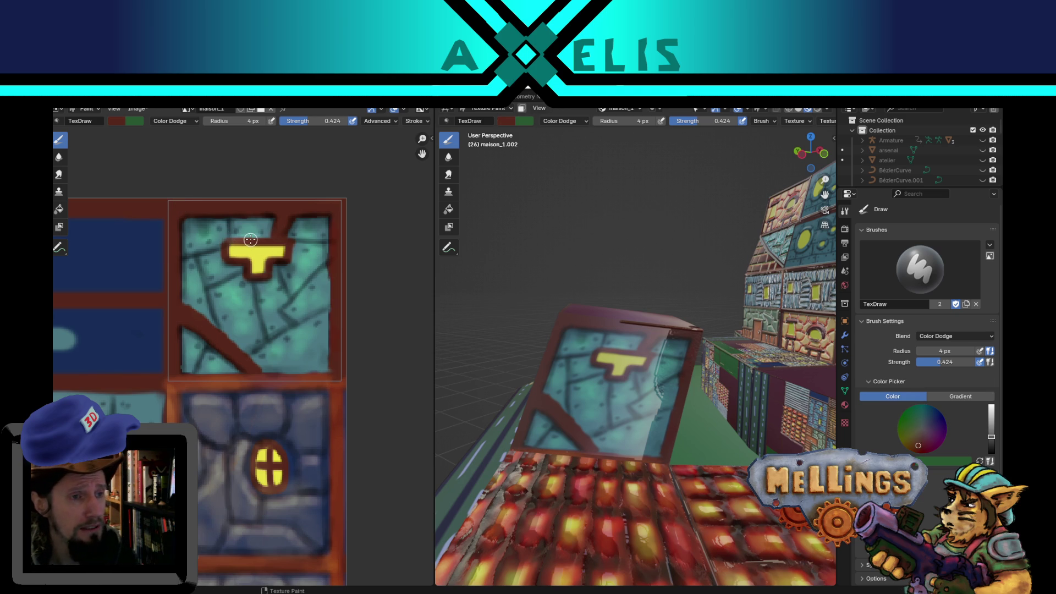
Set a 2 px brush radius and paint fine red detail around the yellow T.
key(f)
click(246, 241)
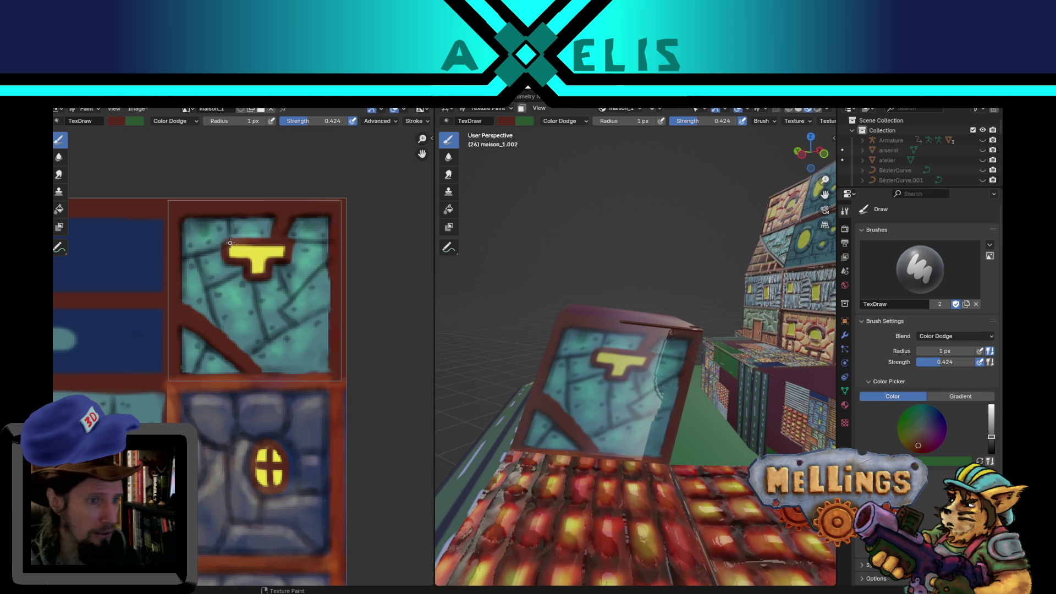
key(f)
click(230, 240)
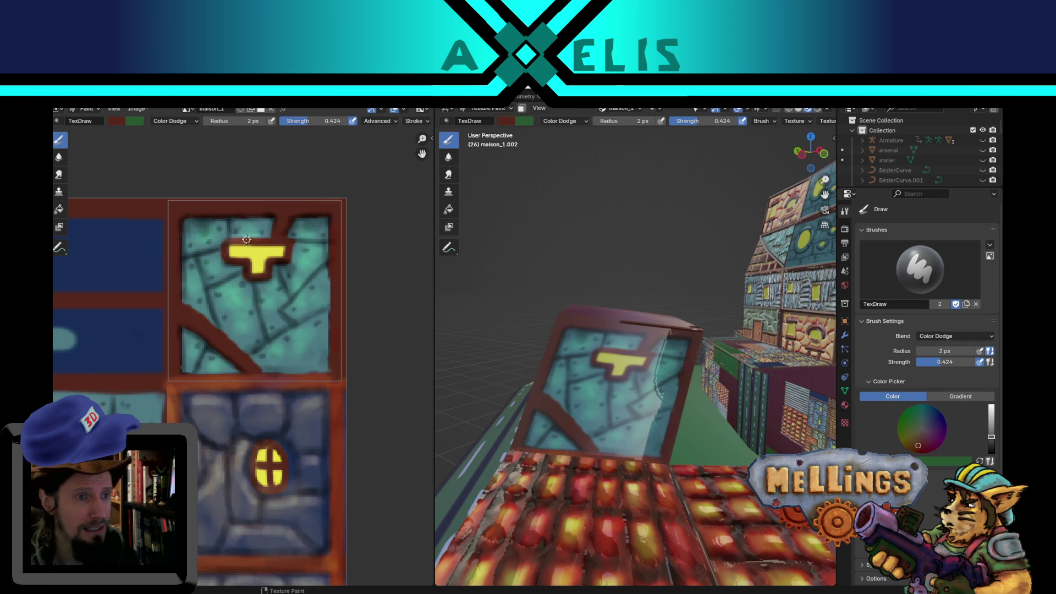
drag(279, 239, 296, 246)
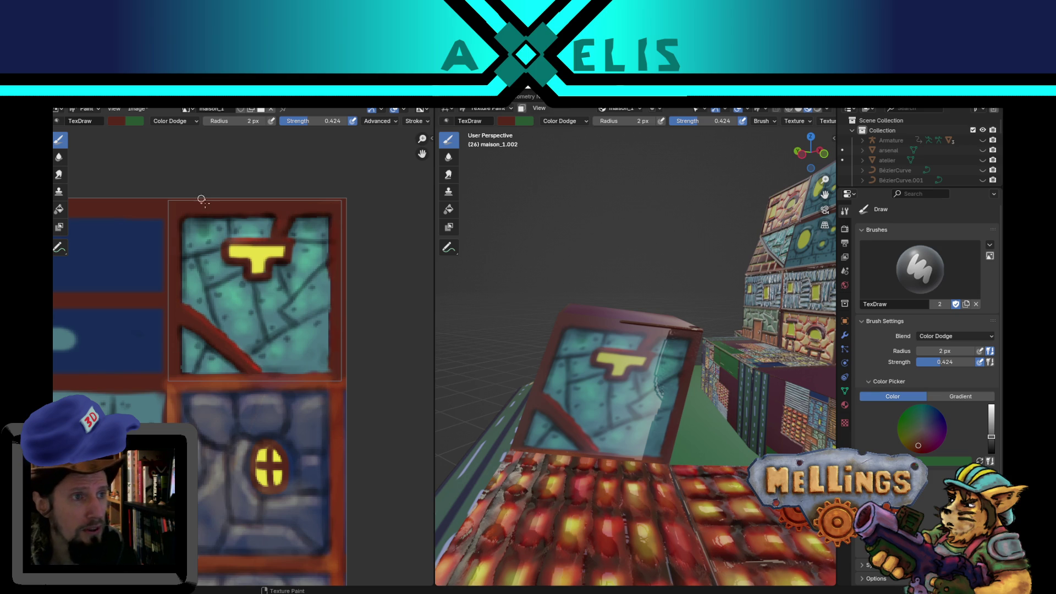
click(176, 121)
Try Color Burn blending, return the brush to Color Dodge, and save hub.blend.
click(168, 183)
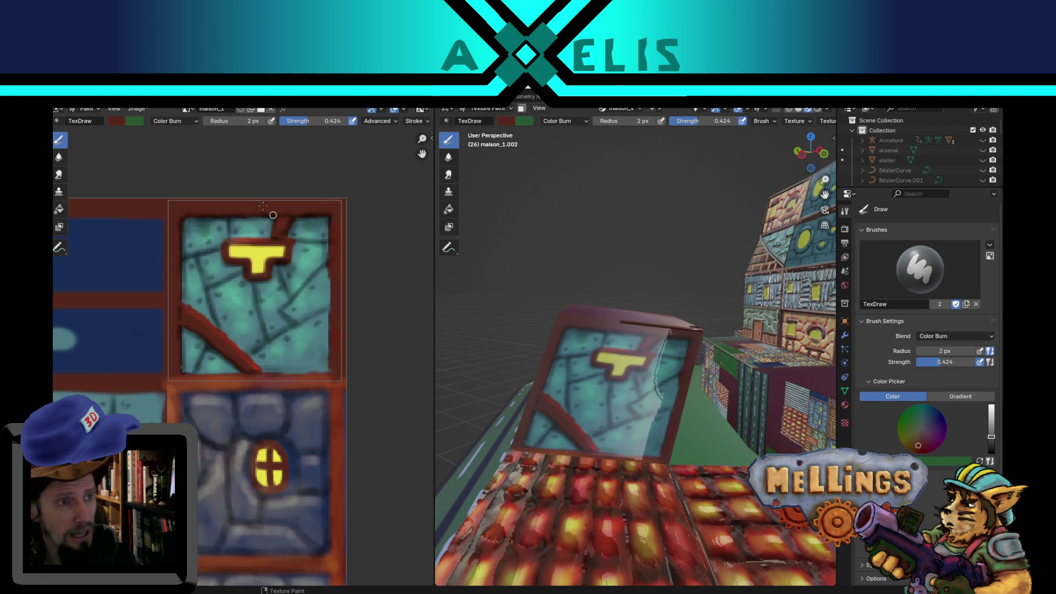
click(172, 124)
click(180, 231)
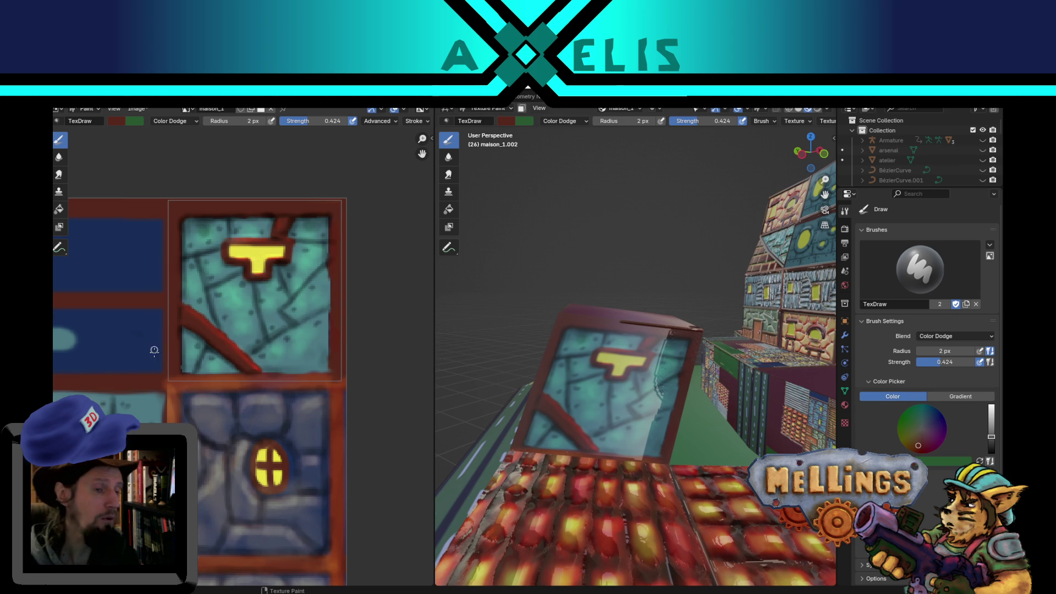
key(ctrl+s)
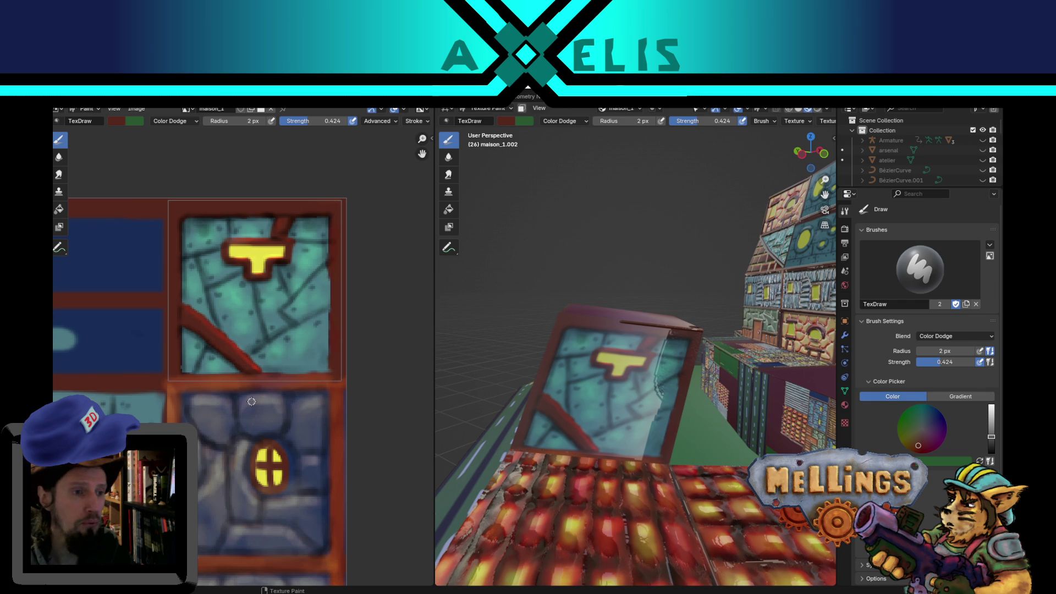
scroll(259, 404, down, 2)
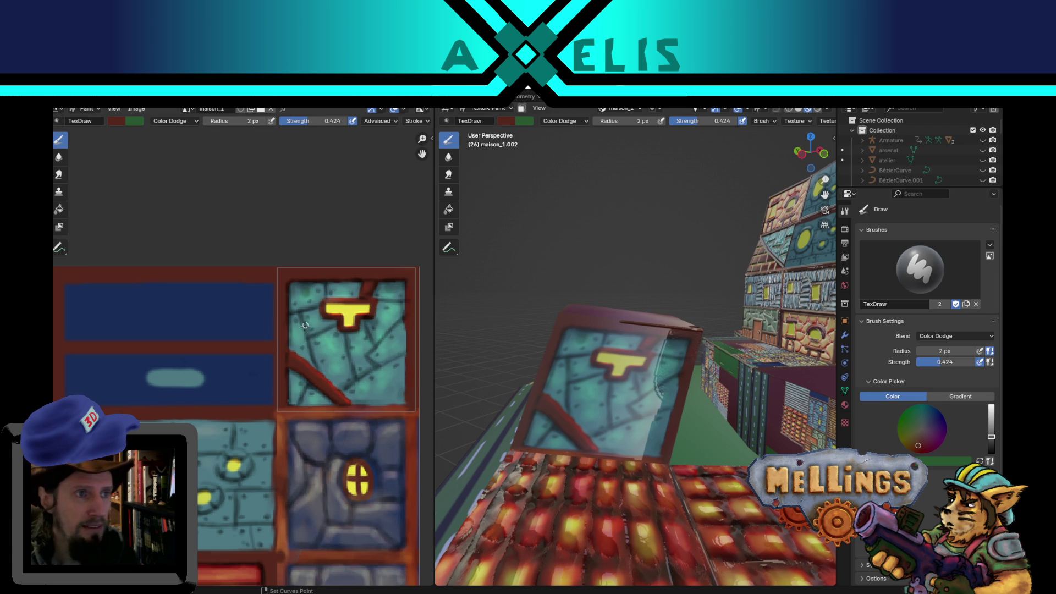
Save maison_1.png, then paint dark touch-ups on the top-right tile and the T's top edge.
key(alt+s)
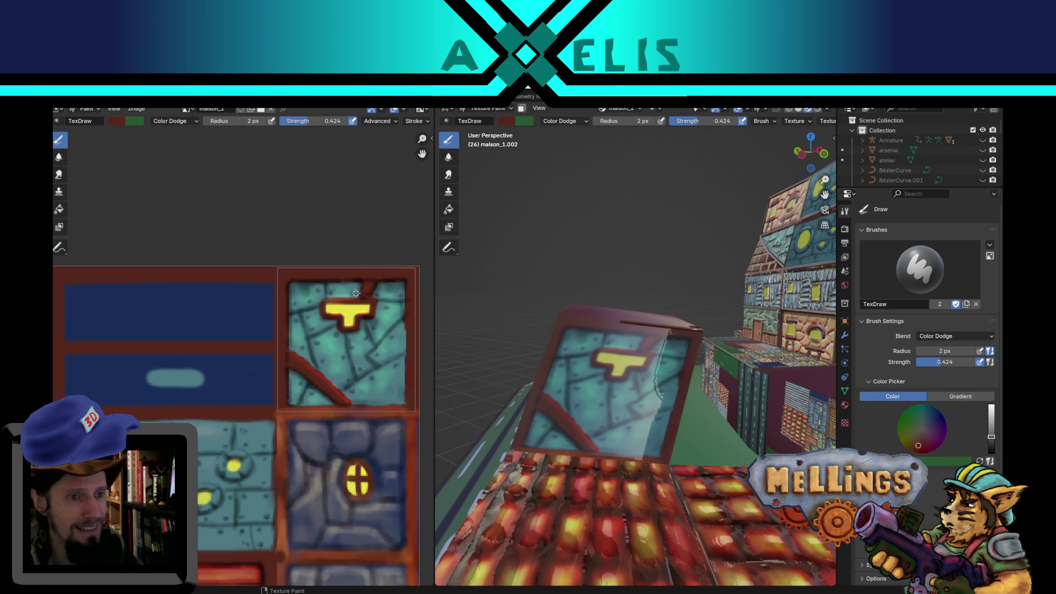
drag(374, 288, 392, 284)
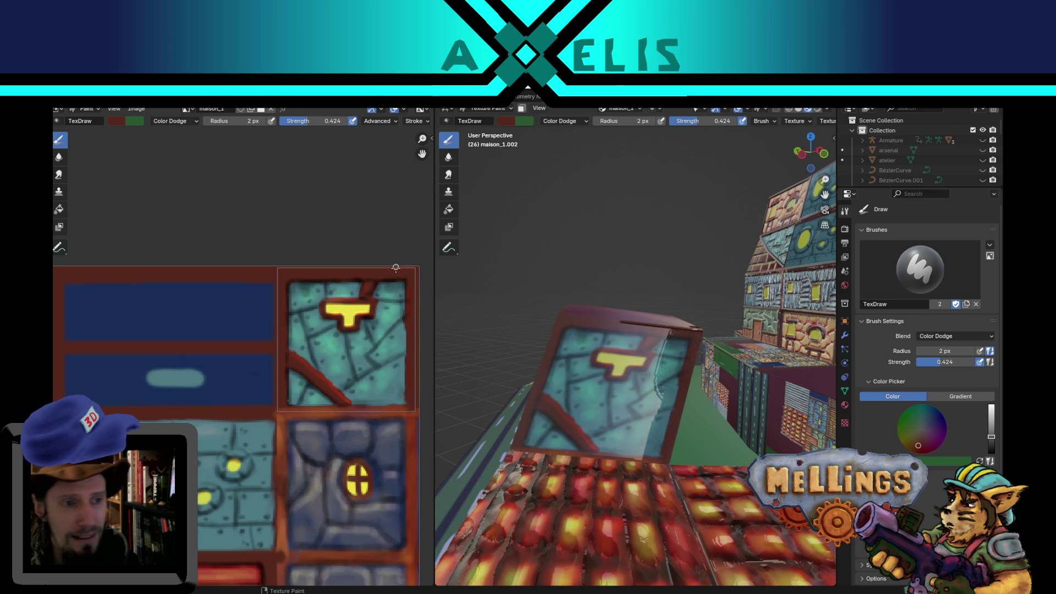
scroll(341, 283, up, 2)
scroll(222, 368, up, 2)
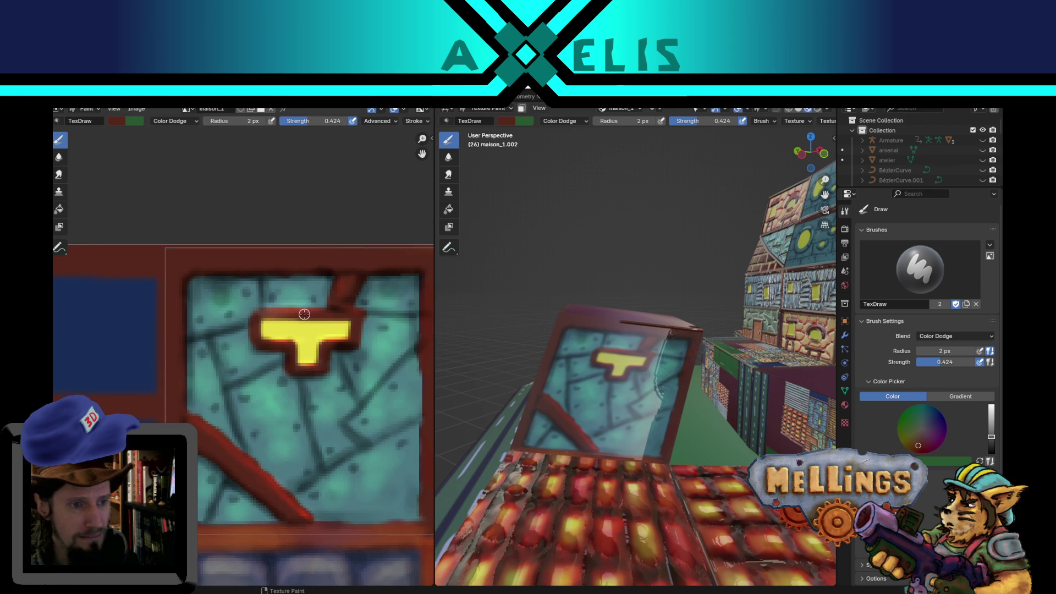
drag(302, 306, 318, 302)
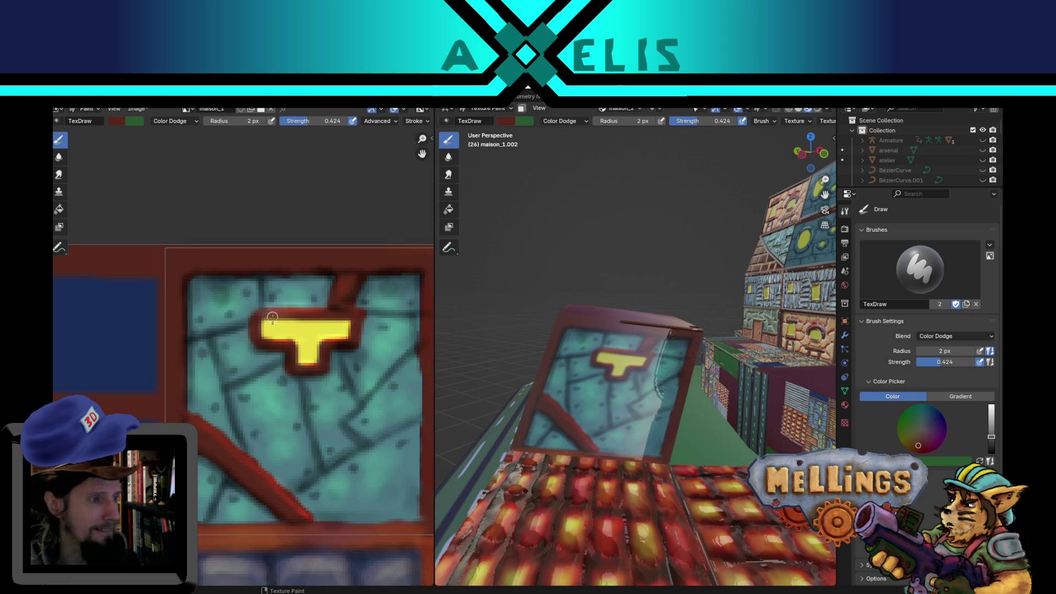
Save hub.blend, leaving the brush strength unchanged at 0.424.
key(ctrl+s)
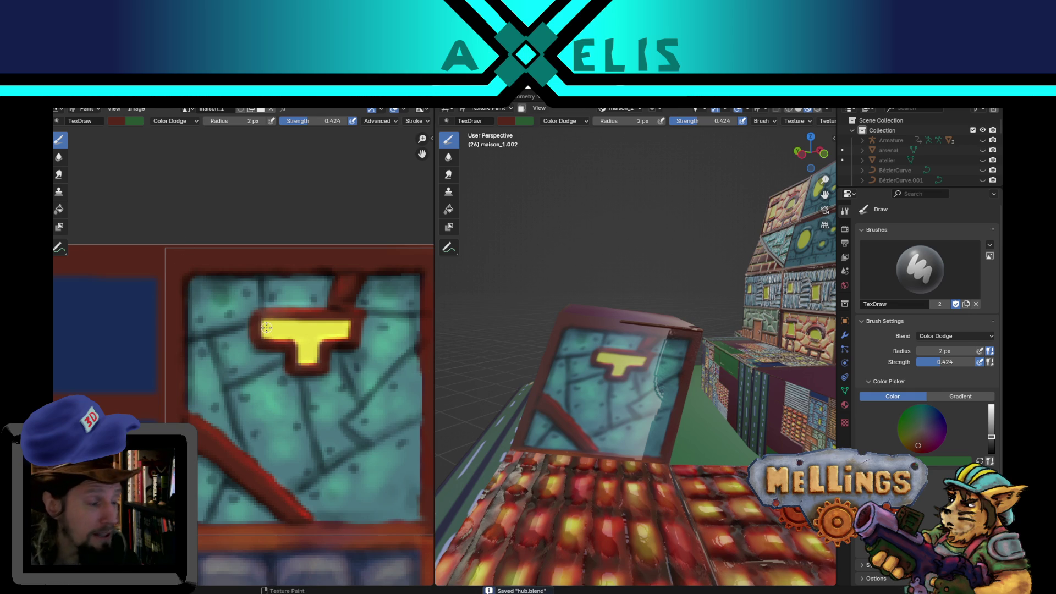
scroll(266, 328, down, 2)
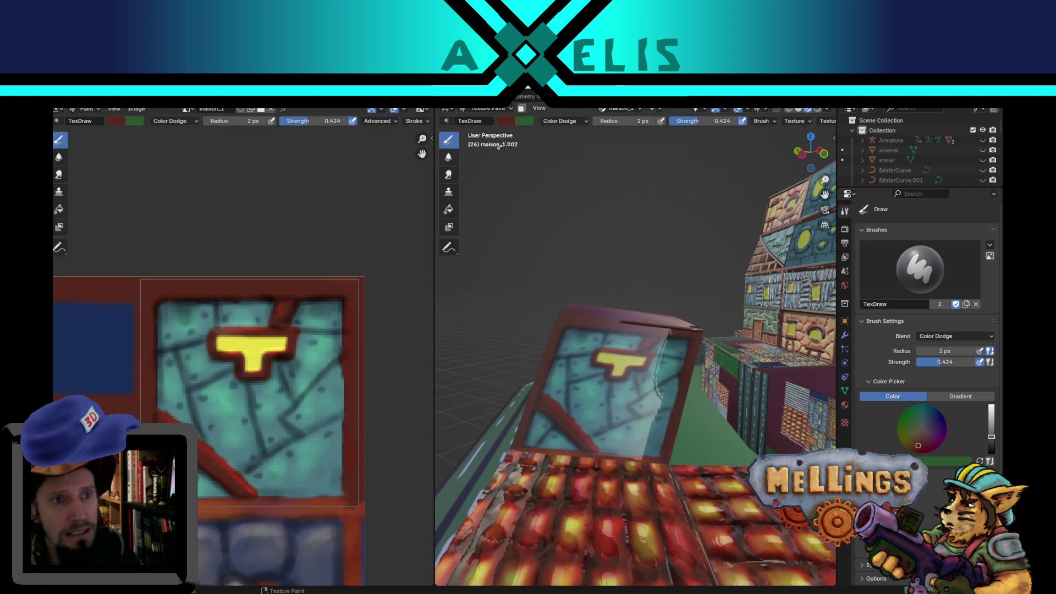
click(680, 121)
key(Escape)
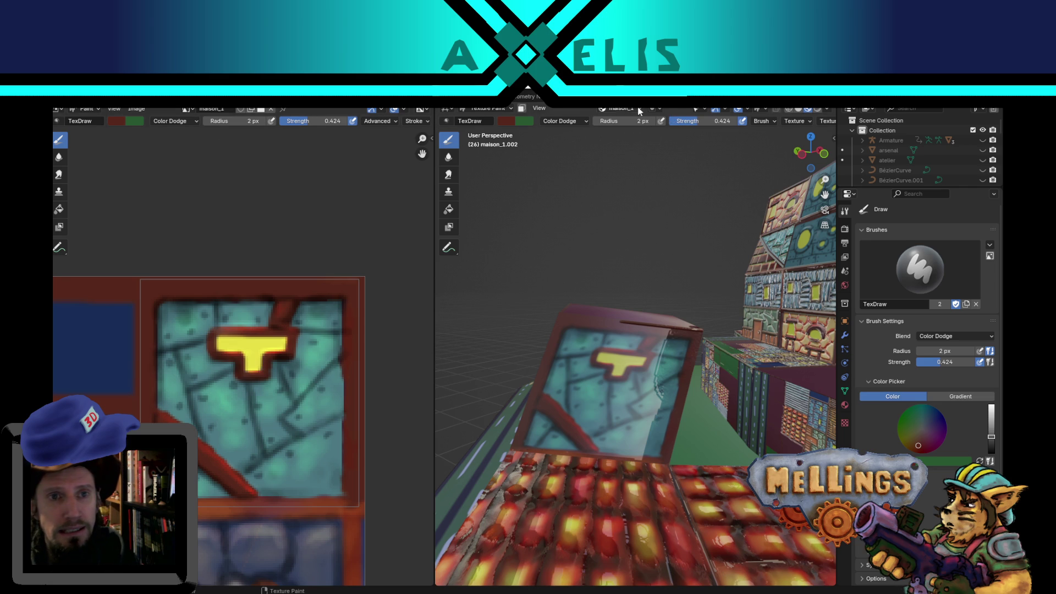
Switch painting to the mison_1_metal map with a grey brush colour.
click(639, 110)
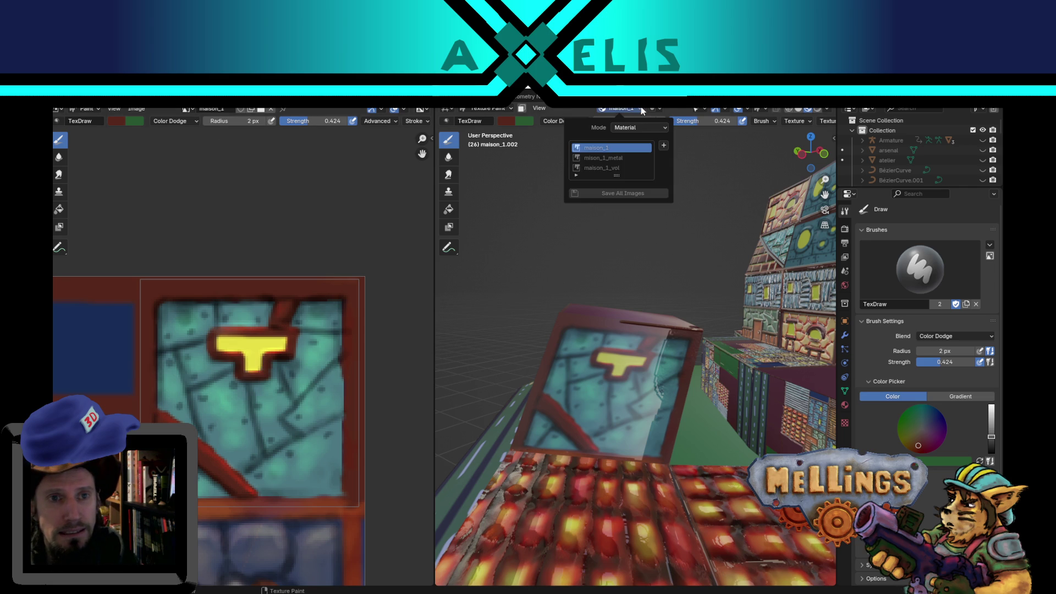
click(620, 159)
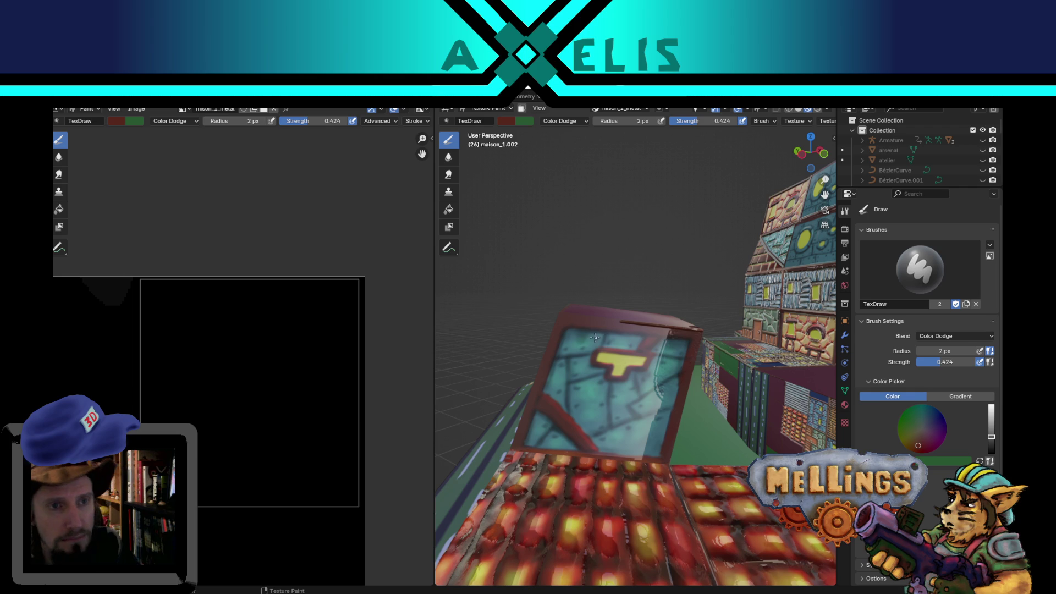
key(BackSpace)
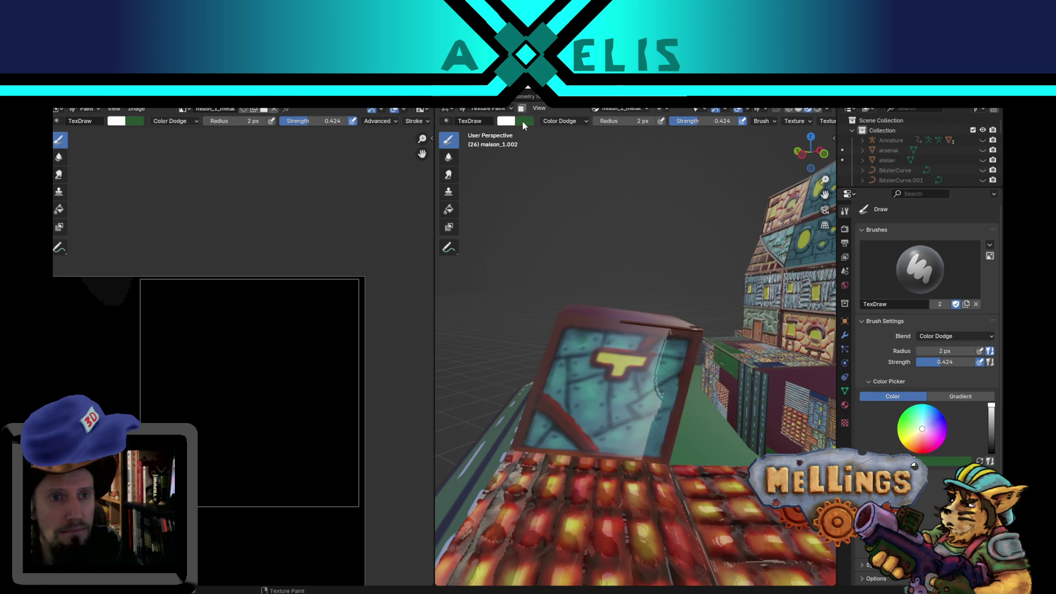
key(BackSpace)
click(512, 124)
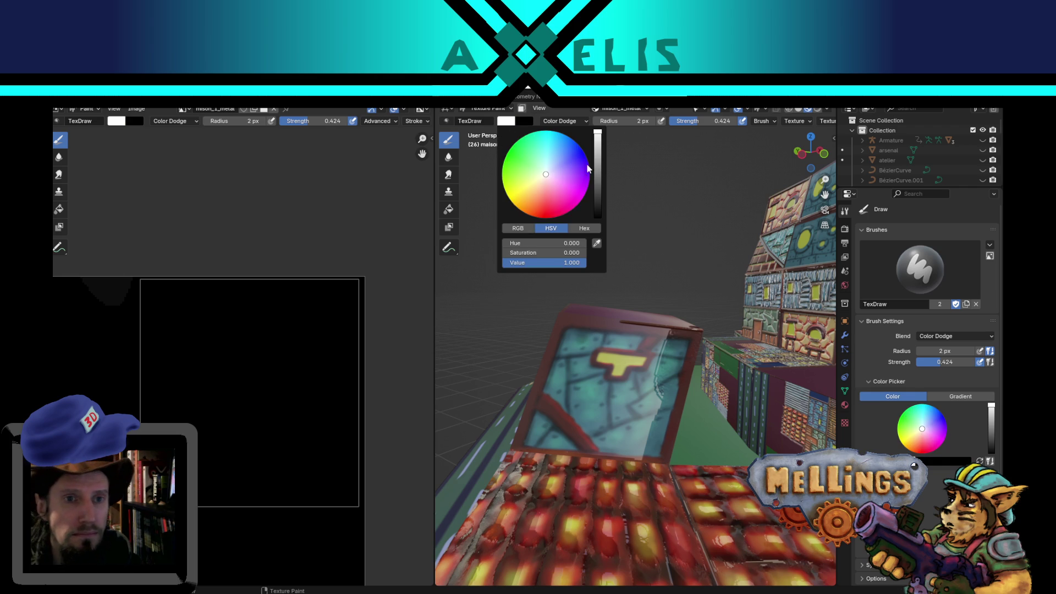
drag(597, 160, 597, 167)
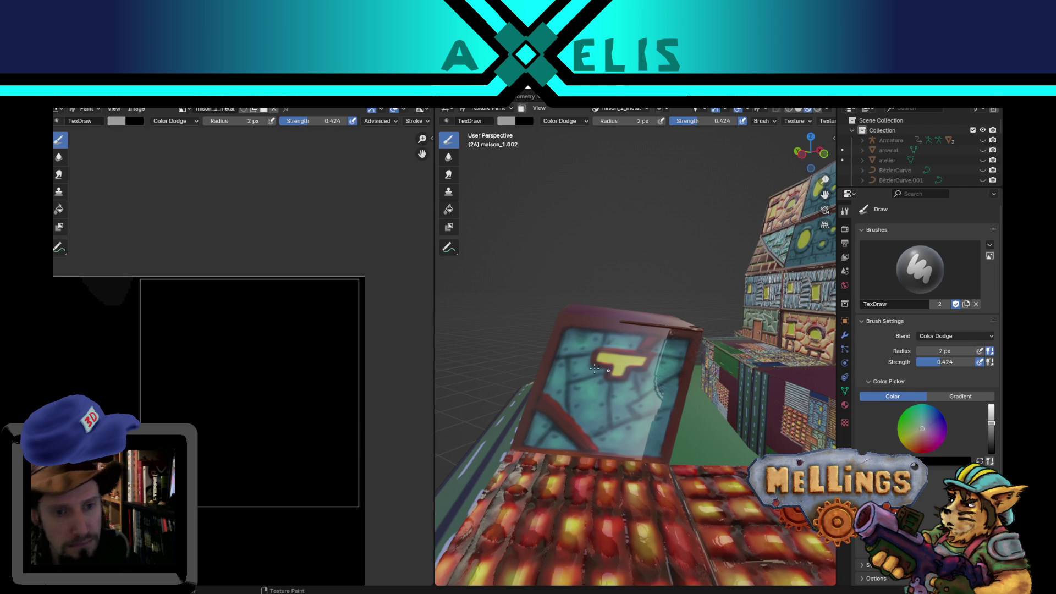
Set the brush to 20 px radius and Mix blending, keeping strength 0.424.
text(f20)
key(Return)
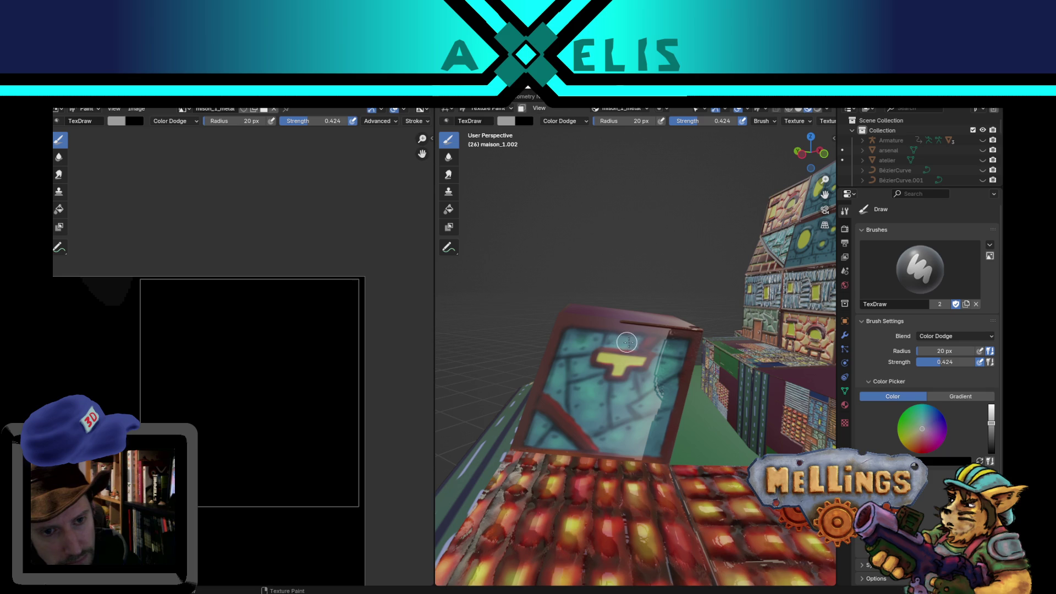
key(shift+f)
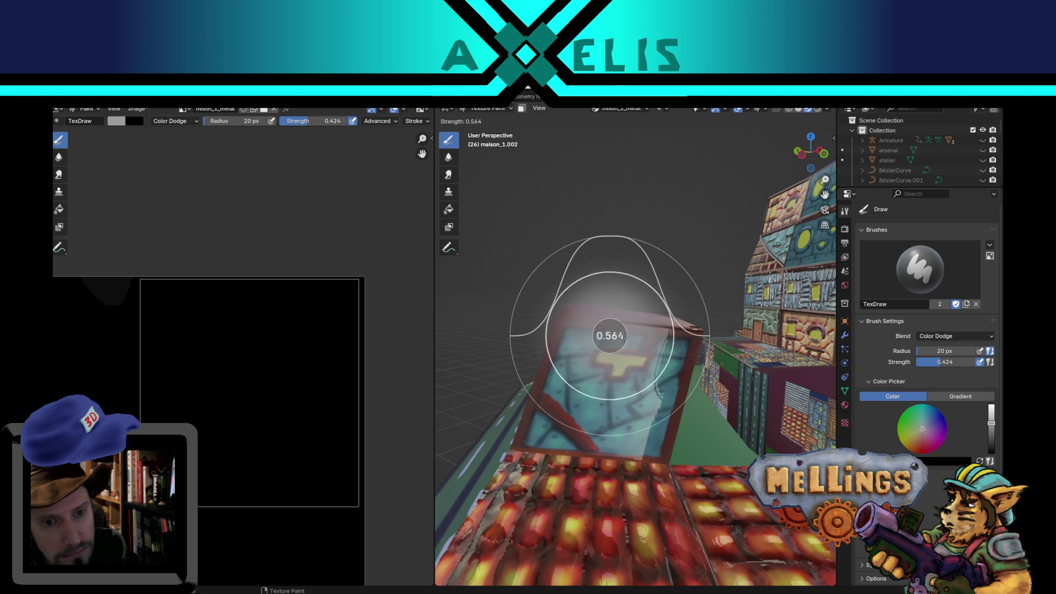
key(Escape)
click(577, 120)
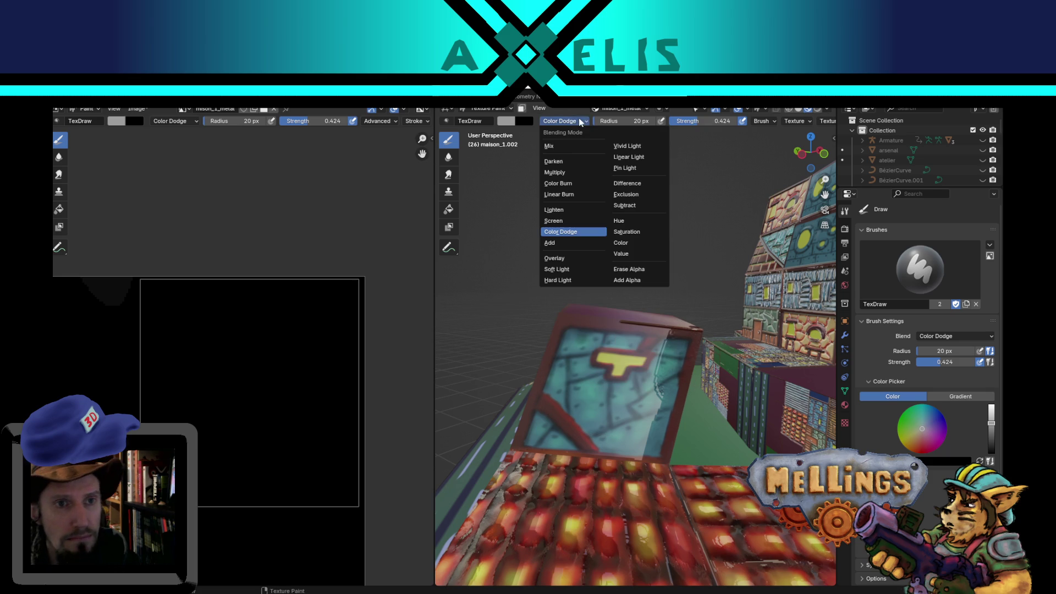
click(564, 147)
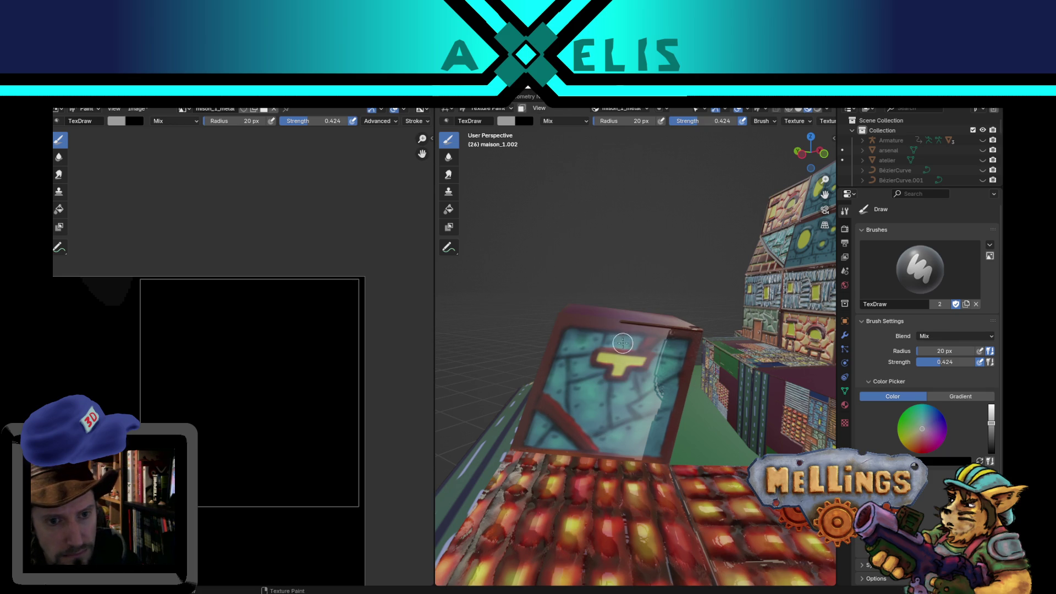
Paint grey strokes across the window and top band of the metal map at 12 px.
mouse_move(632, 341)
mouse_down()
mouse_move(574, 340)
mouse_move(564, 388)
mouse_move(583, 354)
mouse_move(583, 374)
mouse_move(586, 348)
mouse_move(567, 374)
mouse_move(570, 335)
mouse_move(580, 337)
mouse_move(565, 355)
mouse_move(567, 385)
mouse_move(597, 376)
mouse_move(539, 436)
mouse_move(550, 440)
mouse_up()
key(bracketleft)
key(bracketleft)
key(bracketleft)
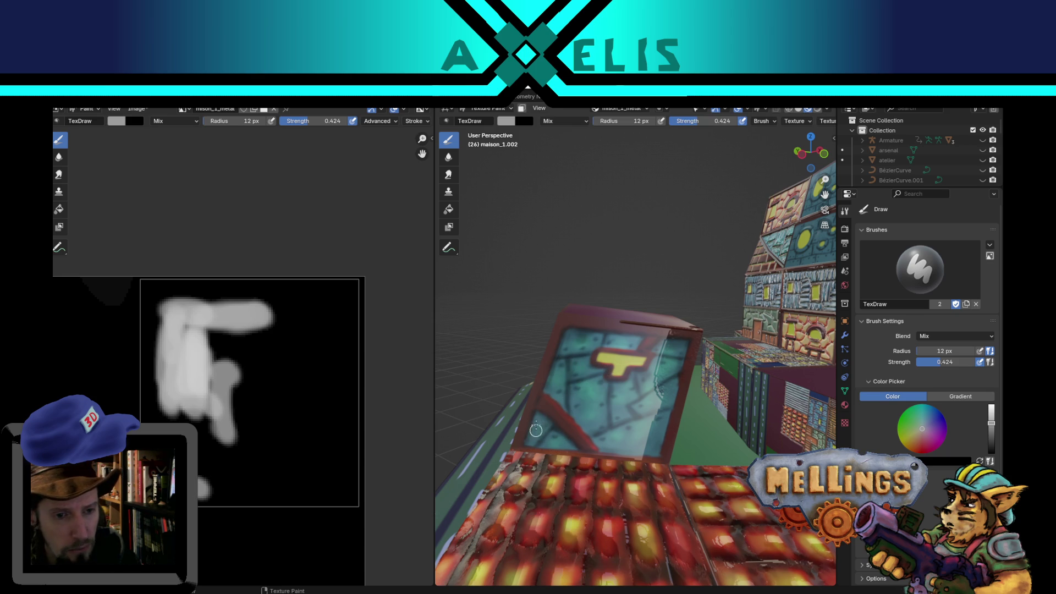
drag(538, 426, 561, 432)
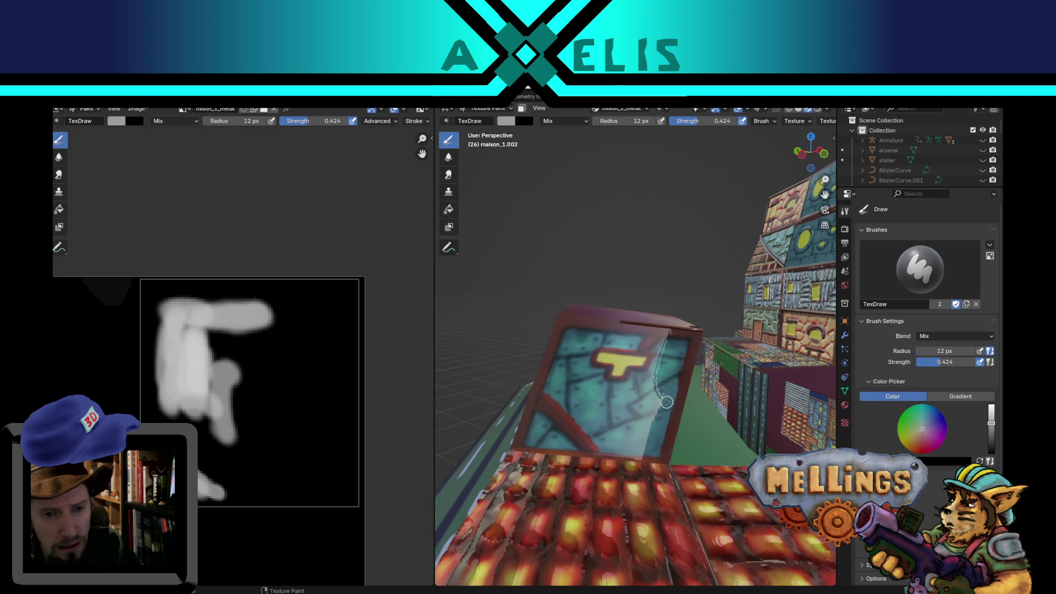
mouse_move(667, 402)
mouse_down()
mouse_move(668, 389)
mouse_move(643, 378)
mouse_move(608, 386)
mouse_move(582, 373)
mouse_up()
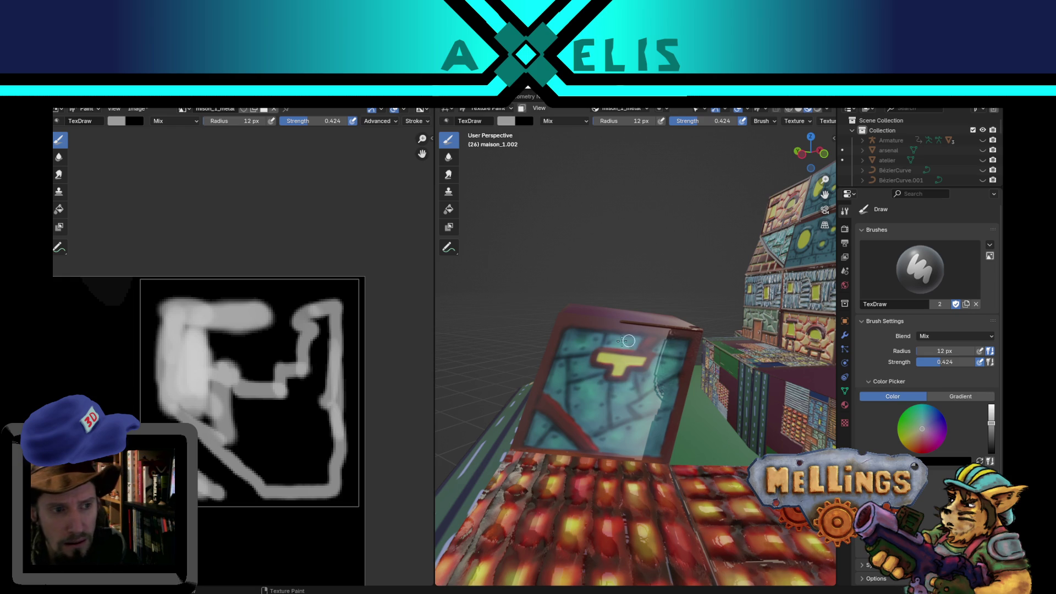
mouse_move(627, 341)
mouse_down()
mouse_move(580, 355)
mouse_move(574, 371)
mouse_up()
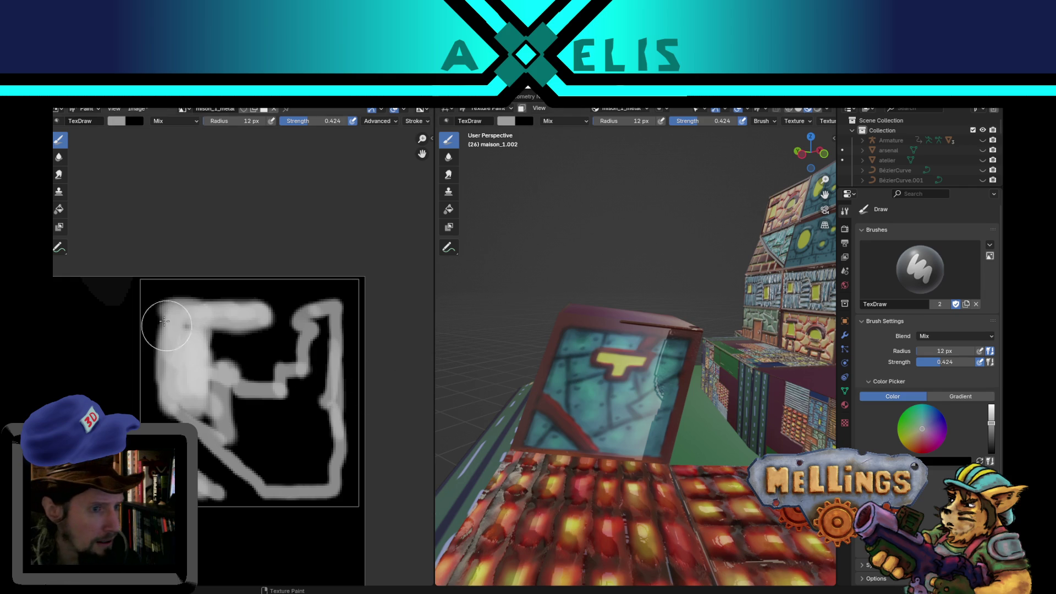
mouse_move(235, 424)
mouse_down()
mouse_move(212, 402)
mouse_move(248, 436)
mouse_move(264, 420)
mouse_up()
At full 1.000 strength, paint the frame bands and upper-right zigzag white, then fix a streak at 5 px.
key(shift+f)
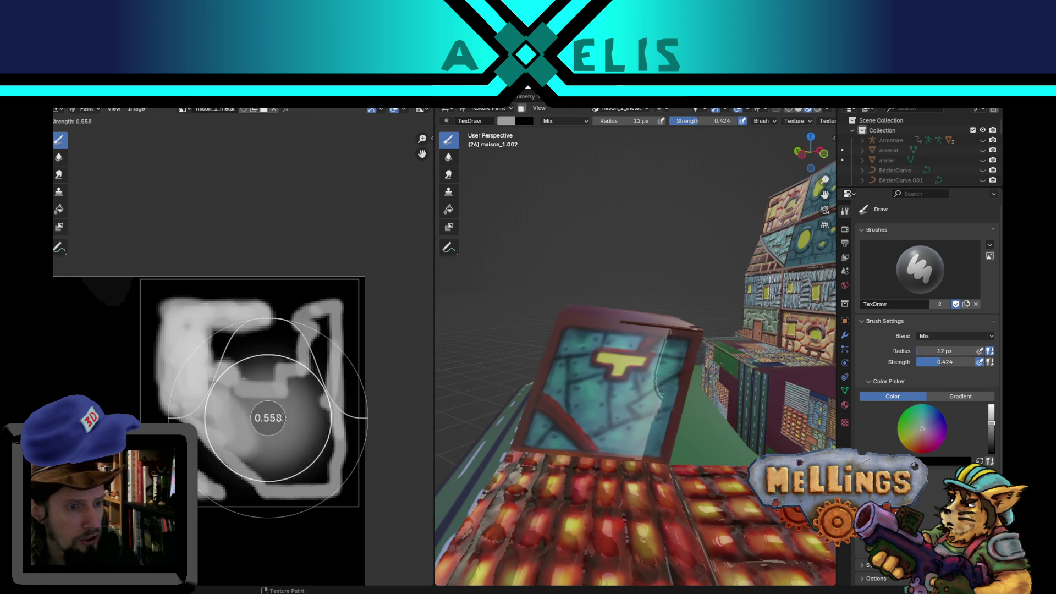
click(346, 420)
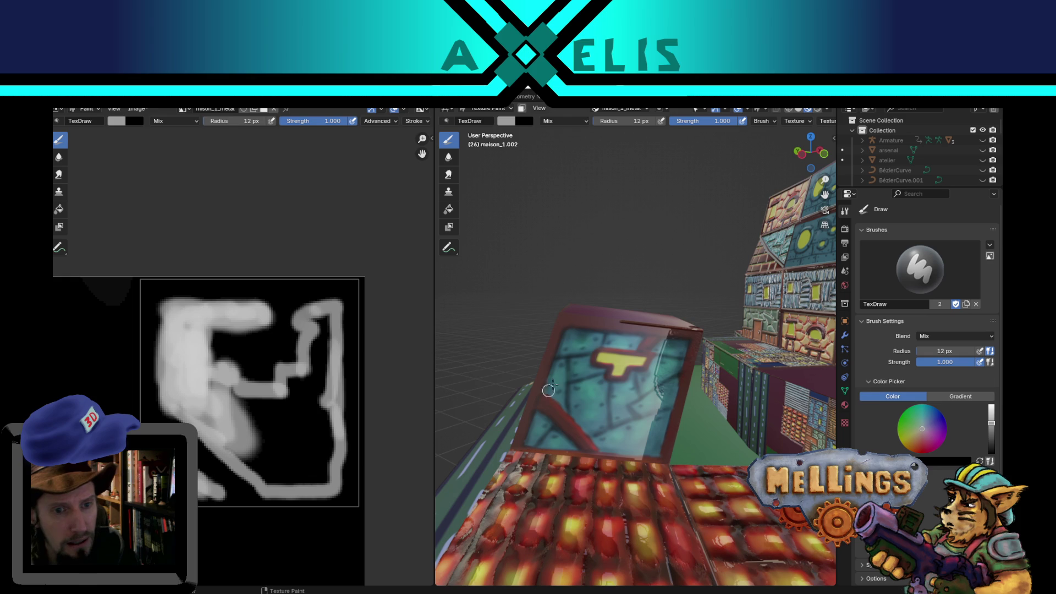
mouse_move(590, 347)
mouse_down()
mouse_move(599, 341)
mouse_move(581, 373)
mouse_move(599, 374)
mouse_move(589, 403)
mouse_up()
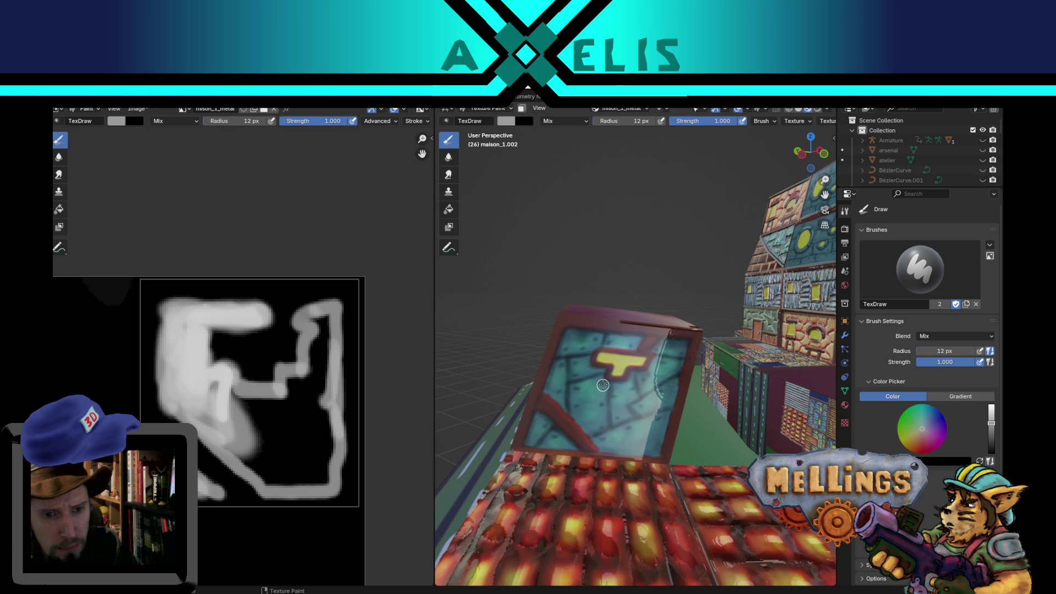
mouse_move(636, 375)
mouse_down()
mouse_move(672, 352)
mouse_move(654, 383)
mouse_up()
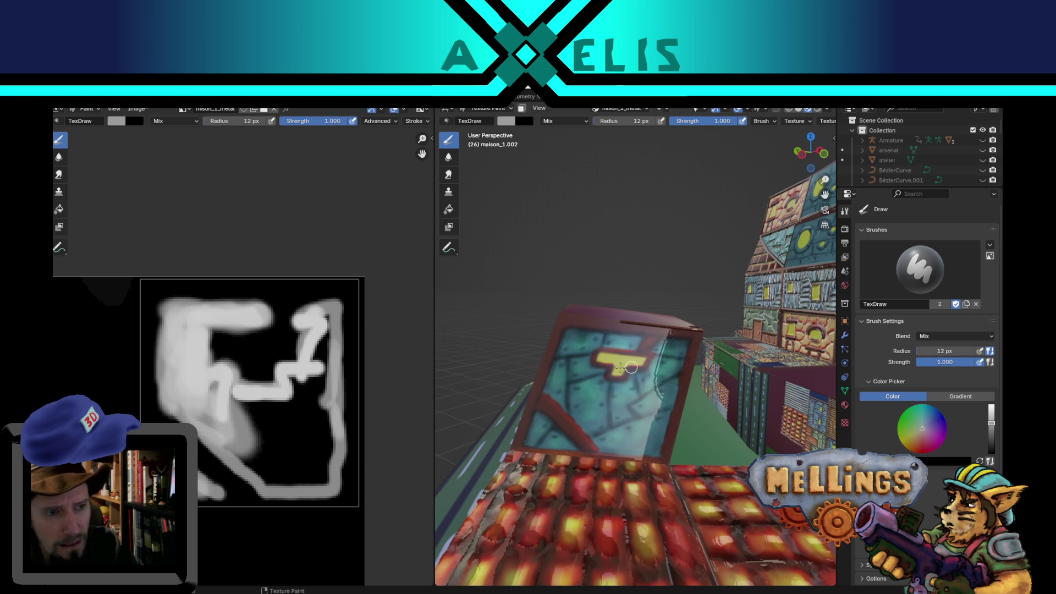
mouse_move(306, 332)
mouse_down()
mouse_move(300, 341)
mouse_move(322, 336)
mouse_move(308, 418)
mouse_move(292, 377)
mouse_move(275, 420)
mouse_move(228, 408)
mouse_move(200, 435)
mouse_move(261, 440)
mouse_move(278, 424)
mouse_move(258, 461)
mouse_move(311, 476)
mouse_move(295, 437)
mouse_move(316, 448)
mouse_move(320, 425)
mouse_up()
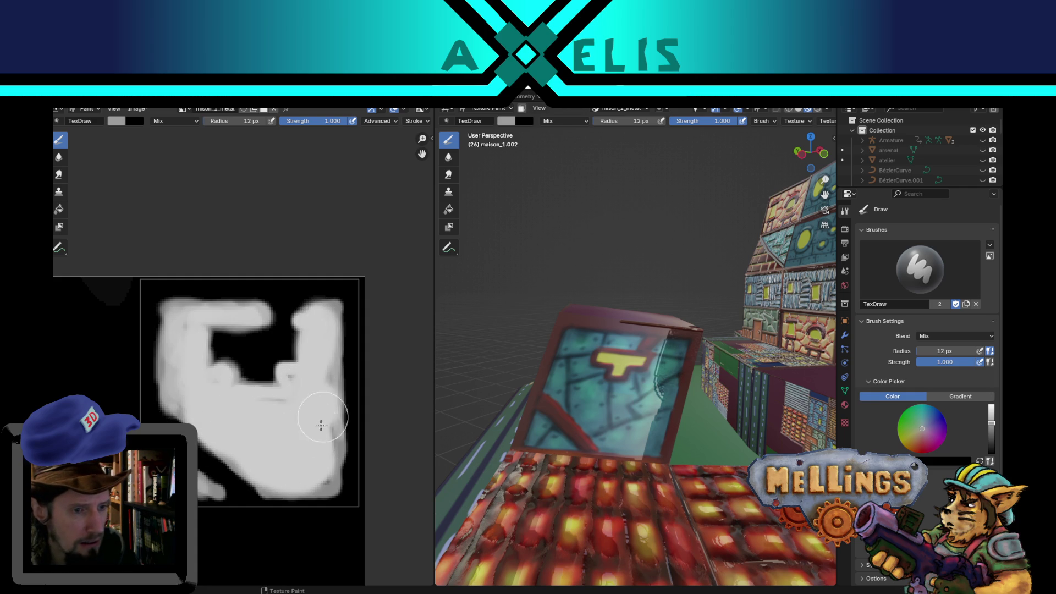
key(f)
click(295, 383)
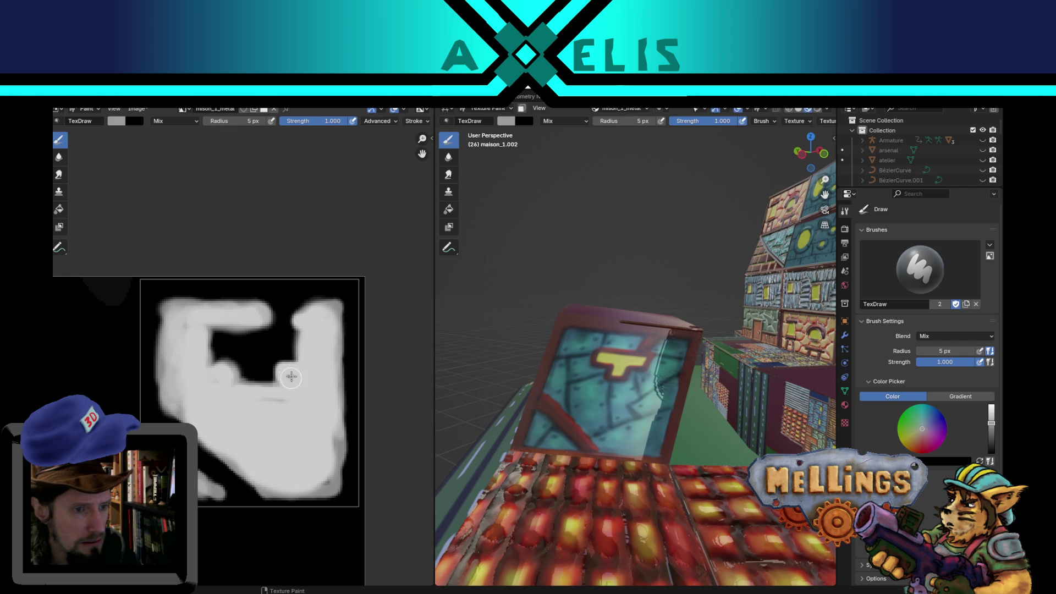
drag(278, 390, 241, 397)
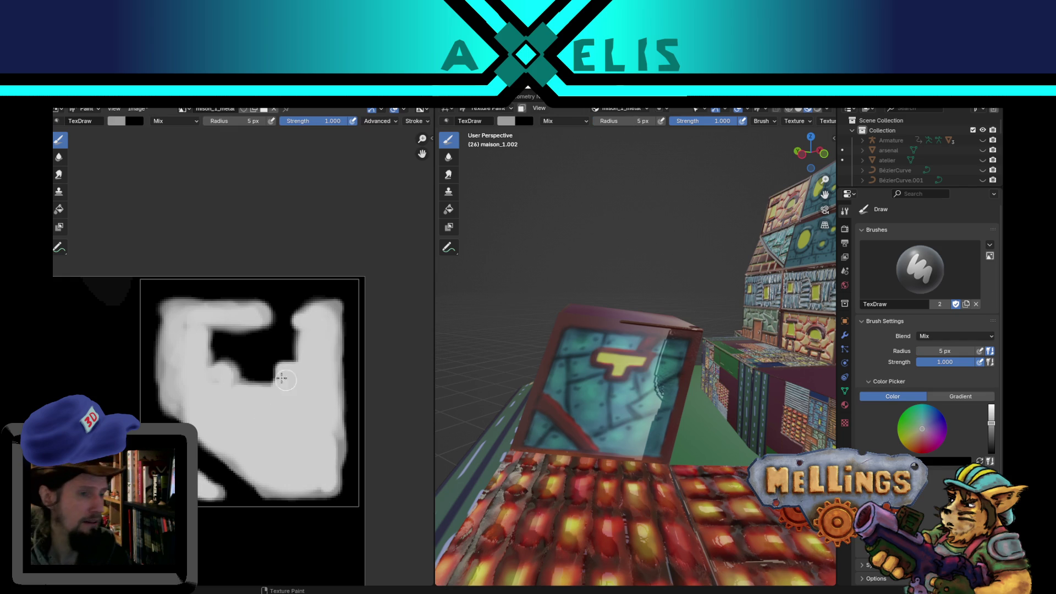
Save mison_1_metal.png, then paint white along the top and left edges with a 16 px brush.
key(alt+s)
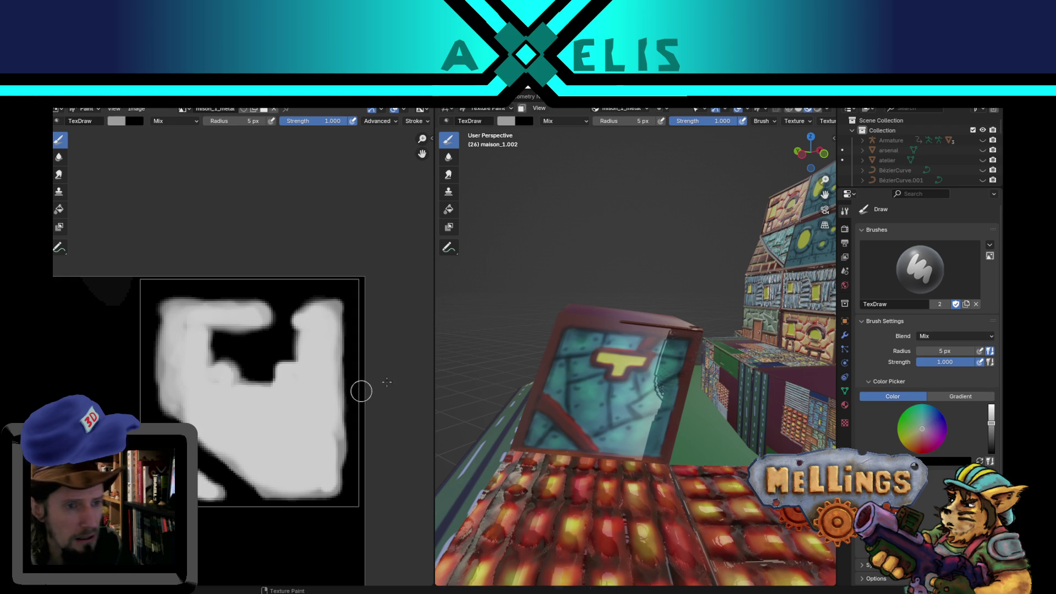
key(f)
click(615, 339)
mouse_move(630, 341)
mouse_down()
mouse_move(577, 337)
mouse_move(556, 363)
mouse_move(563, 358)
mouse_move(555, 391)
mouse_move(557, 377)
mouse_up()
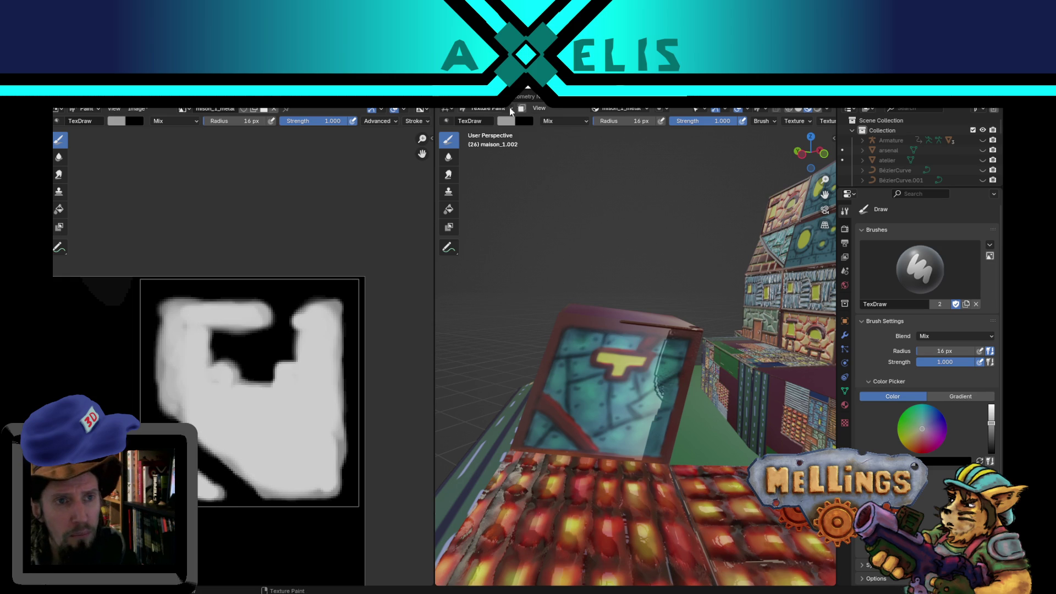
click(645, 110)
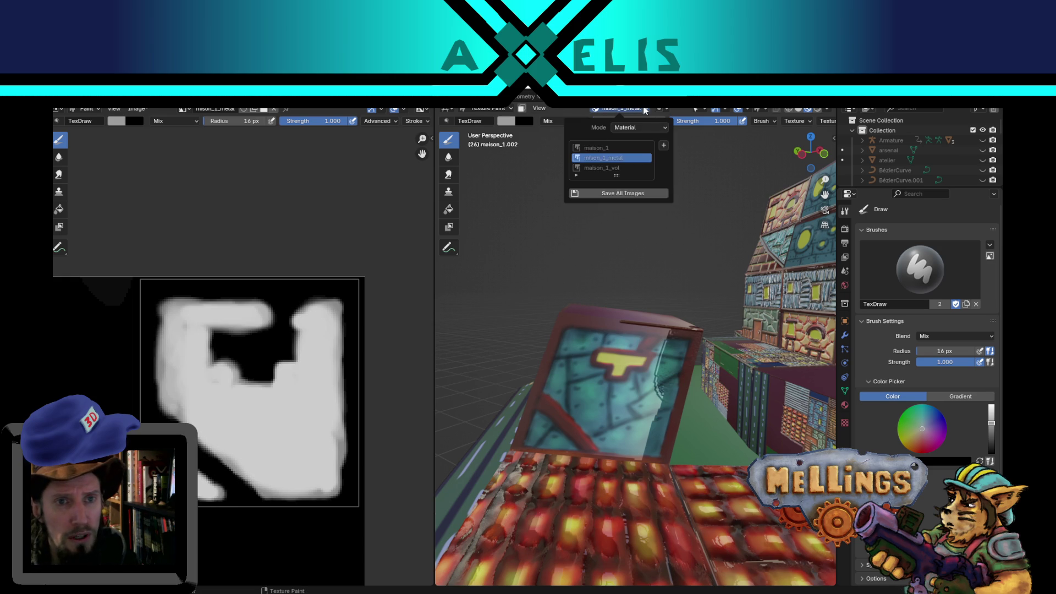
Switch to the maison_1_vol map and paint sampled grey over the right-edge gradient.
click(605, 167)
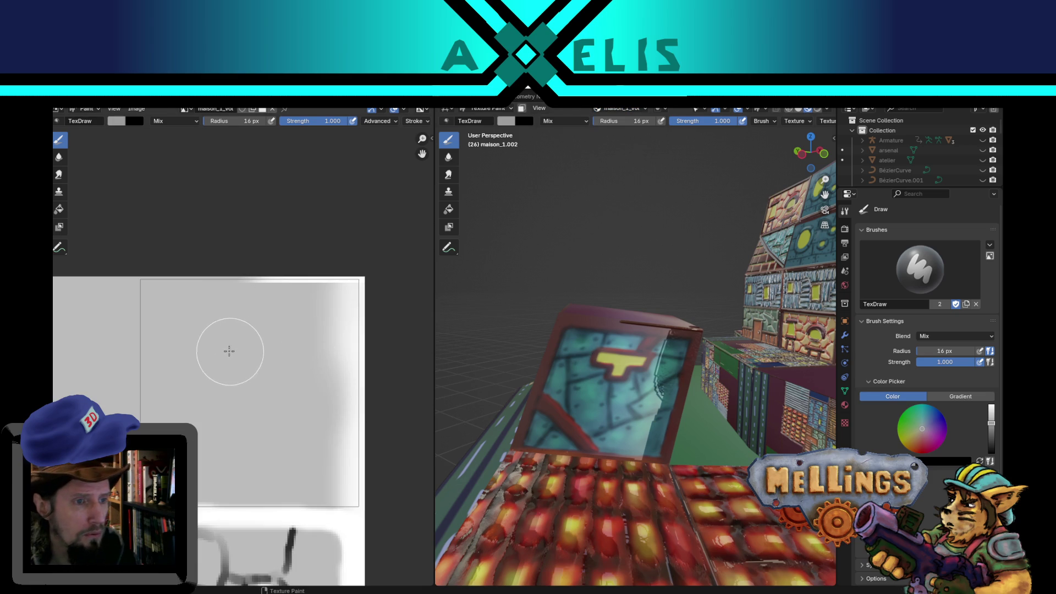
key(s)
key(shift+f)
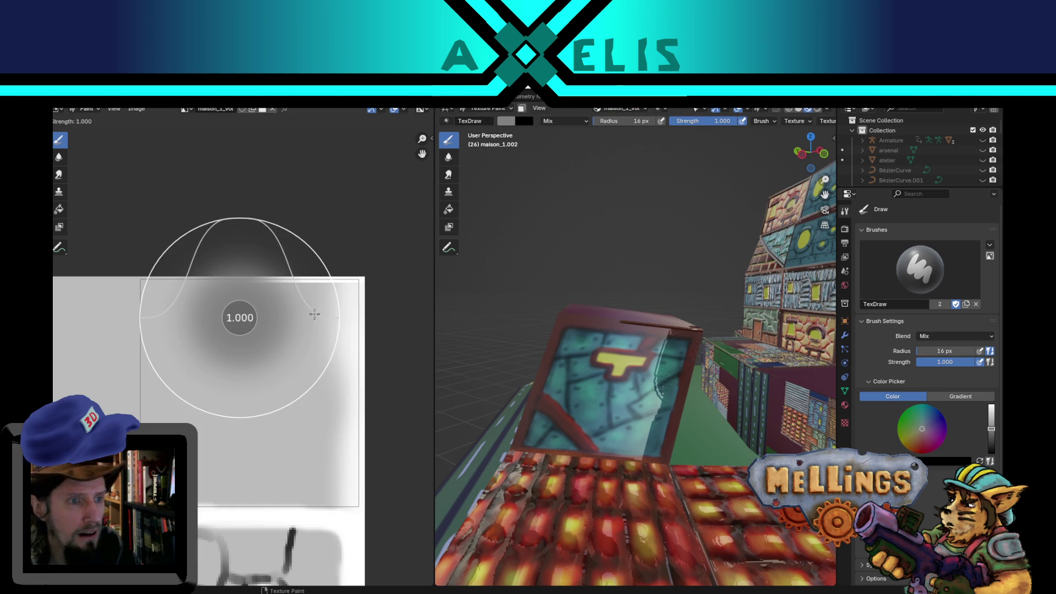
key(Escape)
mouse_move(351, 284)
mouse_down()
mouse_move(349, 330)
mouse_move(384, 438)
mouse_move(341, 478)
mouse_move(358, 474)
mouse_up()
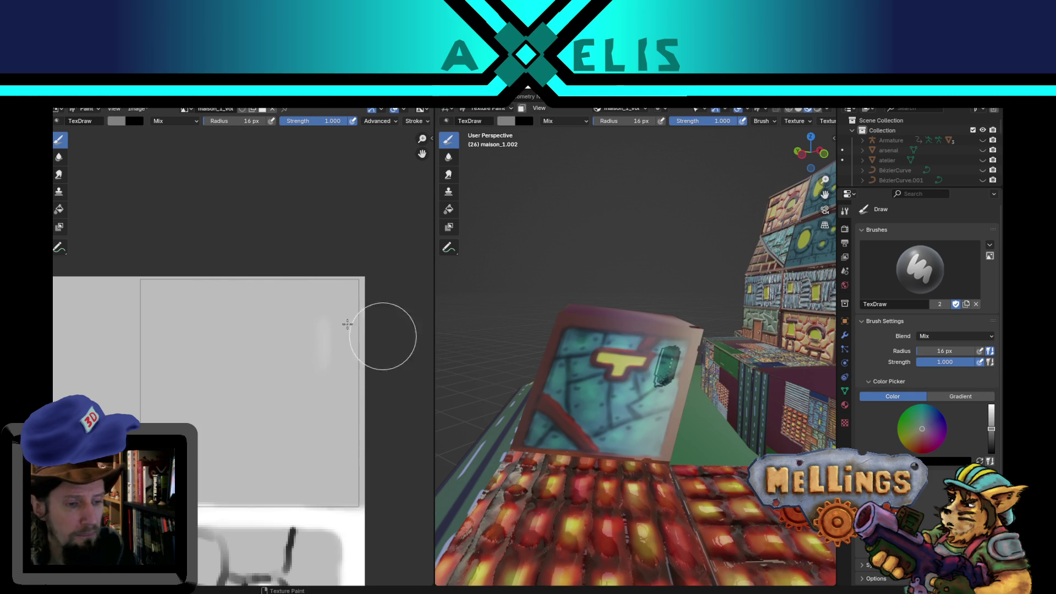
Paint white strokes across the lower image, frame and a diagonal, using 8 px then 6 px brushes.
key(BackSpace)
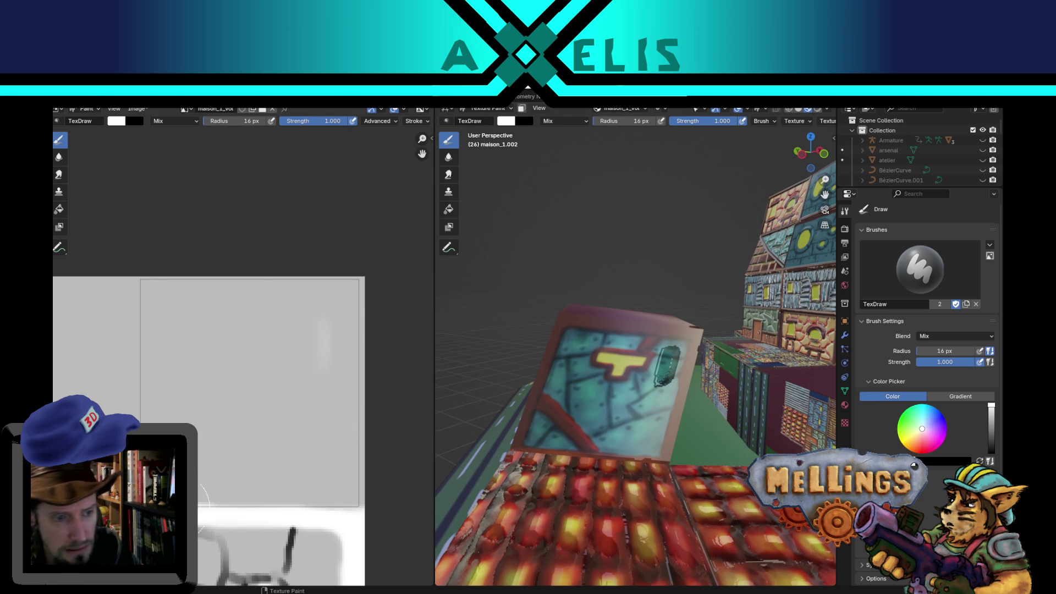
key(f)
key(Return)
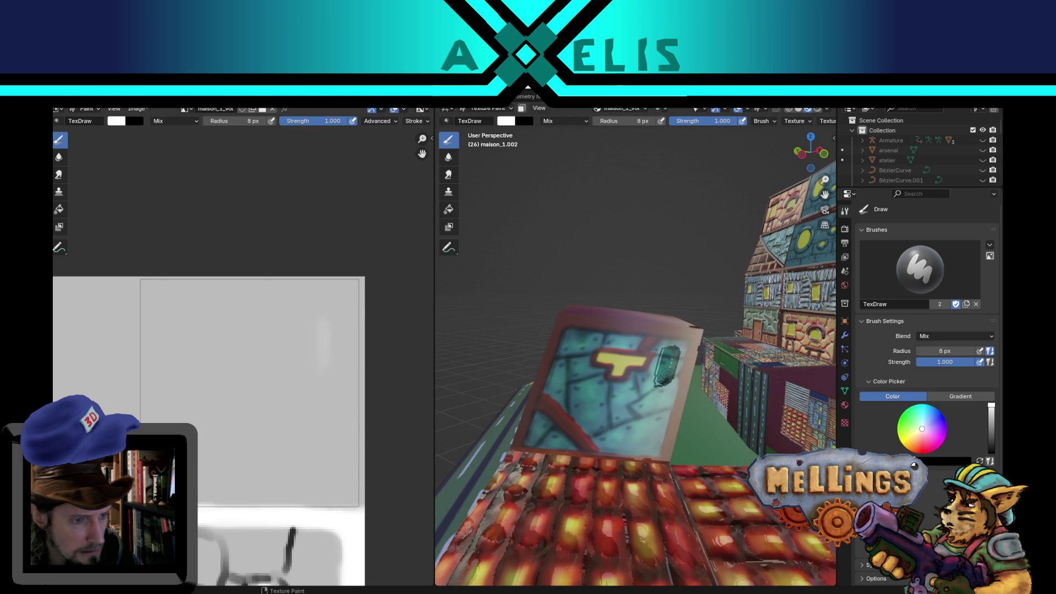
drag(192, 501, 384, 504)
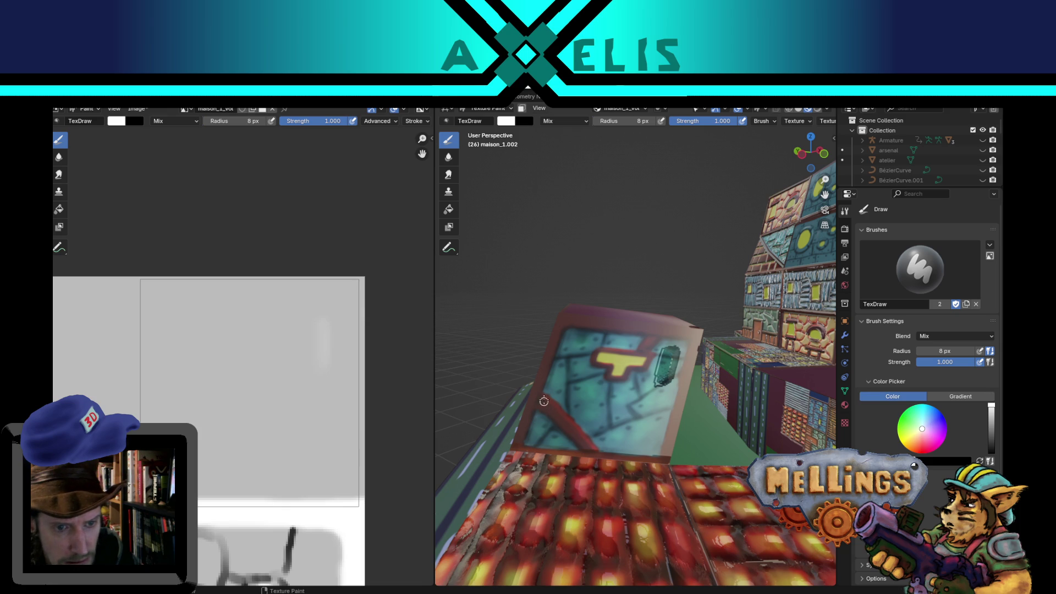
drag(541, 405, 584, 442)
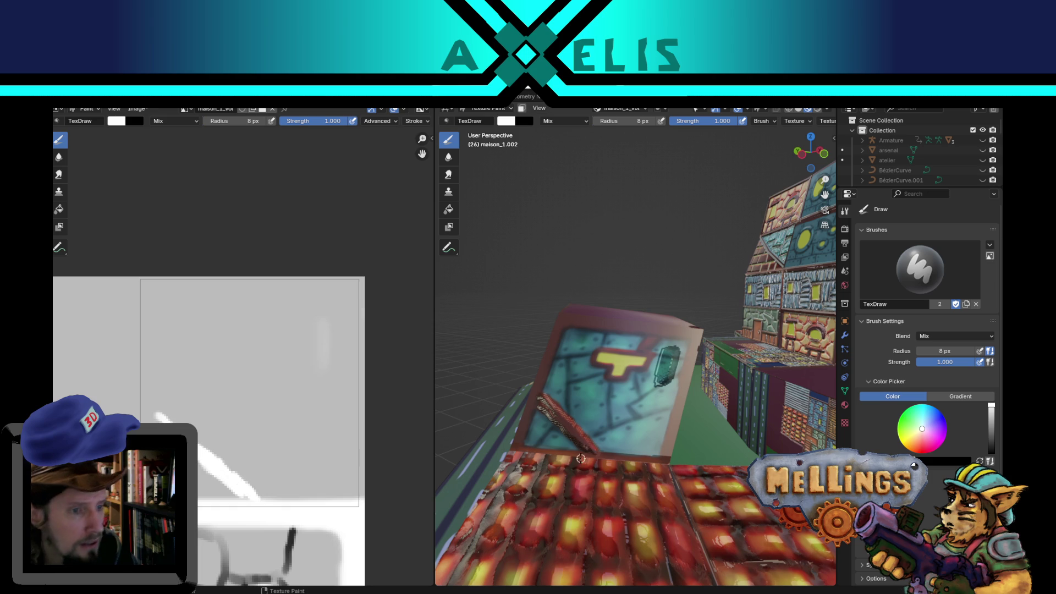
key(f)
click(152, 417)
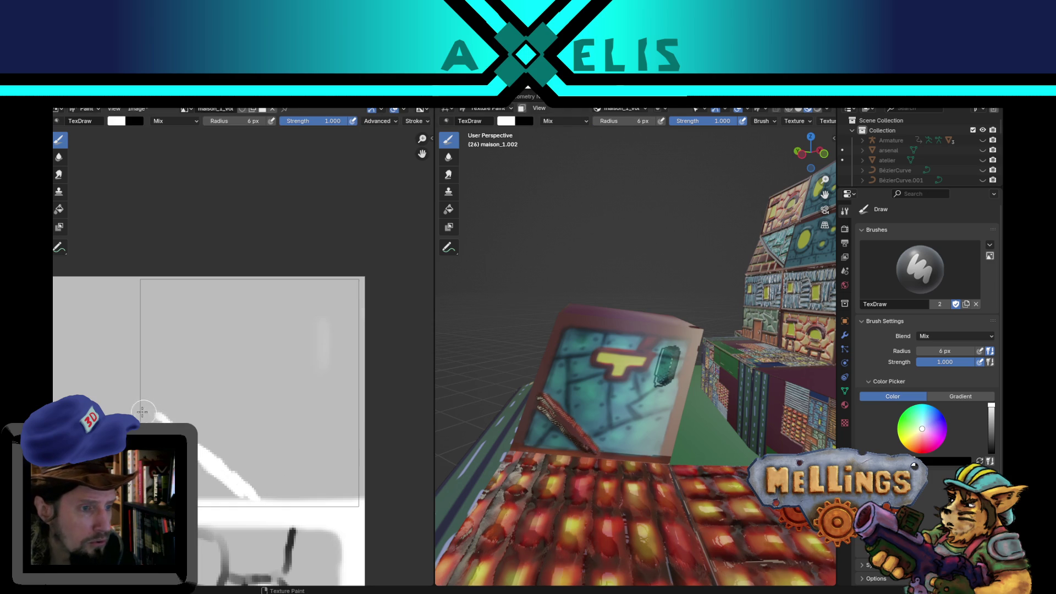
drag(140, 409, 161, 422)
drag(200, 454, 254, 497)
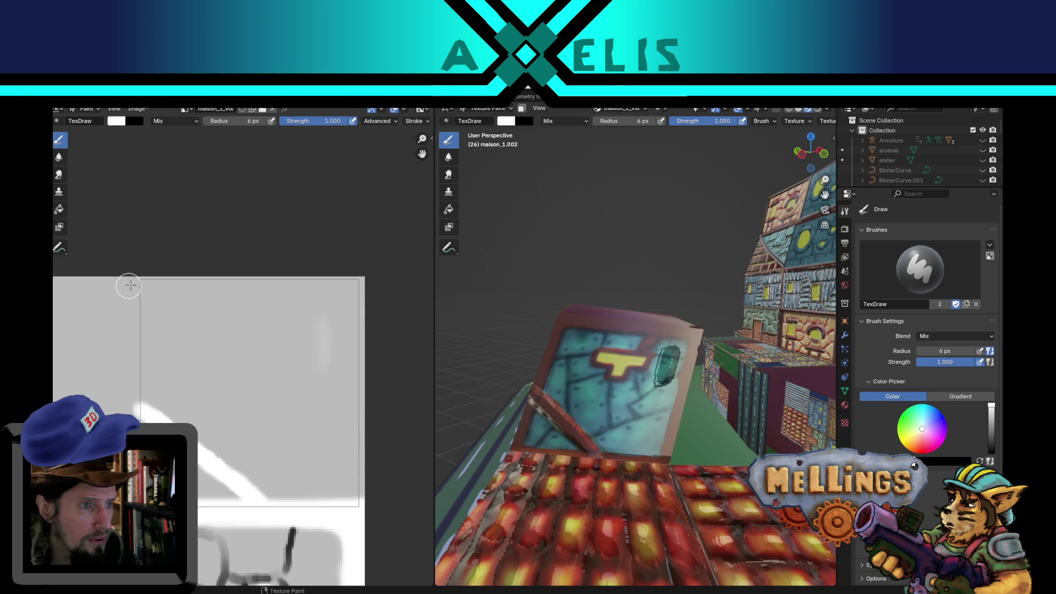
Paint white bands down the left edge, along the top, and down the right edge.
mouse_move(141, 278)
mouse_down()
mouse_move(146, 404)
mouse_move(141, 387)
mouse_up()
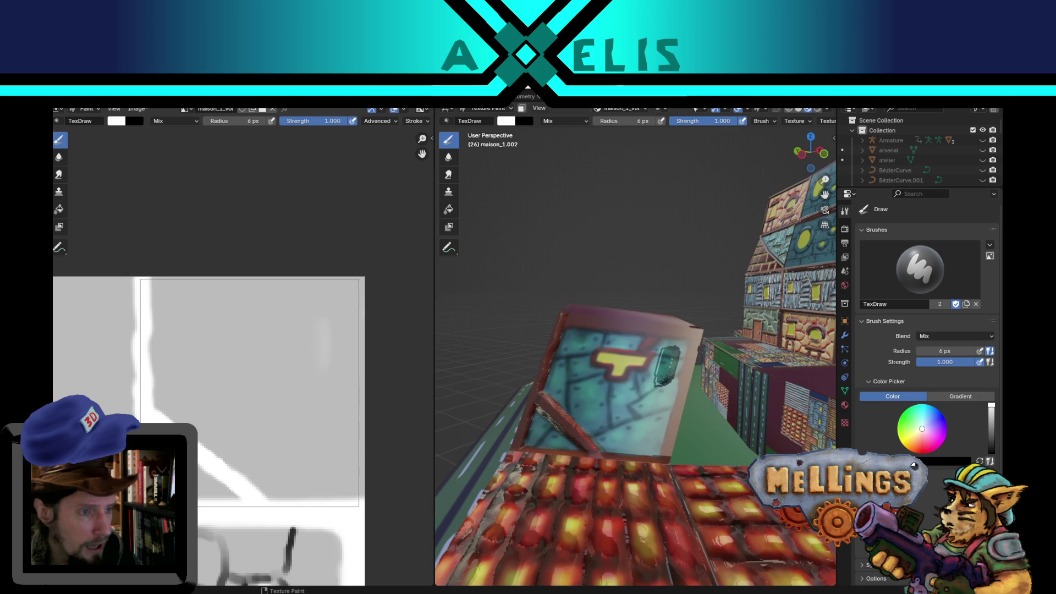
drag(146, 283, 355, 283)
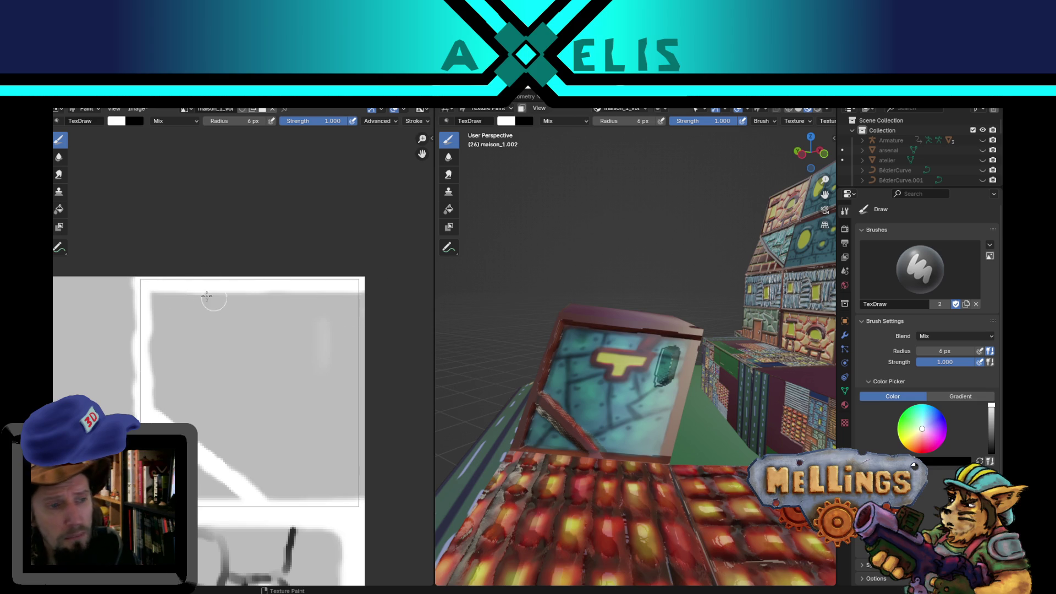
drag(149, 286, 364, 293)
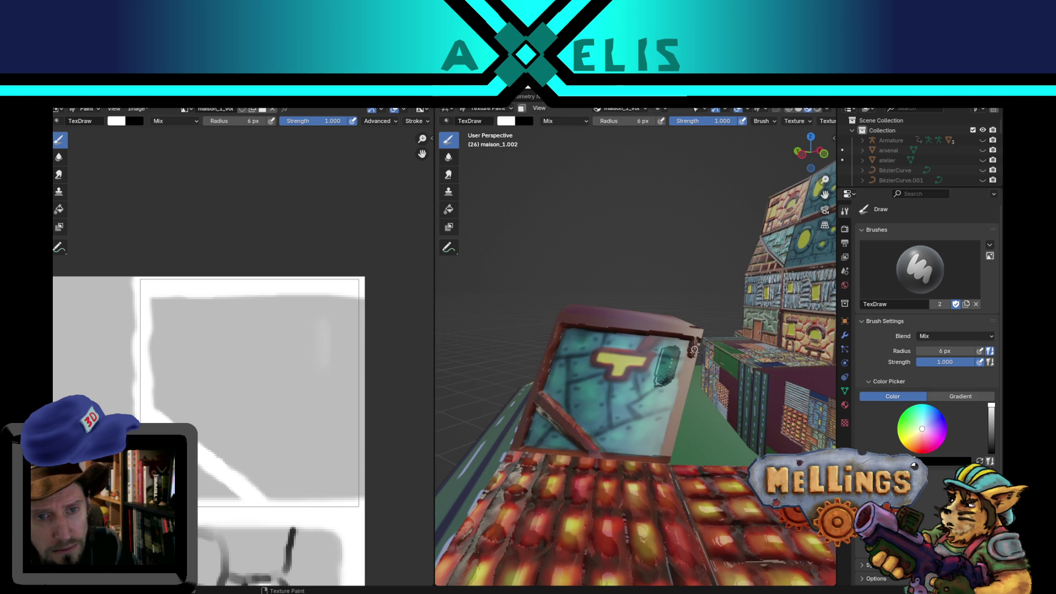
drag(360, 288, 355, 346)
mouse_move(357, 307)
mouse_down()
mouse_move(355, 506)
mouse_move(348, 377)
mouse_move(365, 389)
mouse_move(366, 329)
mouse_up()
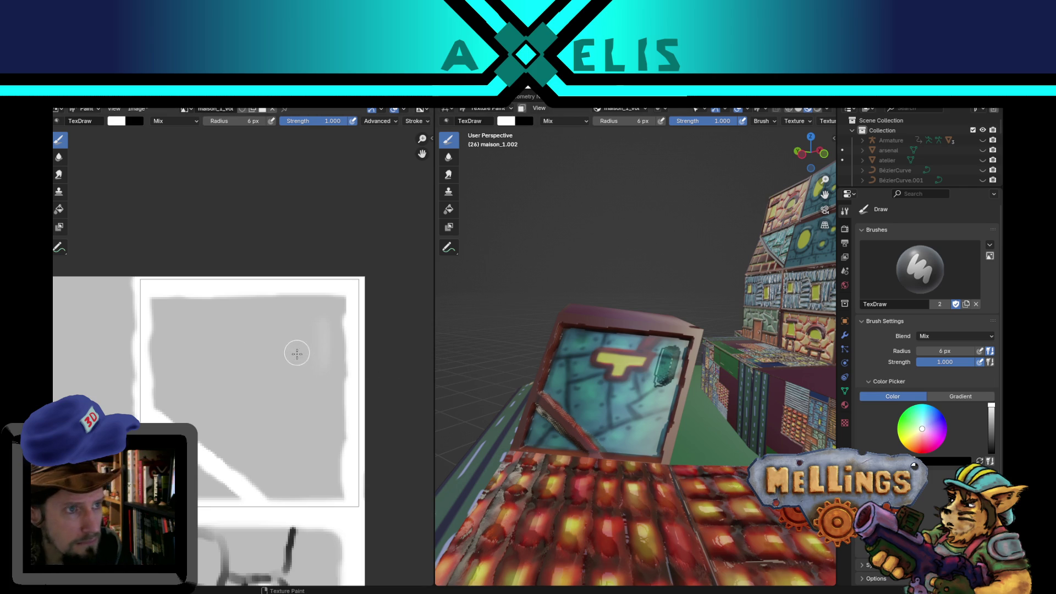
Set a white 15 px brush at 1.000 strength and paint near the top of the window frame.
key(x)
key(s)
key(shift+f)
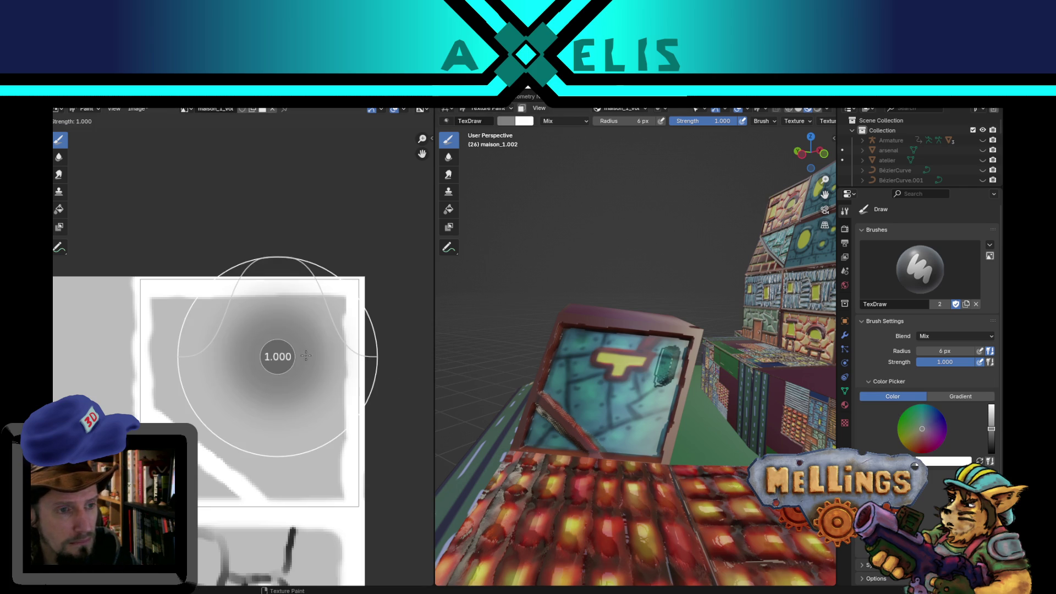
key(Escape)
key(f)
click(652, 377)
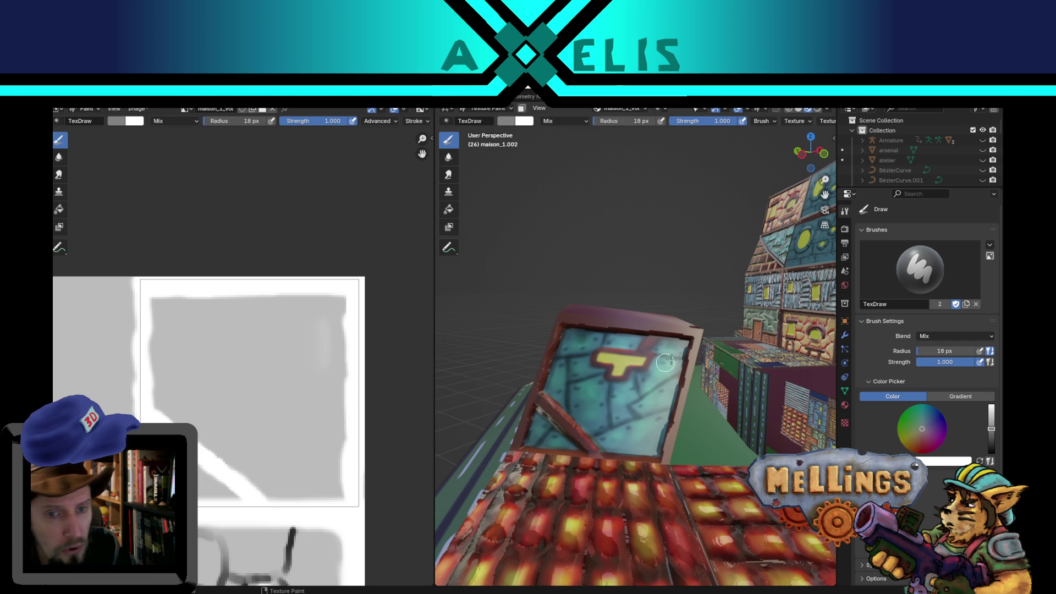
key(x)
key(f)
click(638, 350)
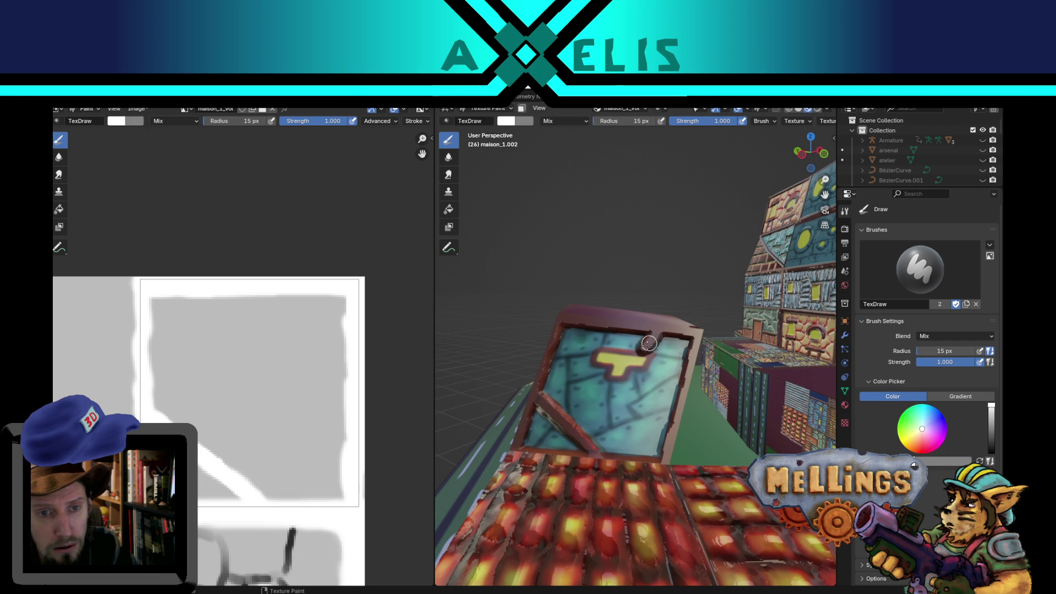
drag(654, 335, 638, 352)
Shrink the brush to 7 px and paint white strokes extending the T outline and its lower part.
key(f)
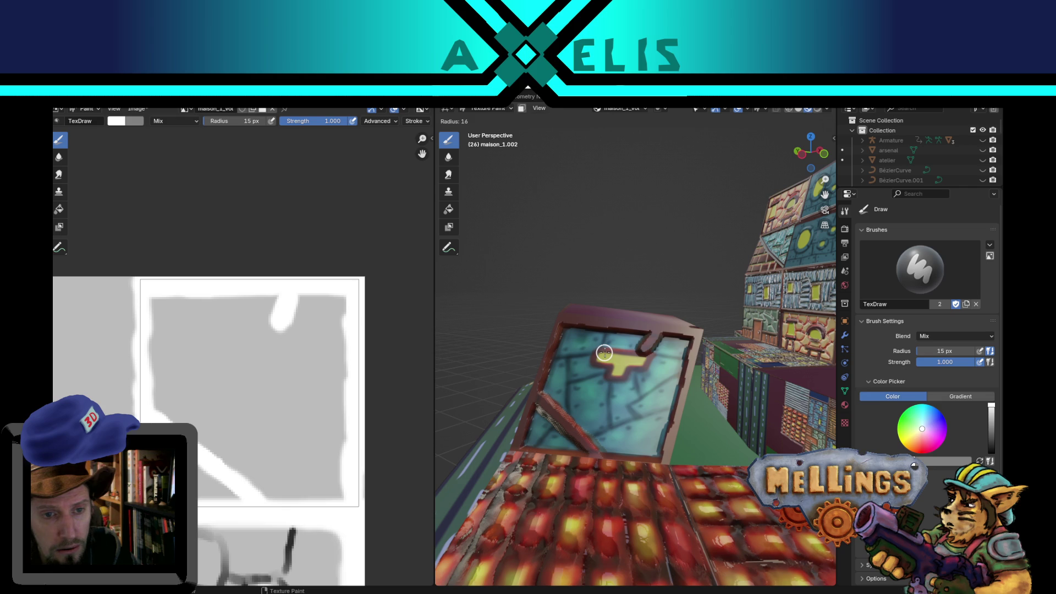
click(604, 352)
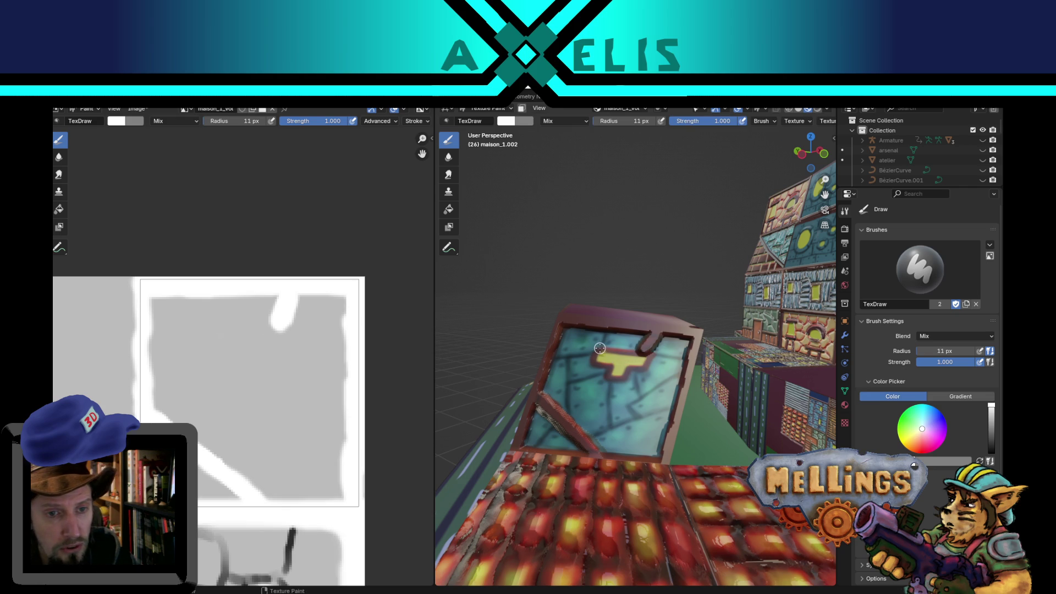
key(f)
click(599, 349)
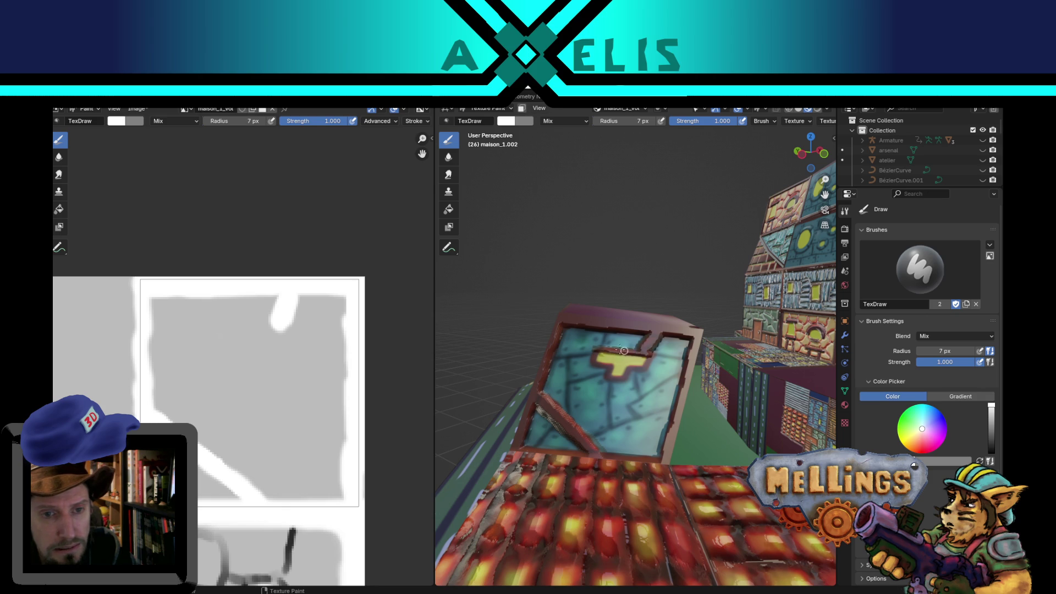
drag(646, 352, 587, 358)
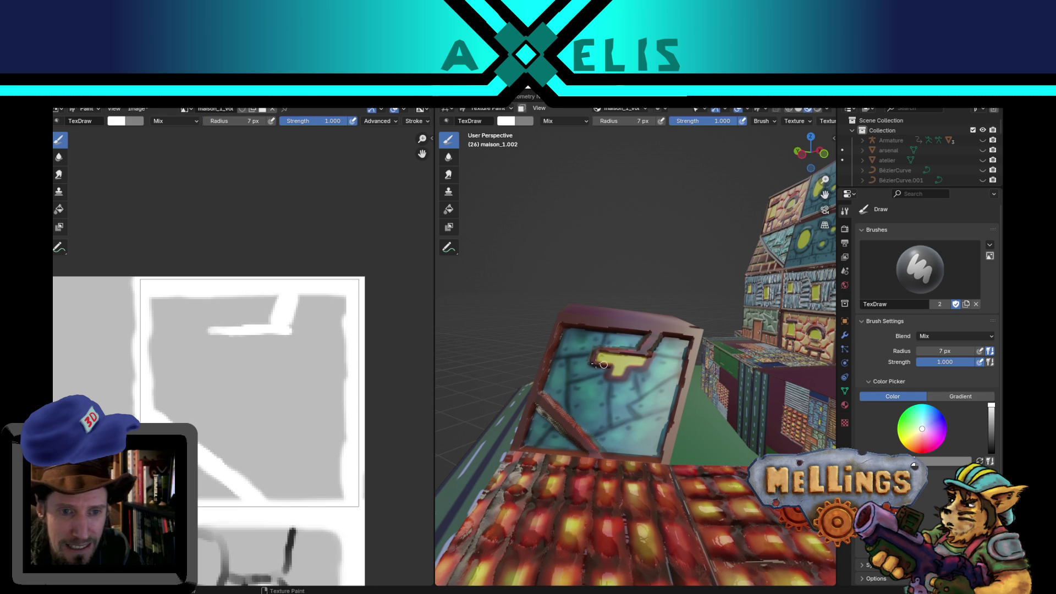
drag(606, 366, 616, 375)
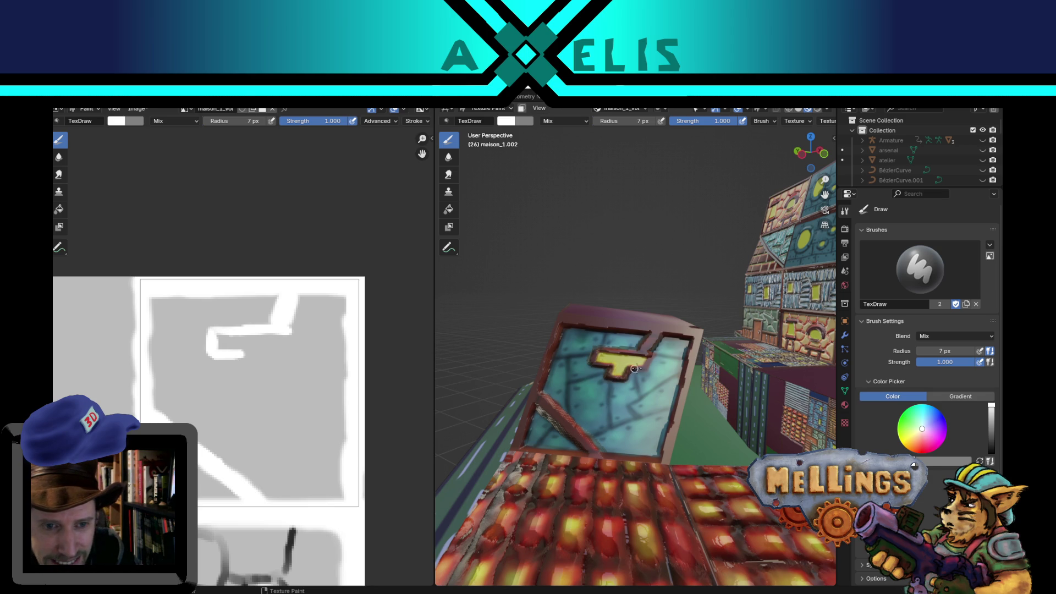
drag(650, 356, 645, 353)
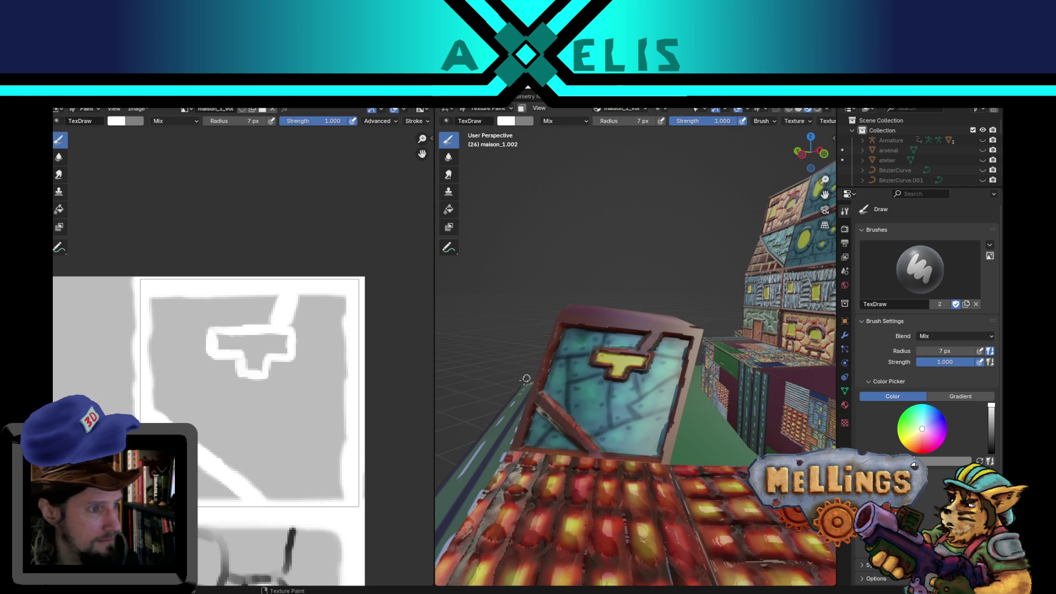
Switch to black, face the window wall, and paint two dark lines toward the T at 15 px.
key(x)
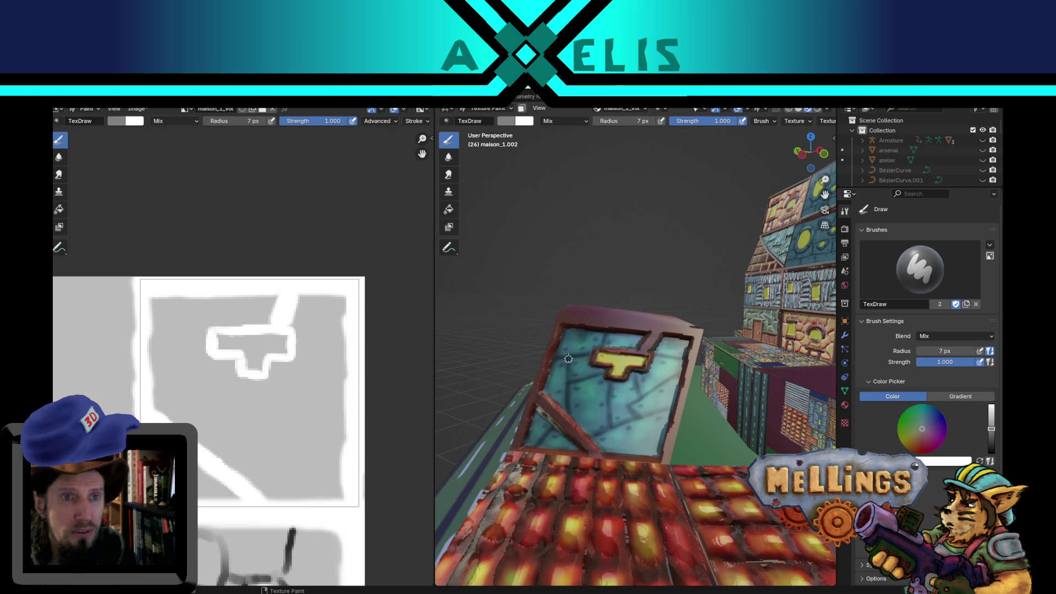
key(BackSpace)
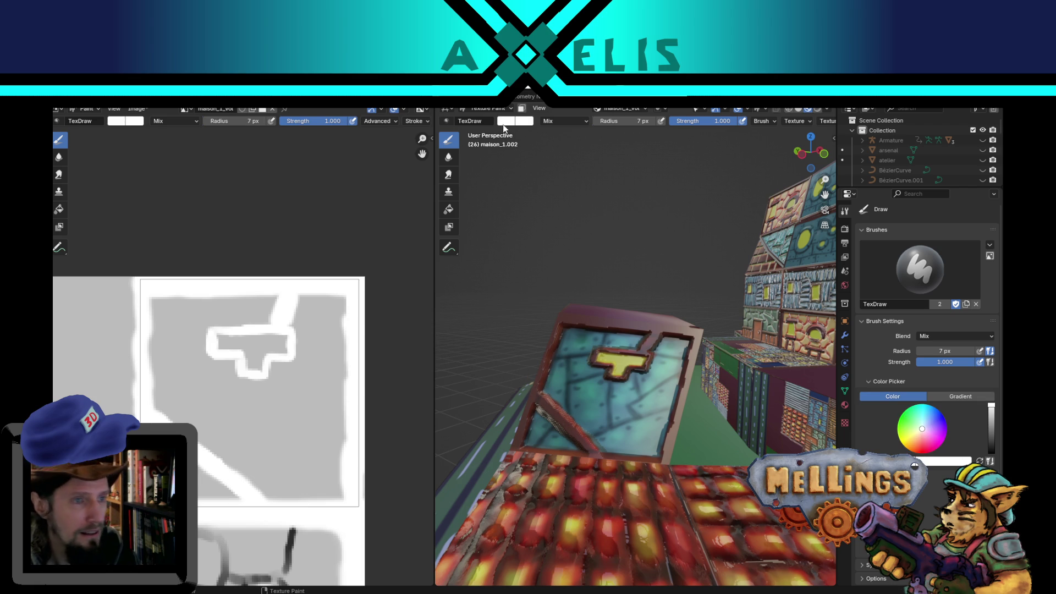
key(BackSpace)
key(x)
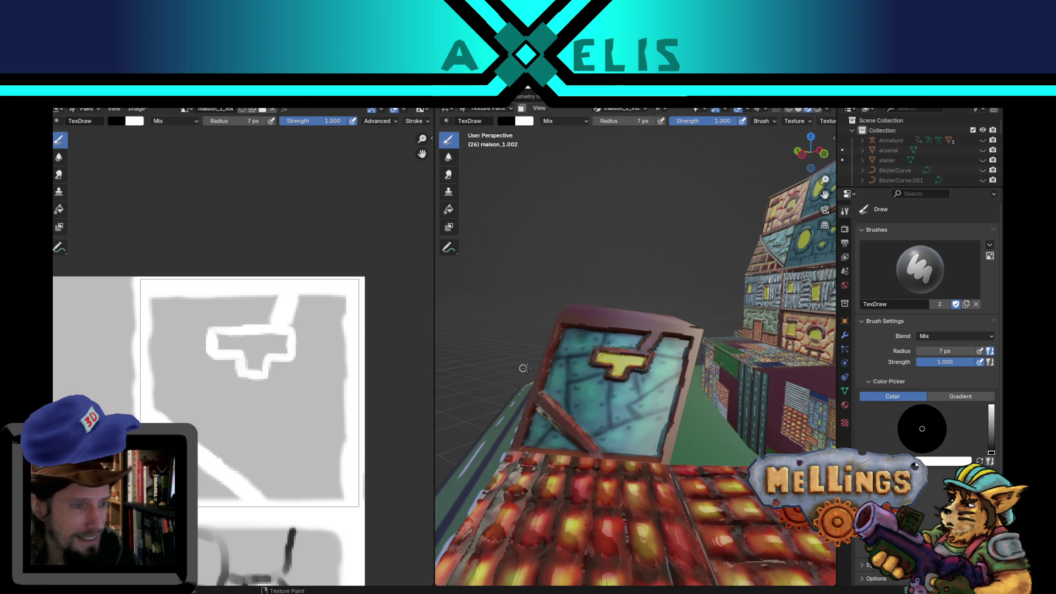
scroll(555, 357, up, 5)
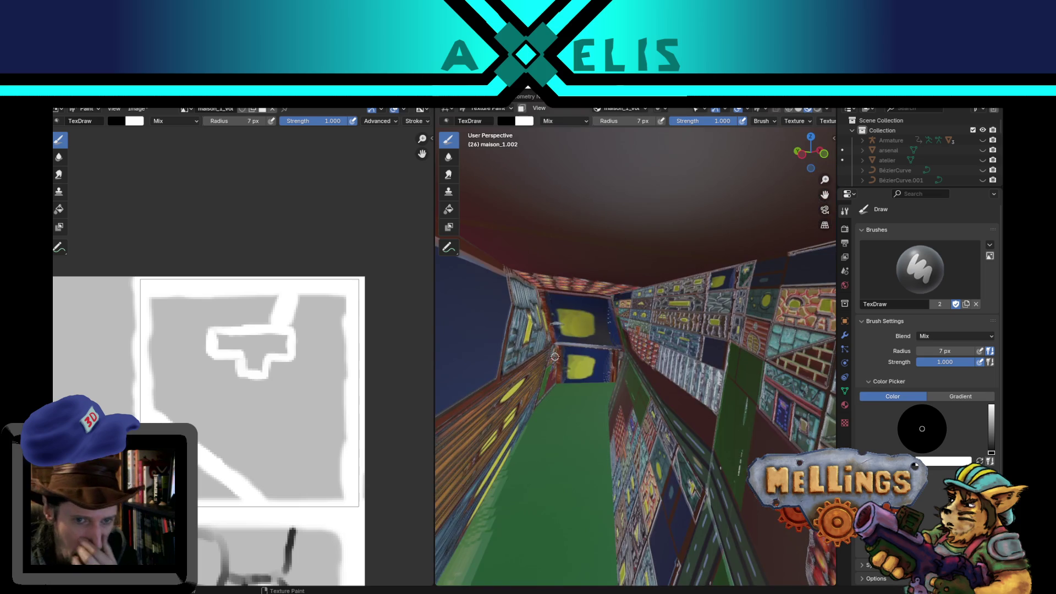
scroll(555, 356, down, 5)
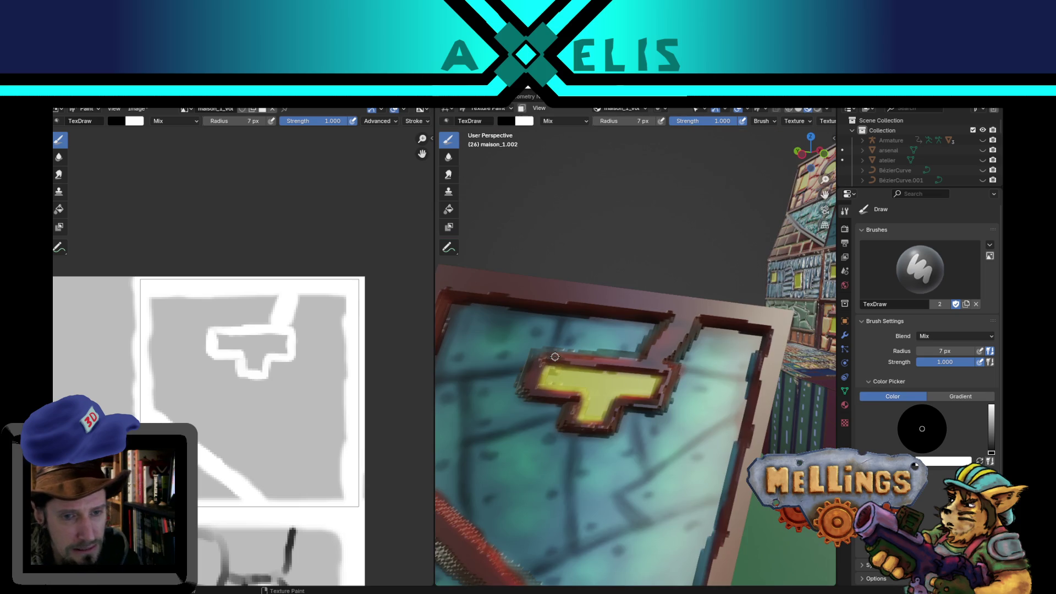
key(KP_8)
key(KP_8)
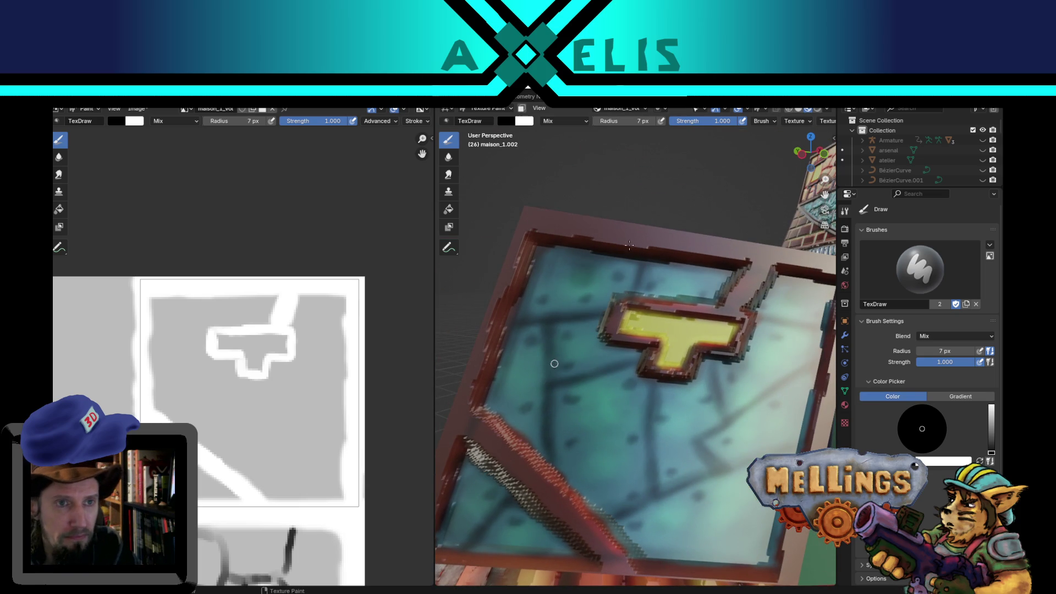
key(f)
click(532, 321)
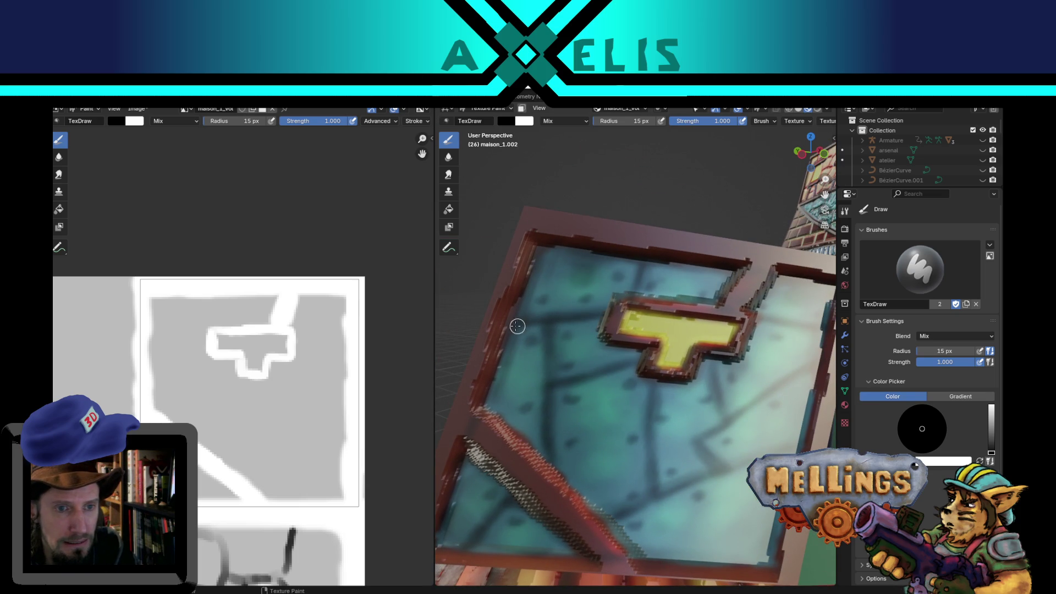
drag(517, 327, 603, 312)
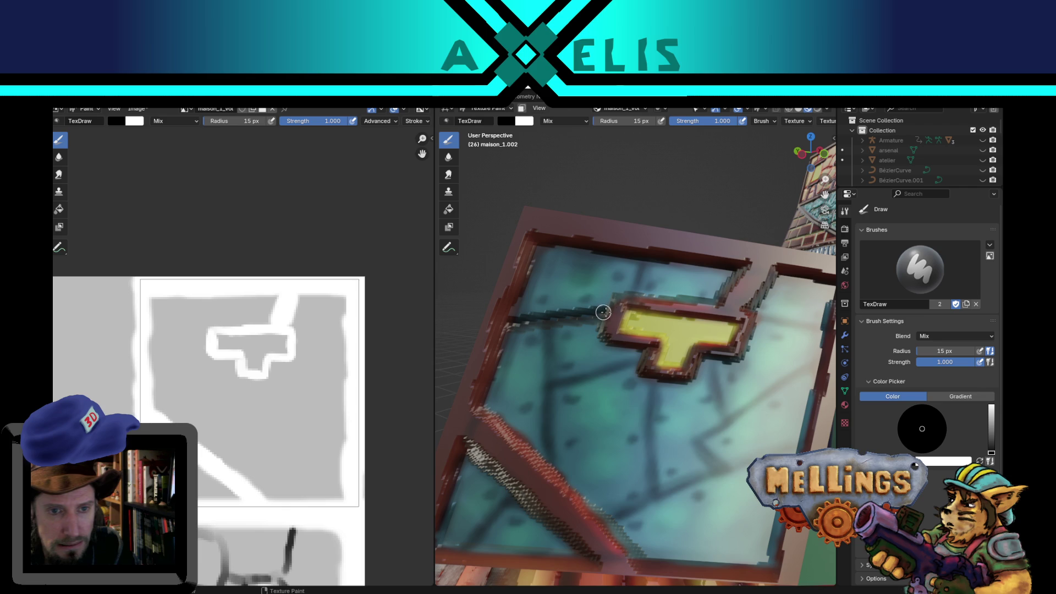
drag(639, 258, 623, 292)
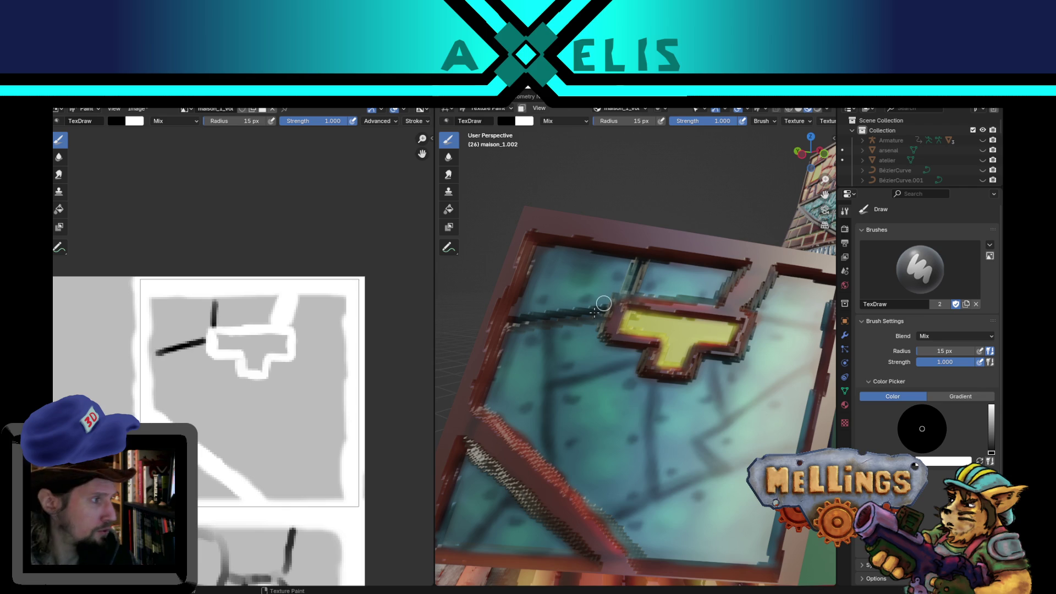
Dab three white dots on the glass and paint a streak below them, undoing one stray stroke.
key(x)
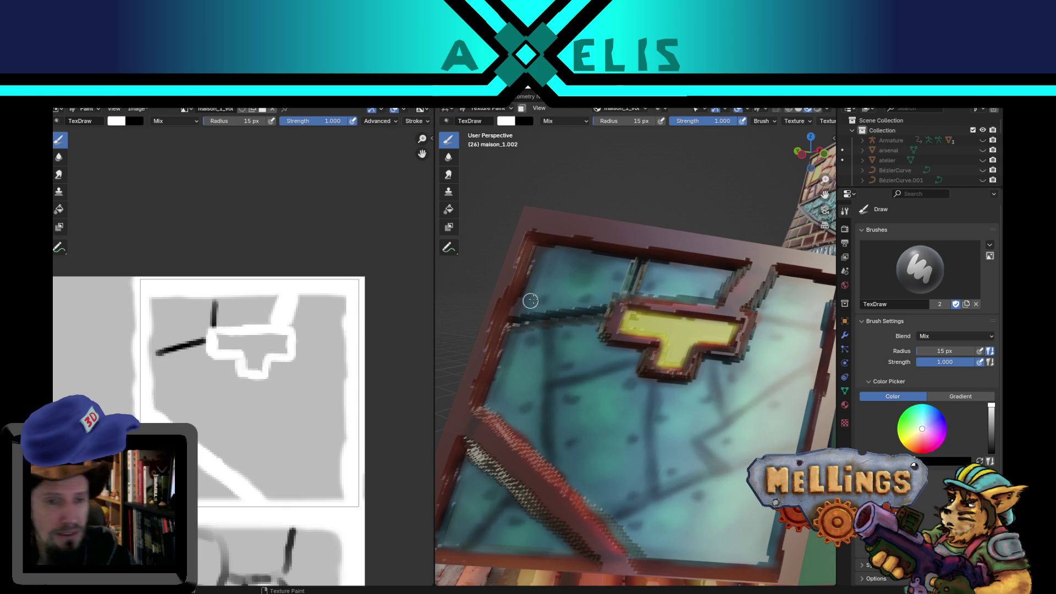
click(542, 297)
click(581, 297)
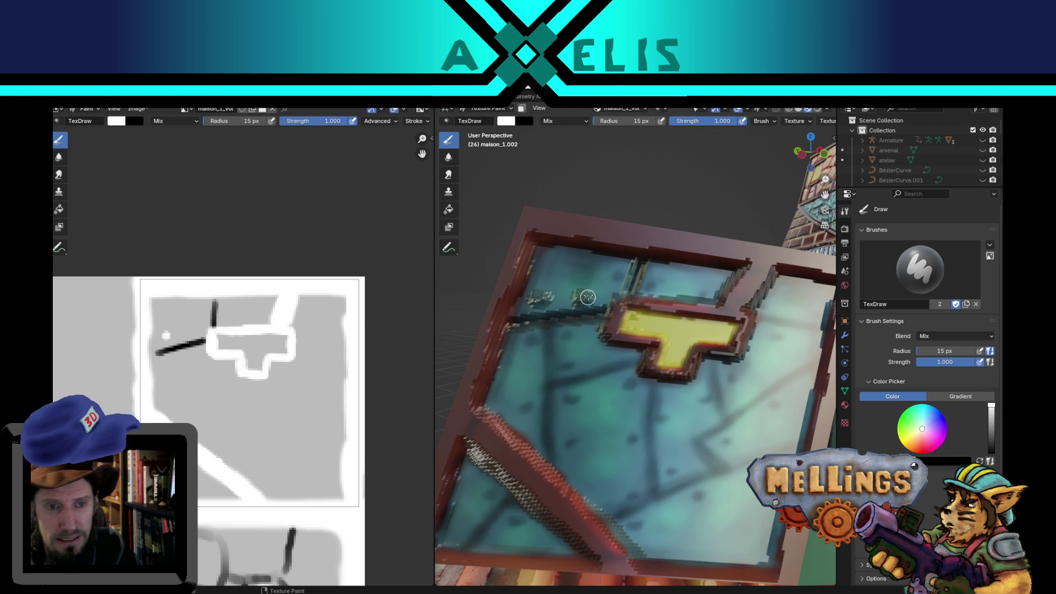
click(617, 279)
key(x)
drag(550, 329, 541, 412)
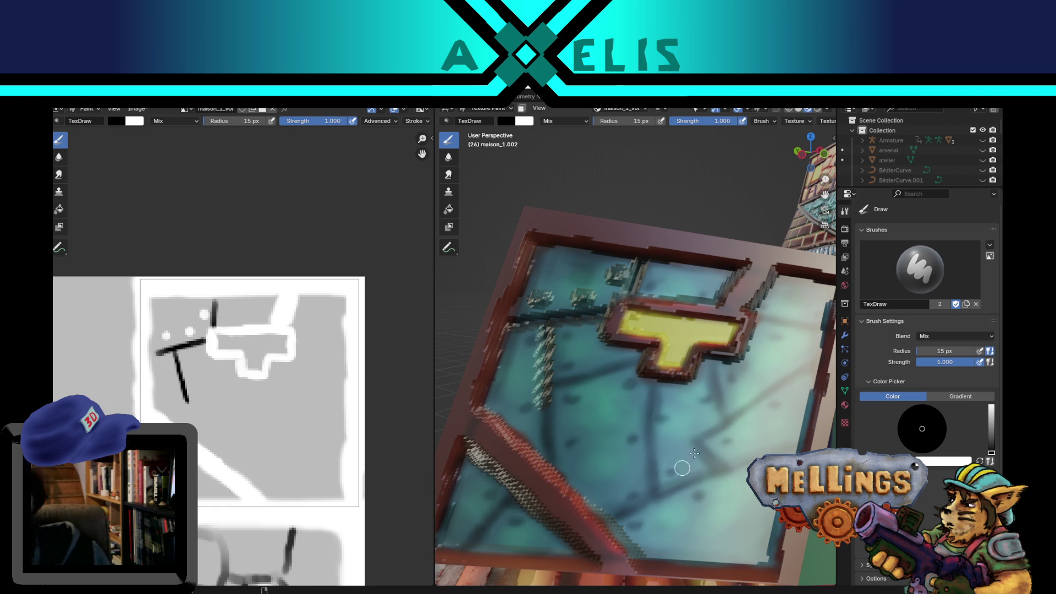
key(ctrl+z)
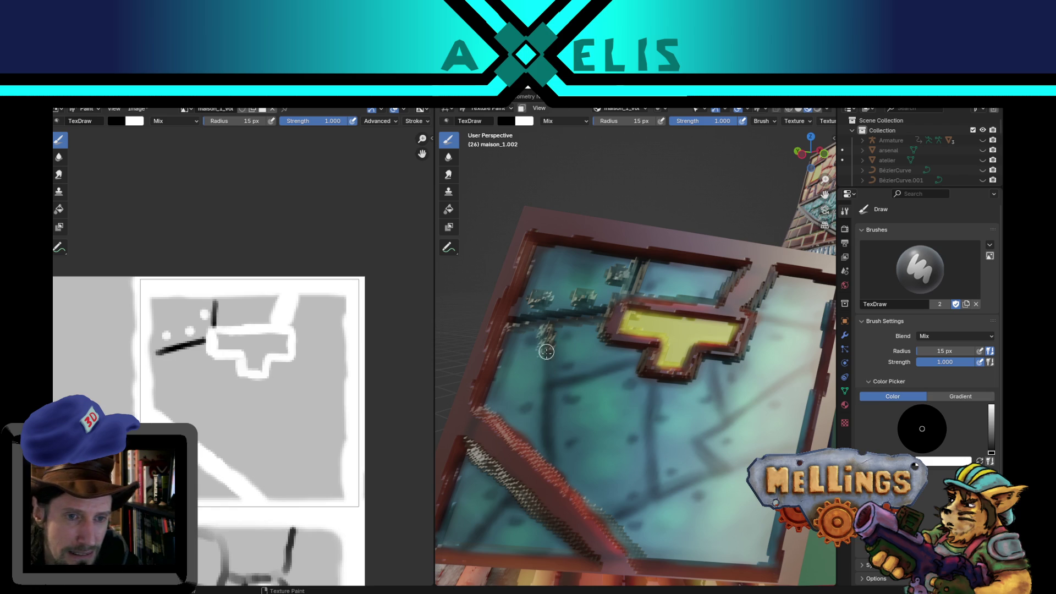
drag(546, 352, 549, 382)
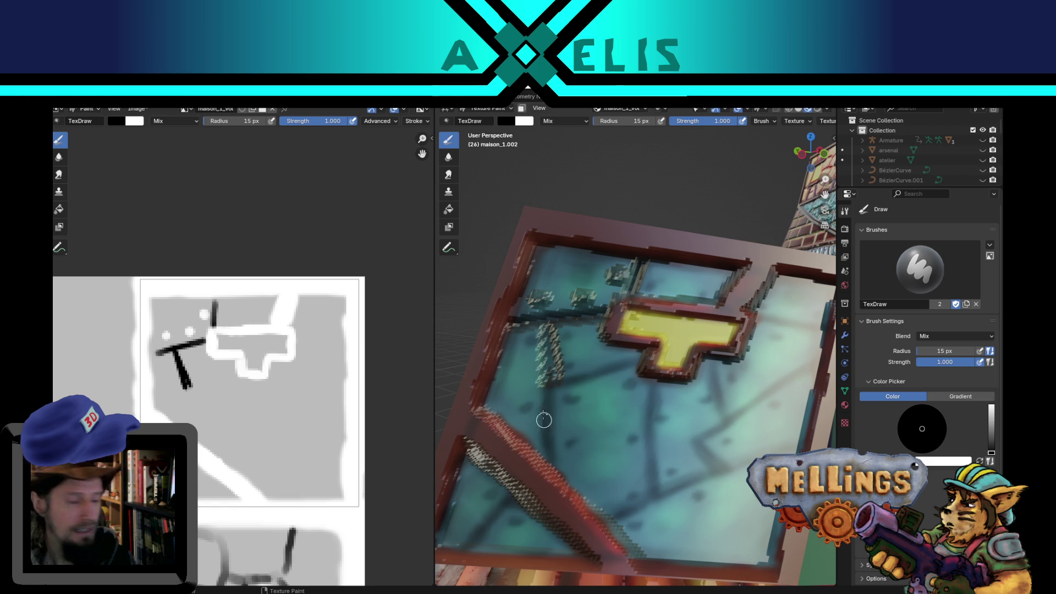
Paint dark branching lines left of, below, and right of the T across the glass.
drag(640, 358, 546, 386)
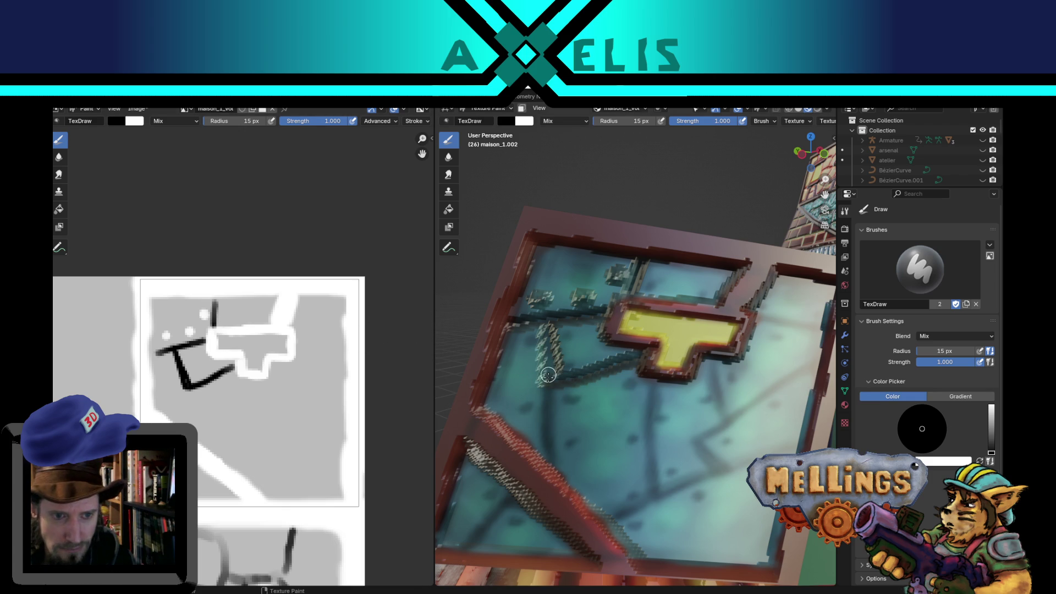
drag(549, 374, 547, 458)
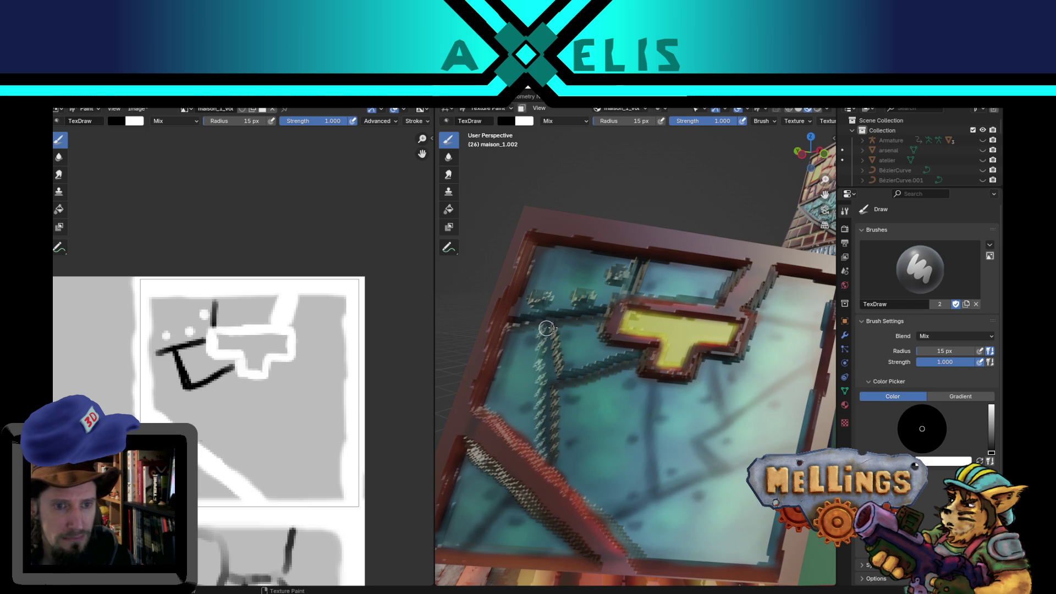
drag(547, 323, 547, 330)
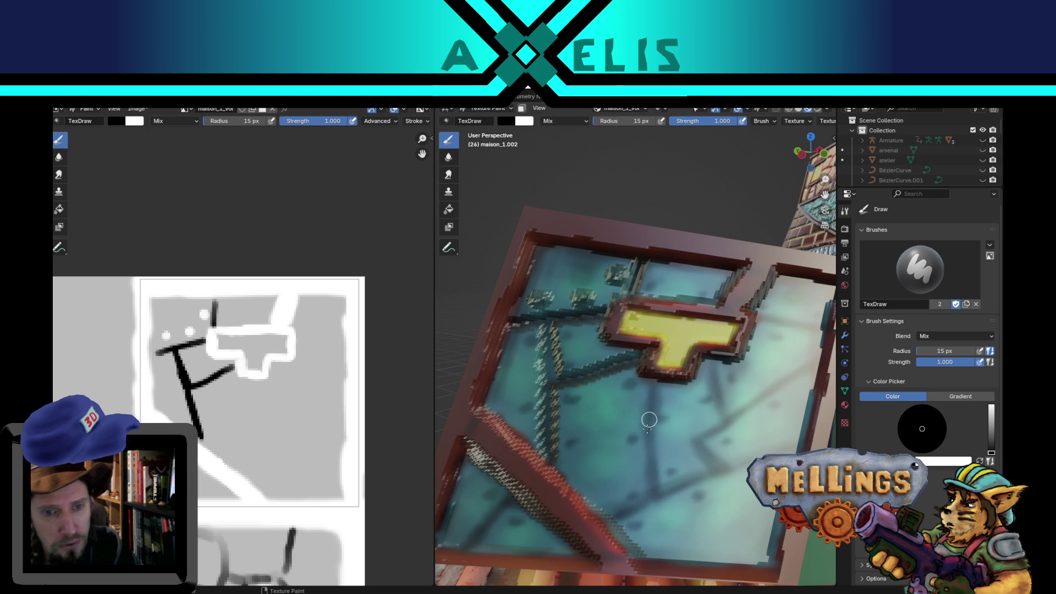
mouse_move(649, 401)
mouse_down()
mouse_move(656, 516)
mouse_move(682, 485)
mouse_move(730, 465)
mouse_up()
drag(717, 360, 724, 430)
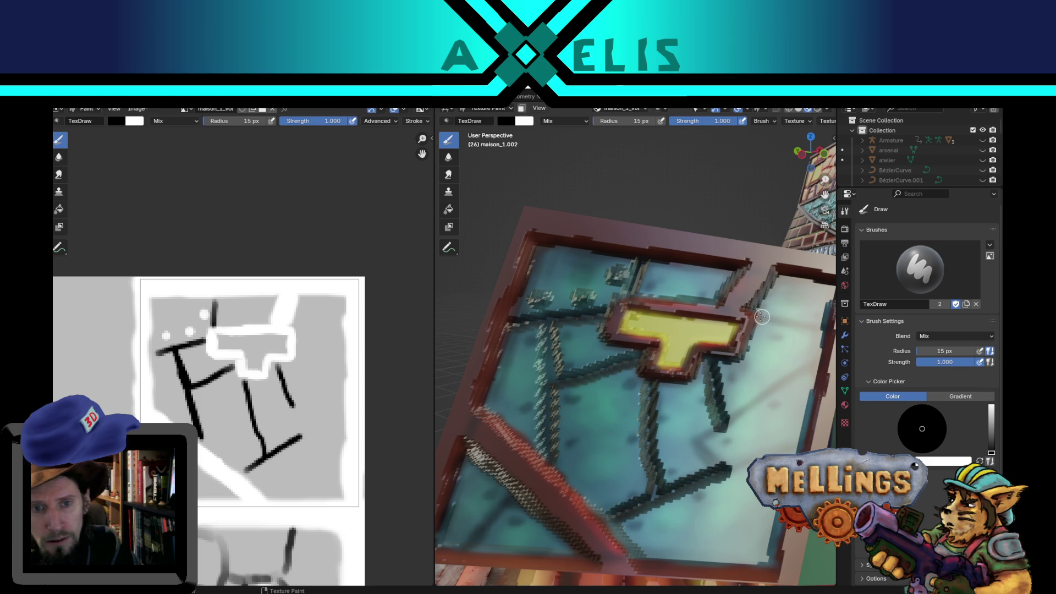
mouse_move(751, 313)
mouse_down()
mouse_move(827, 318)
mouse_move(800, 370)
mouse_move(696, 439)
mouse_move(720, 467)
mouse_up()
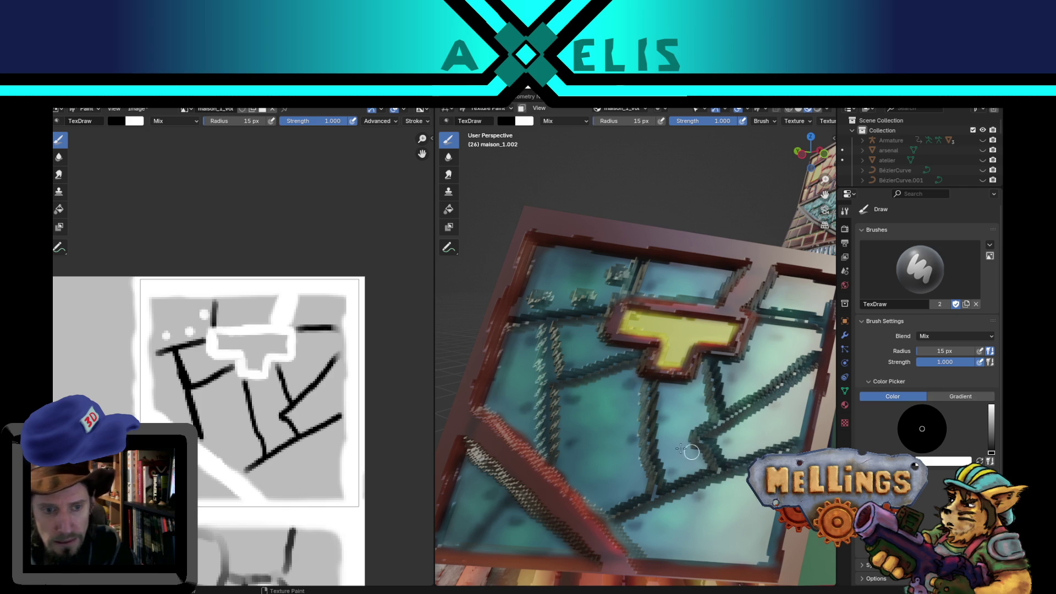
Switch to white and dab eighteen white dots across the window pane's panels, top to bottom.
key(x)
click(508, 418)
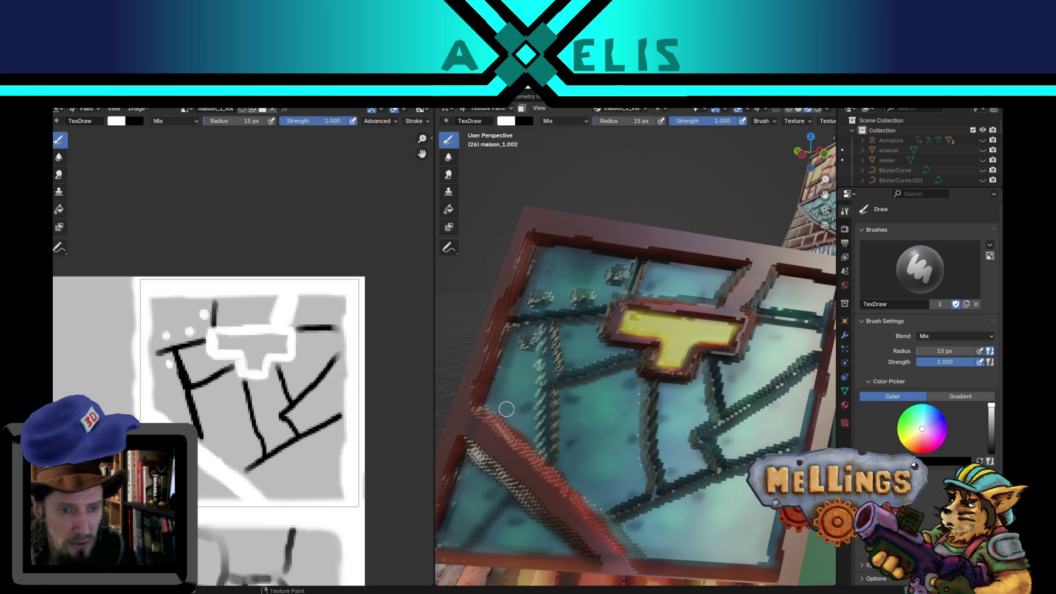
click(525, 406)
click(574, 332)
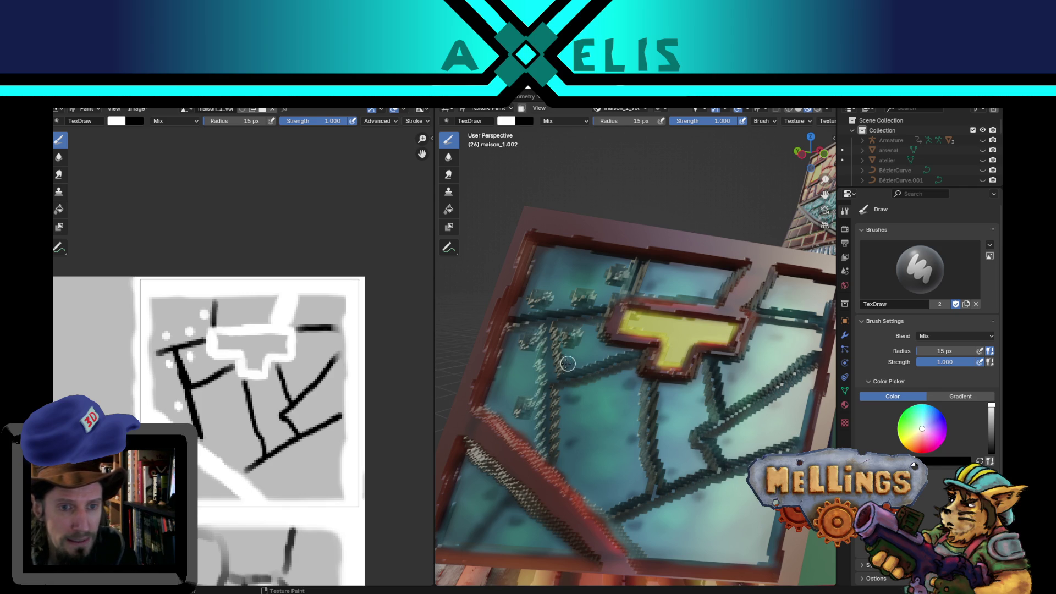
click(569, 365)
click(572, 400)
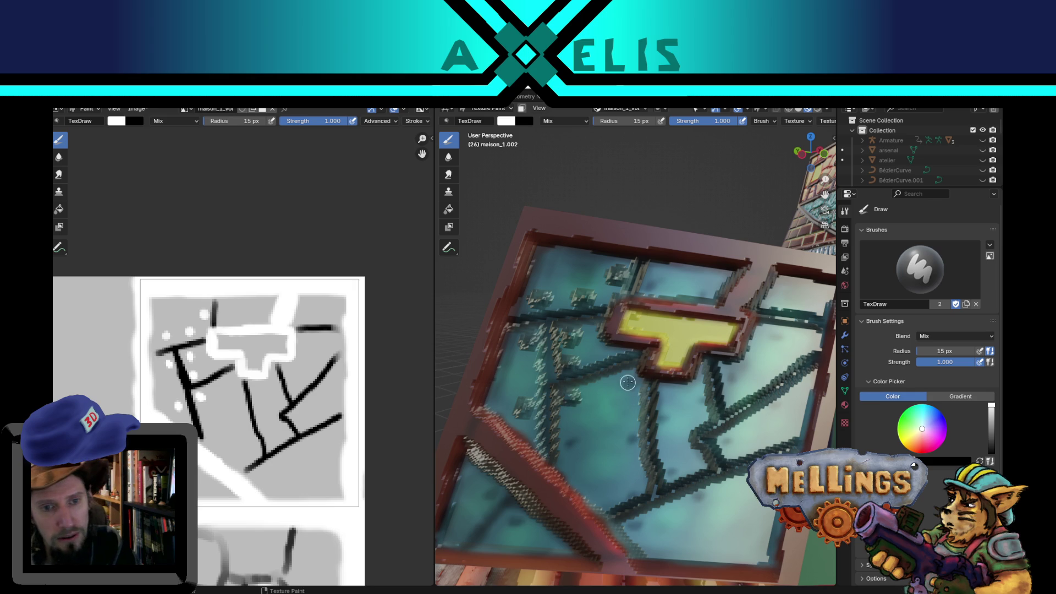
click(629, 385)
click(655, 281)
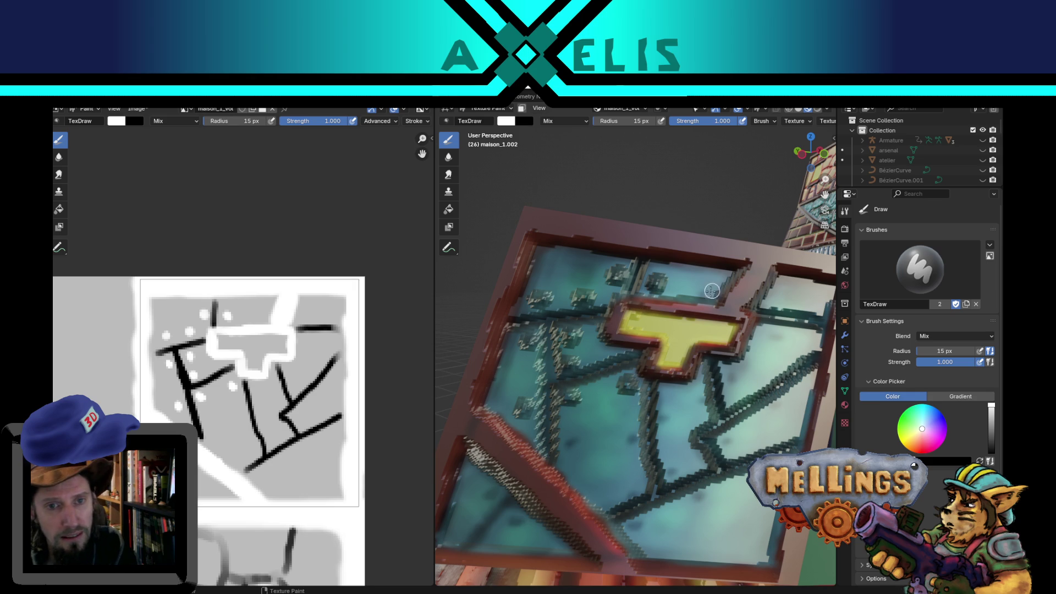
click(698, 290)
click(568, 449)
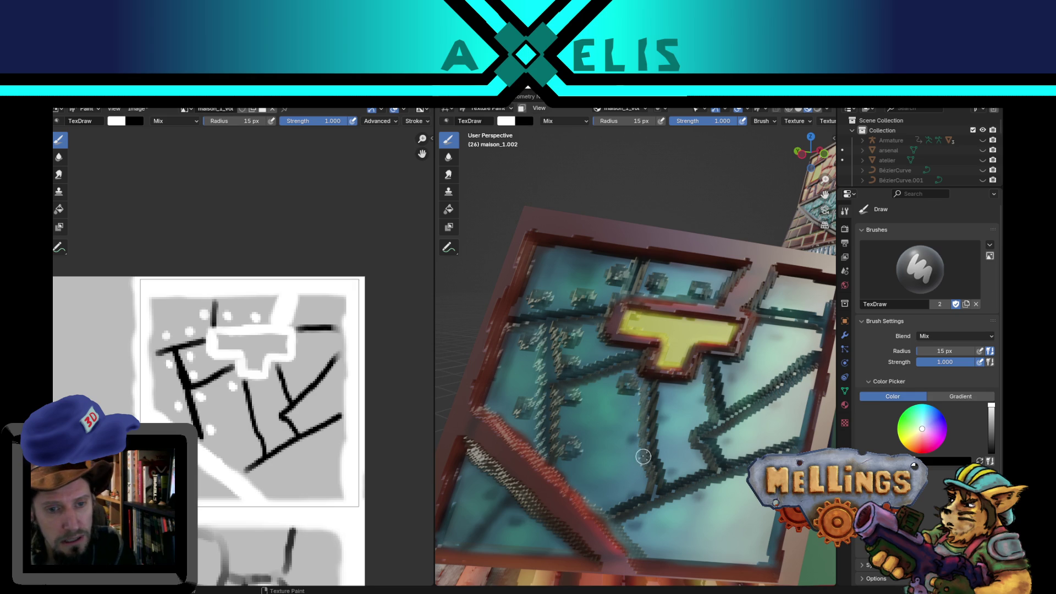
click(627, 441)
click(673, 419)
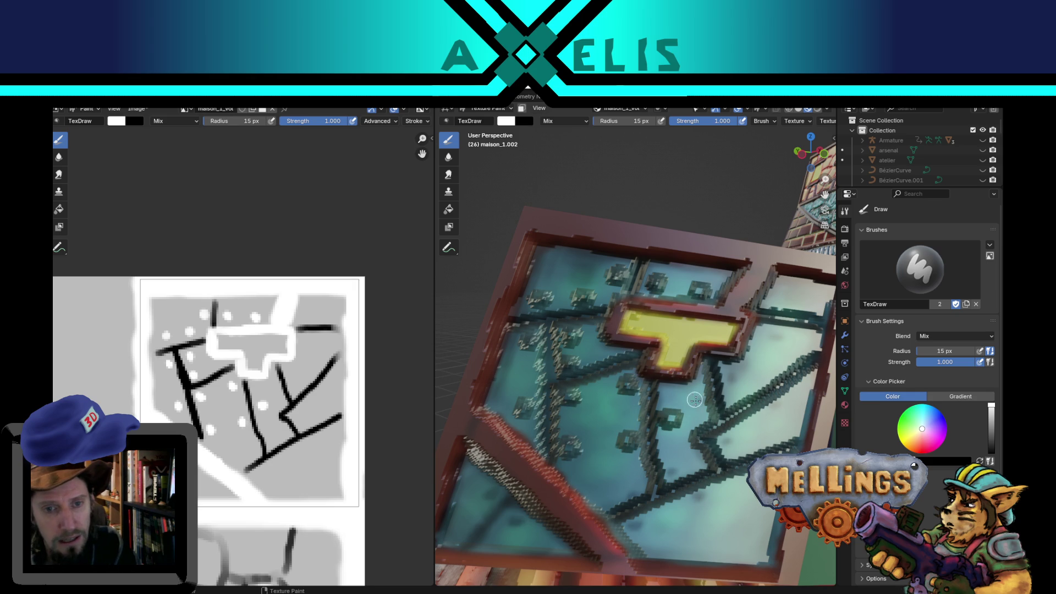
click(696, 401)
click(675, 470)
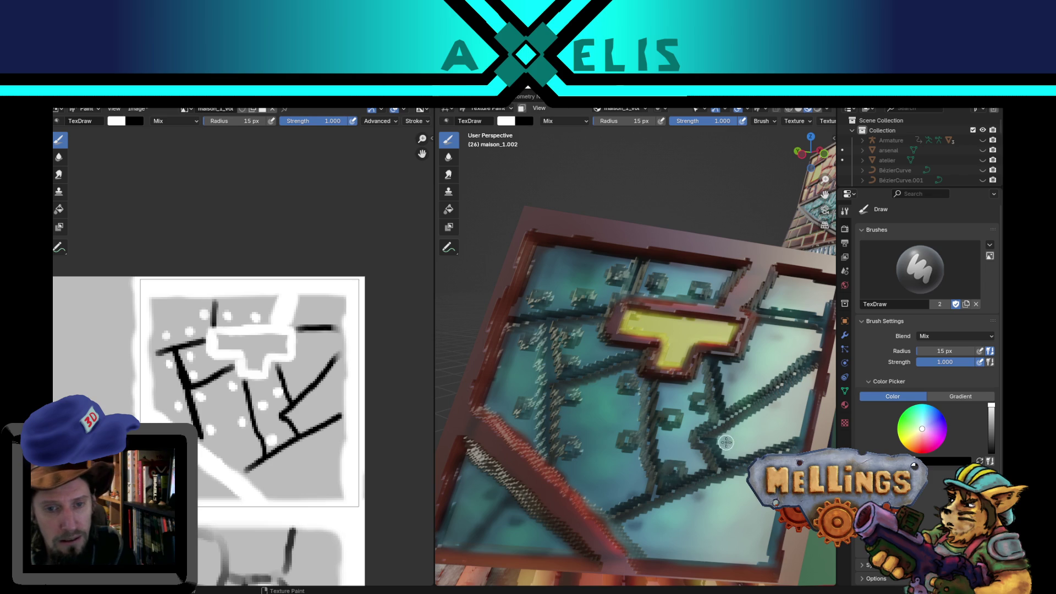
click(727, 441)
click(776, 413)
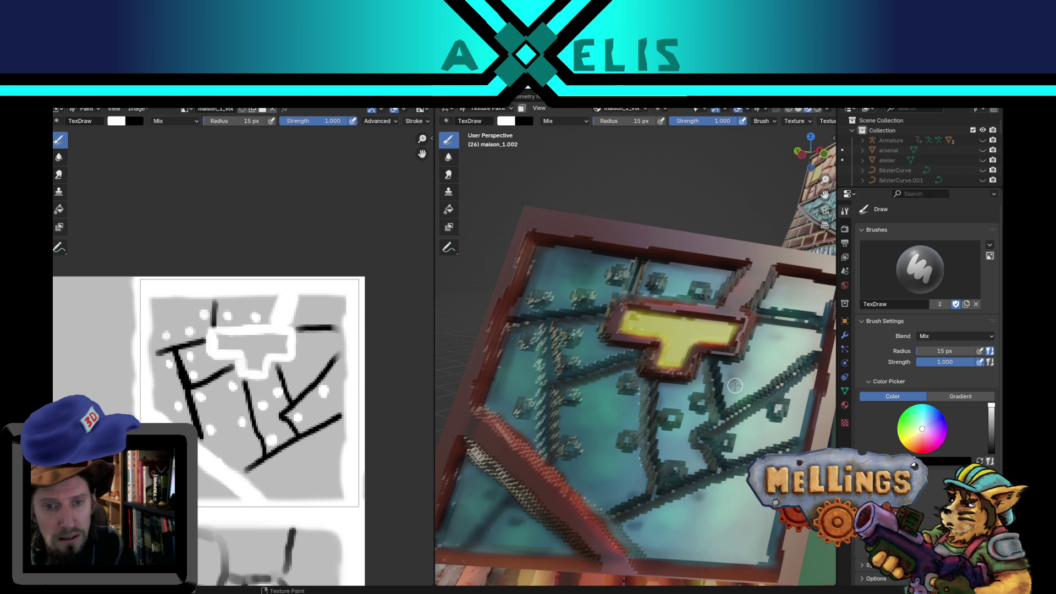
click(733, 386)
click(783, 335)
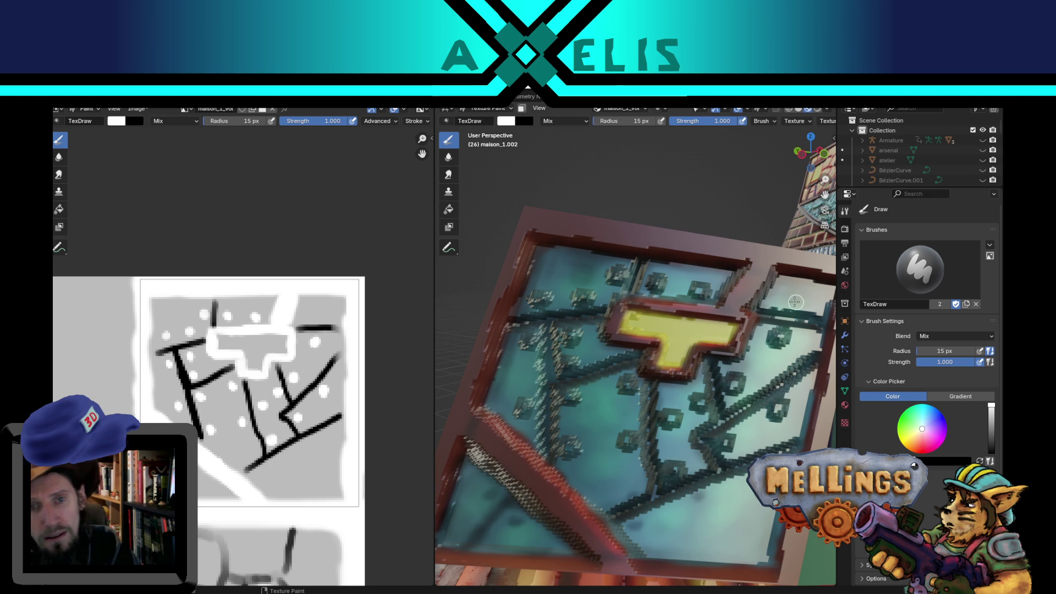
click(786, 299)
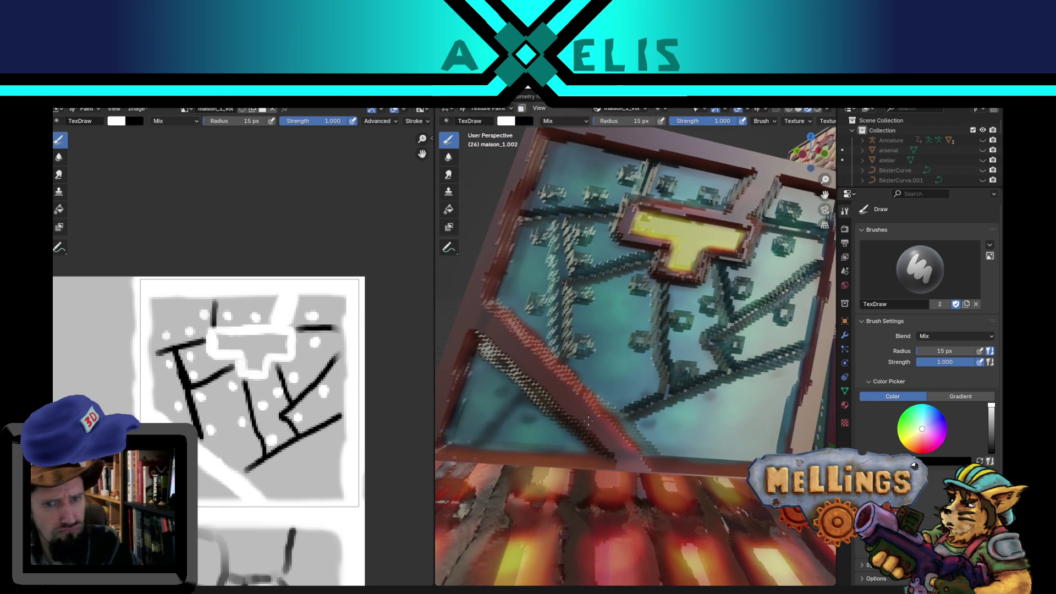
Dab four more white dots onto the lower and right window panels.
key(x)
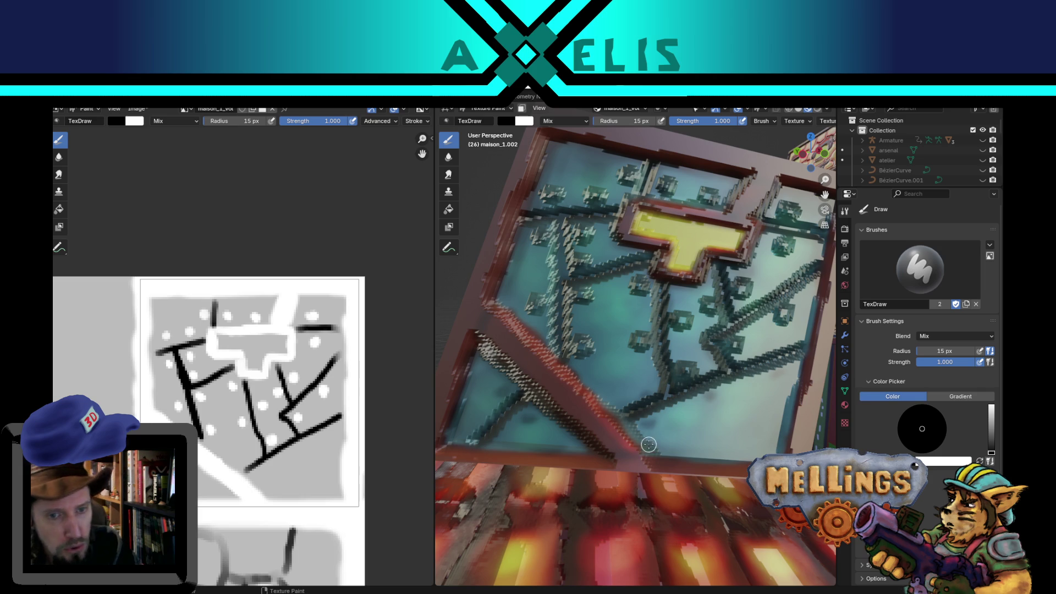
mouse_move(240, 591)
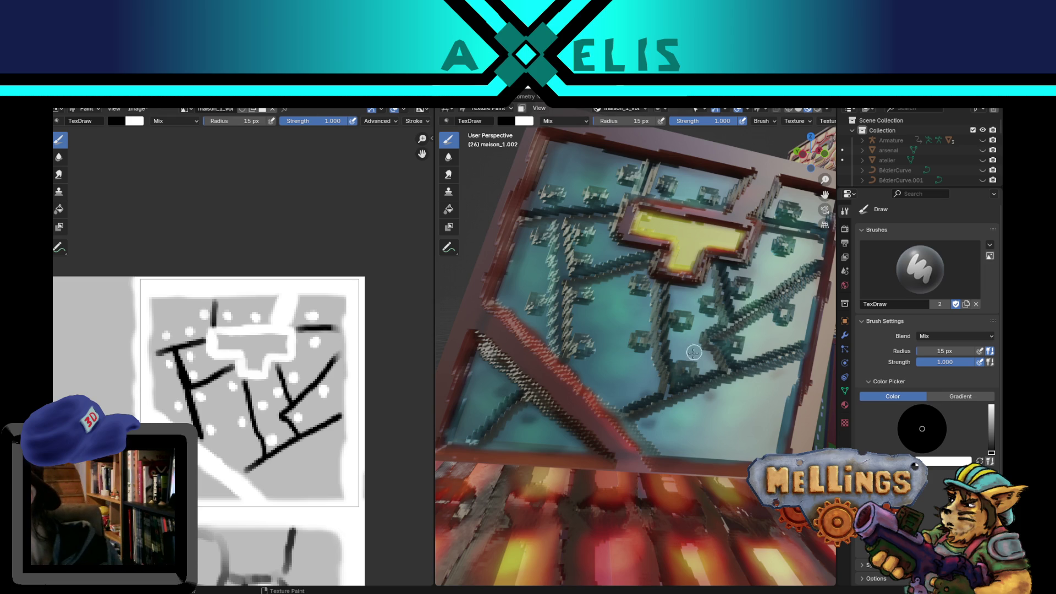
key(x)
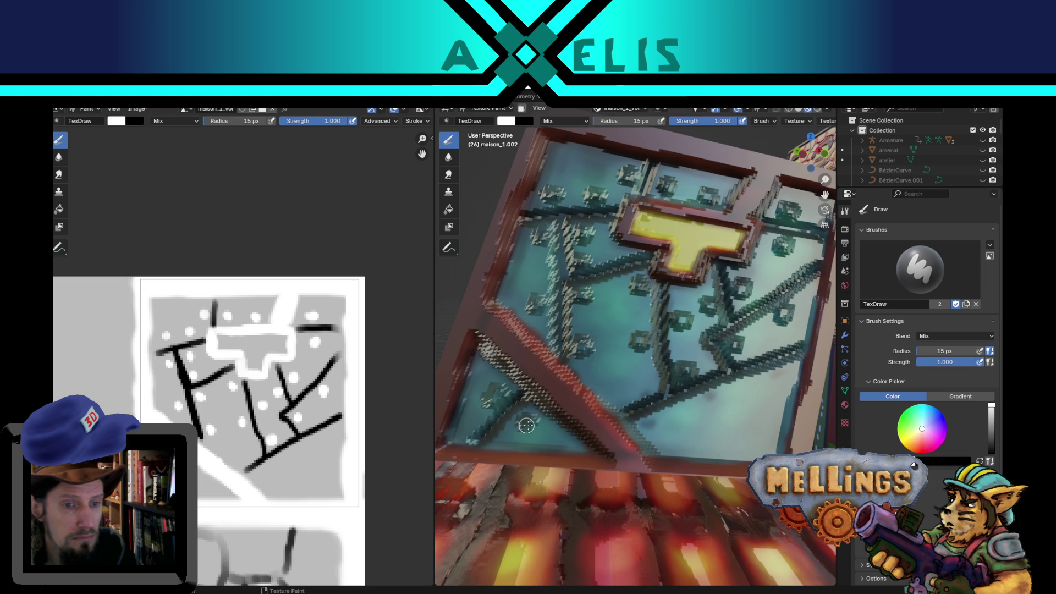
click(653, 424)
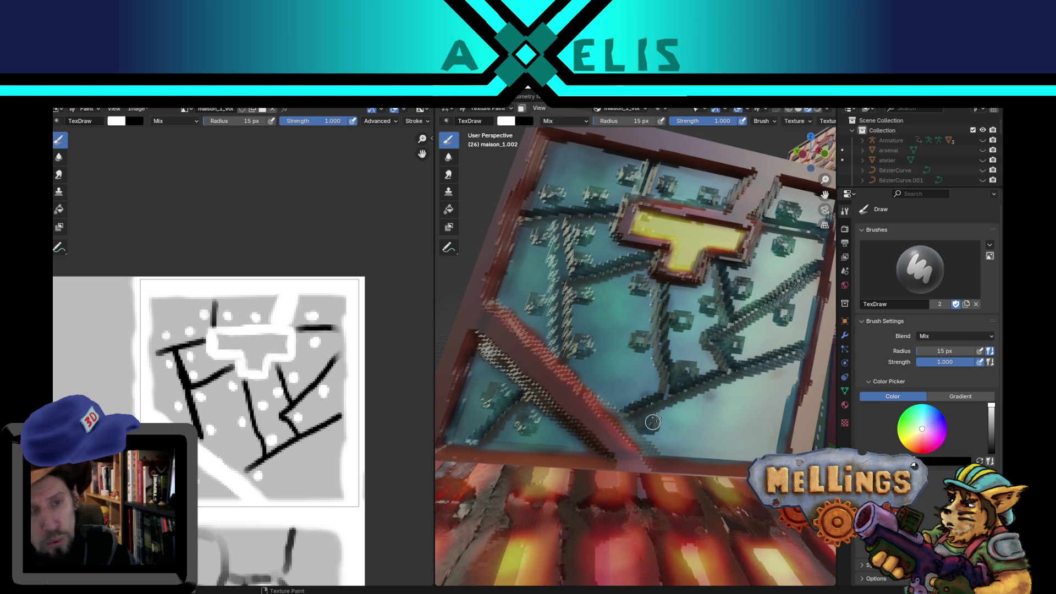
click(636, 393)
click(709, 402)
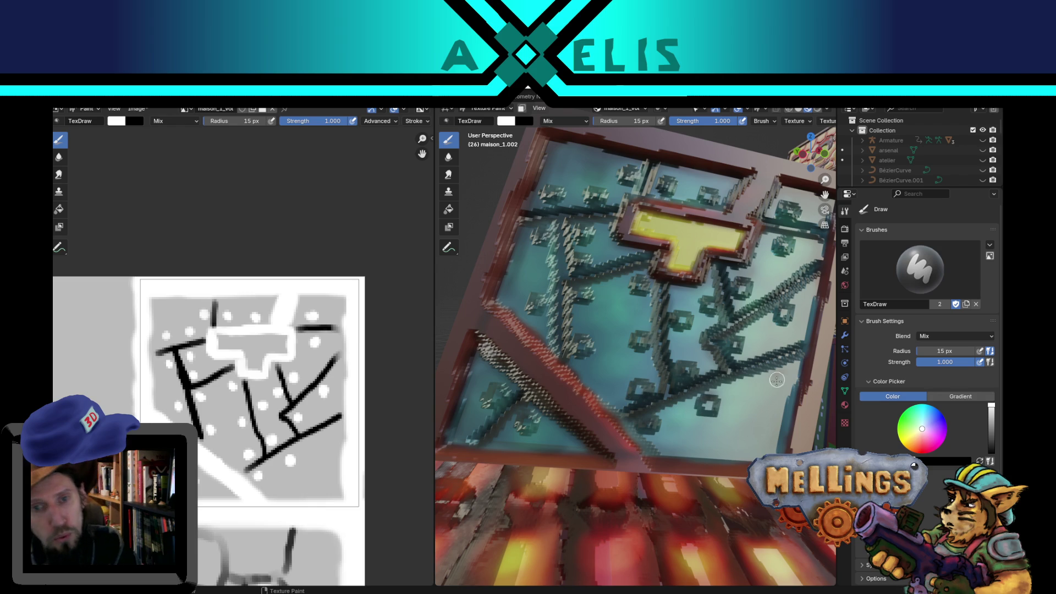
click(772, 384)
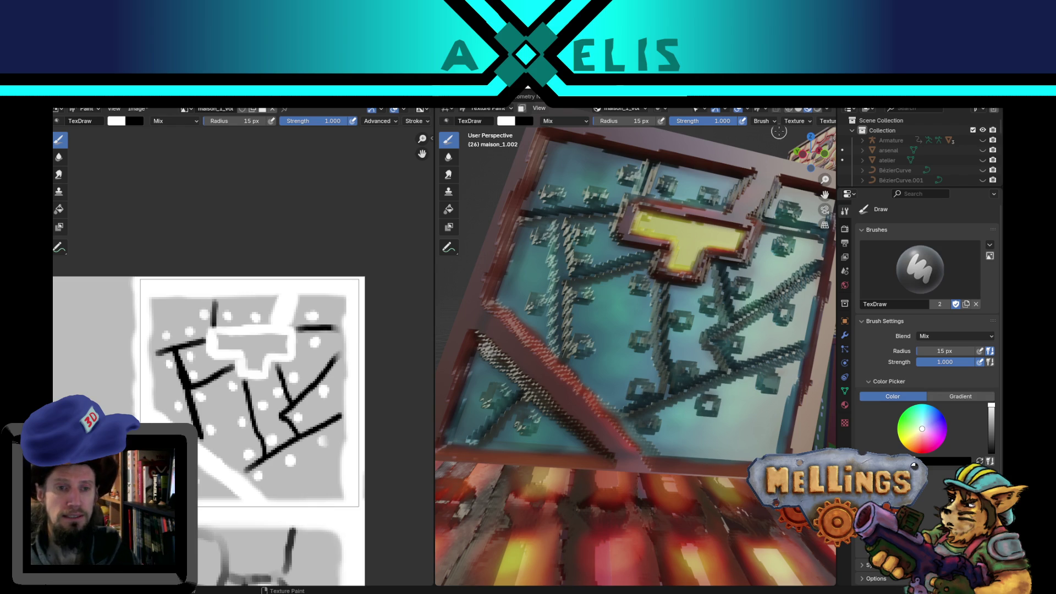
Zoom out, save maison_1_vol.png, and zoom around to review the whole house block.
scroll(779, 131, down, 10)
scroll(679, 402, down, 5)
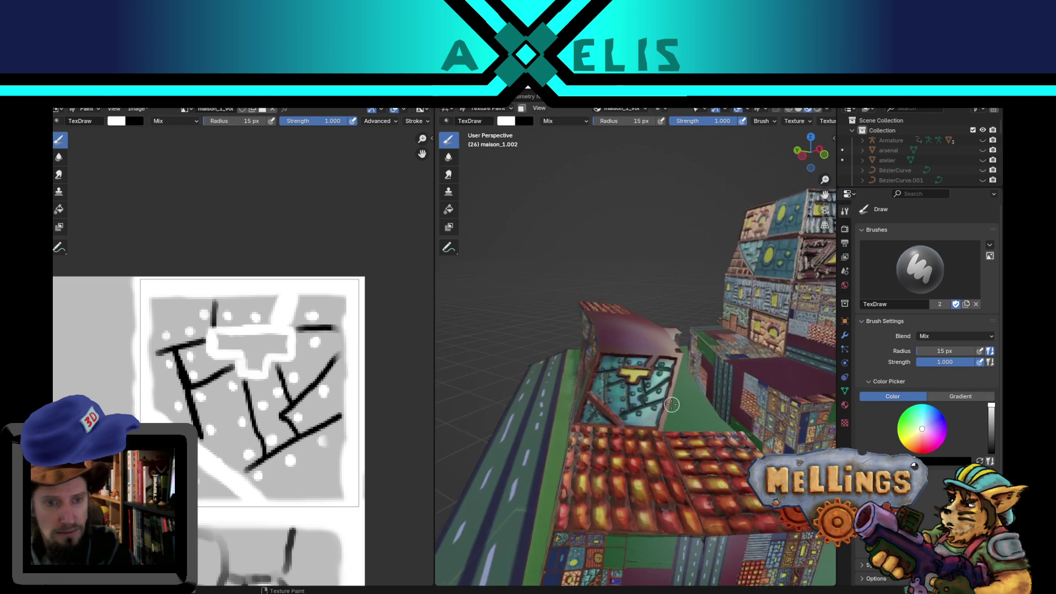
scroll(337, 431, down, 1)
key(alt+s)
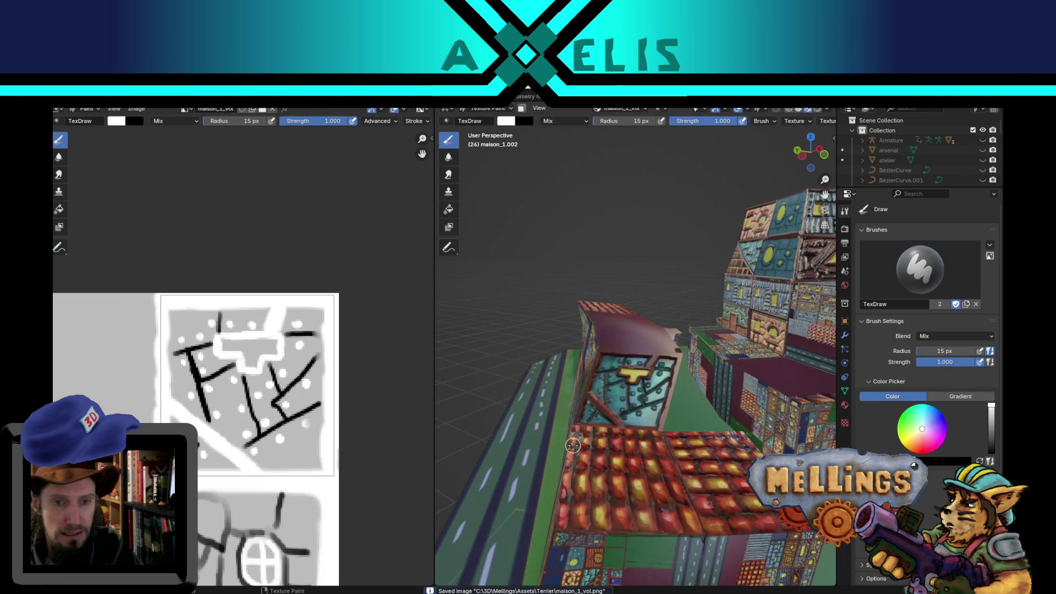
scroll(572, 445, up, 5)
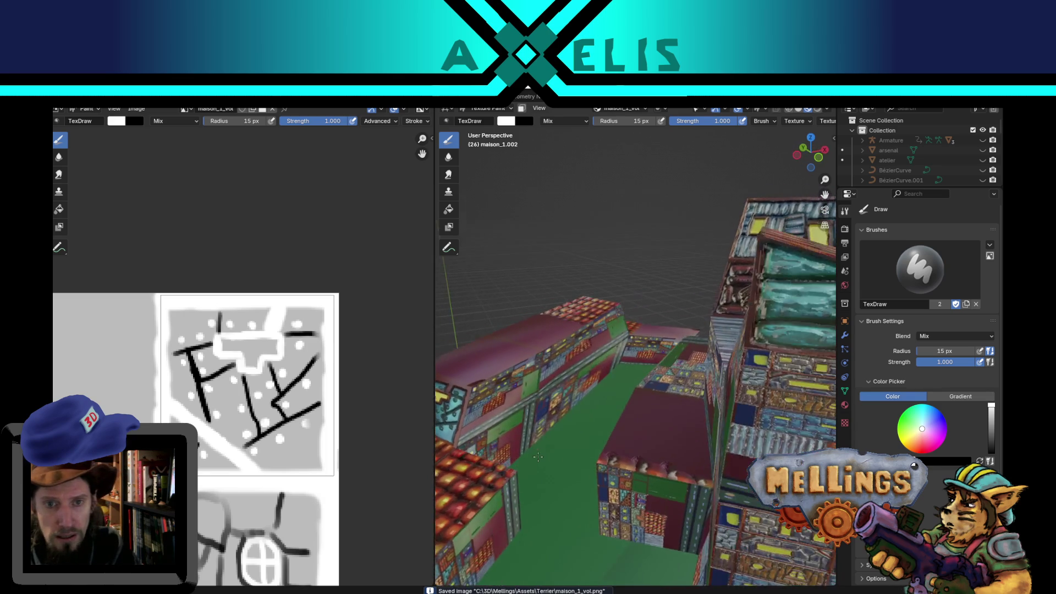
scroll(538, 456, down, 8)
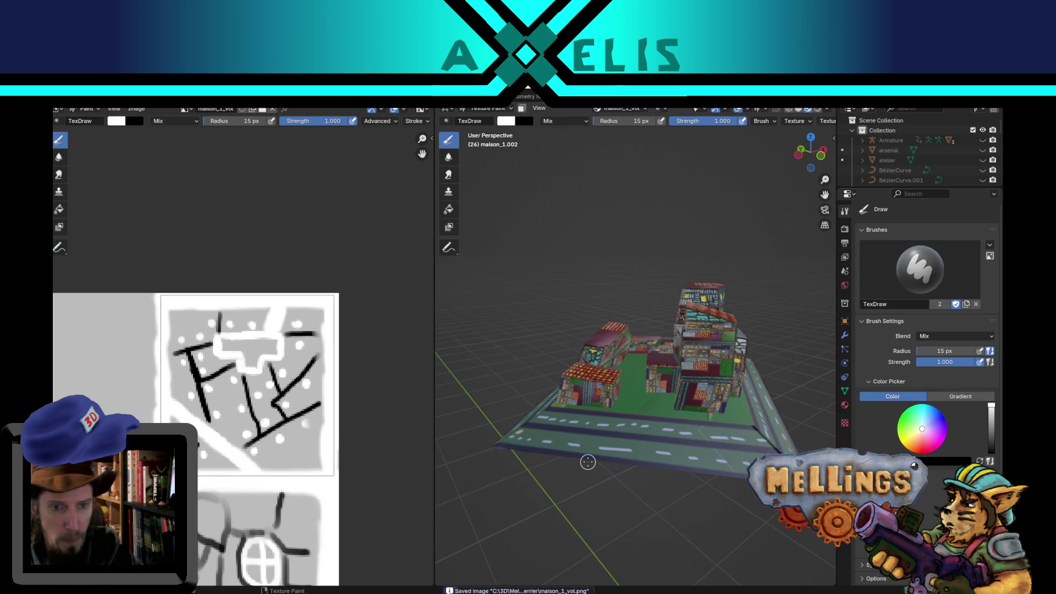
scroll(587, 462, up, 6)
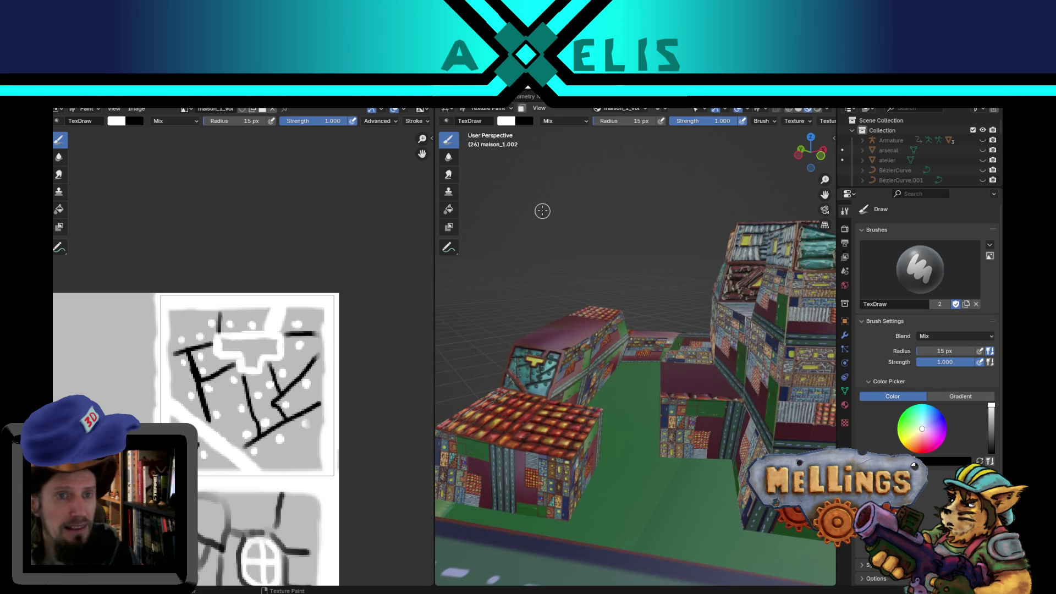
click(635, 109)
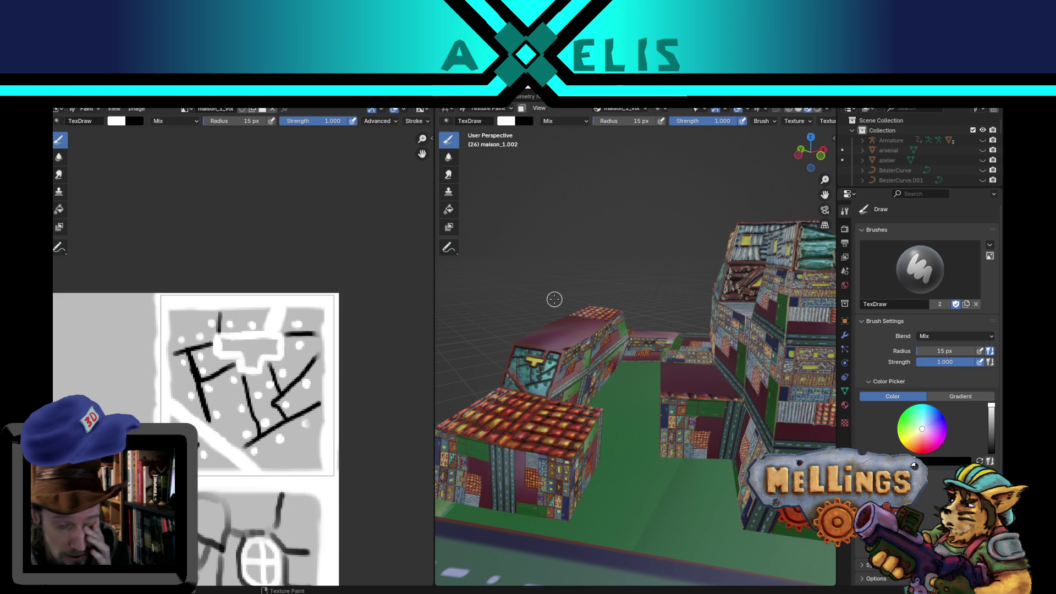
Paint on the maison_1 colour texture, showing the cracked teal window tile.
click(638, 110)
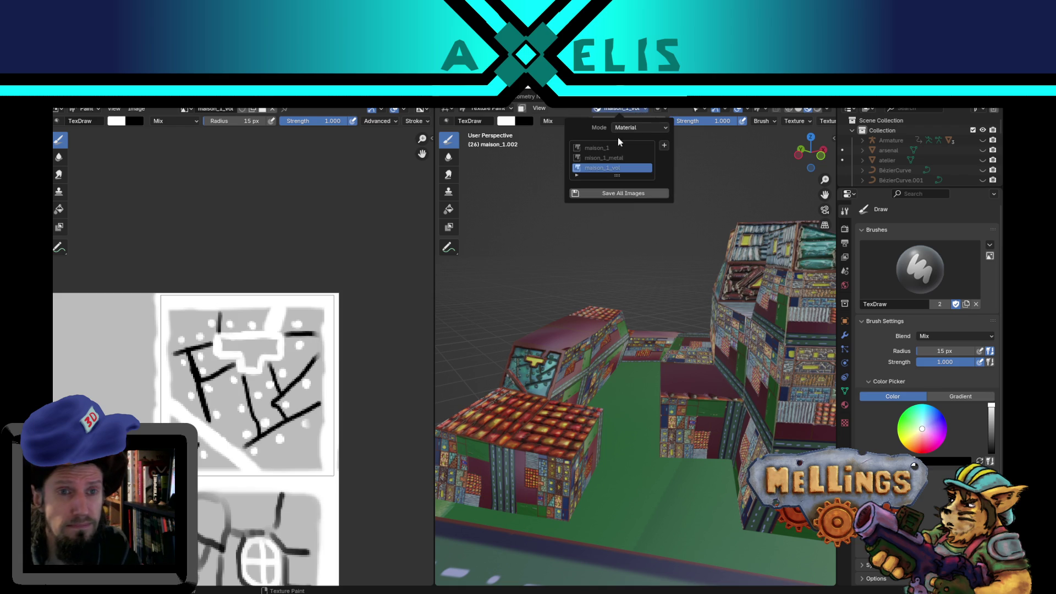
click(605, 148)
scroll(517, 361, up, 2)
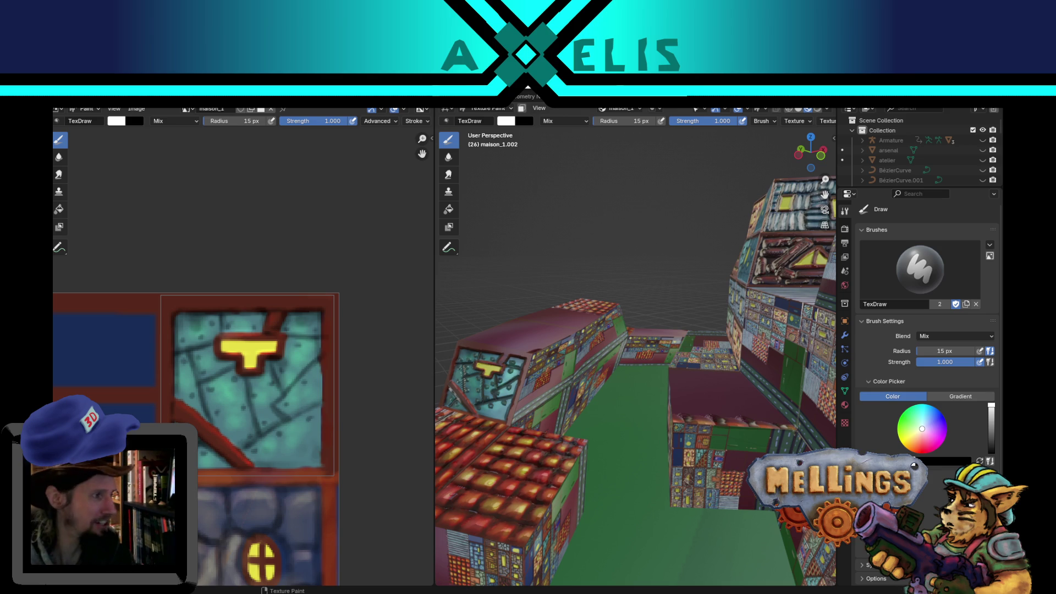
Orbit and zoom around the maison_1.002 house block, rooftops and road to inspect the painted atlas.
scroll(610, 374, down, 6)
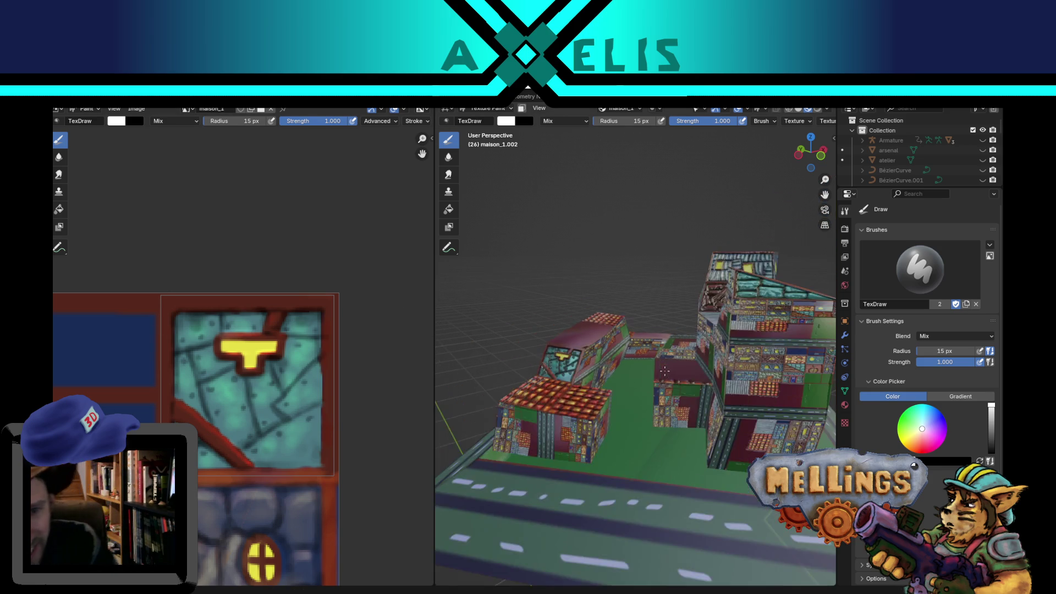
drag(610, 374, 611, 404)
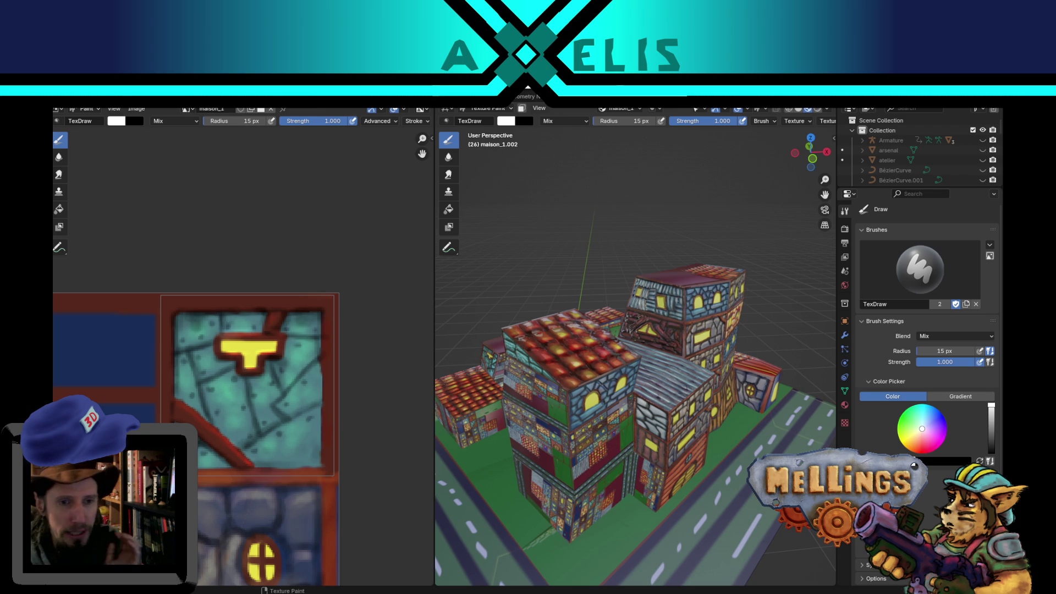
scroll(575, 379, up, 6)
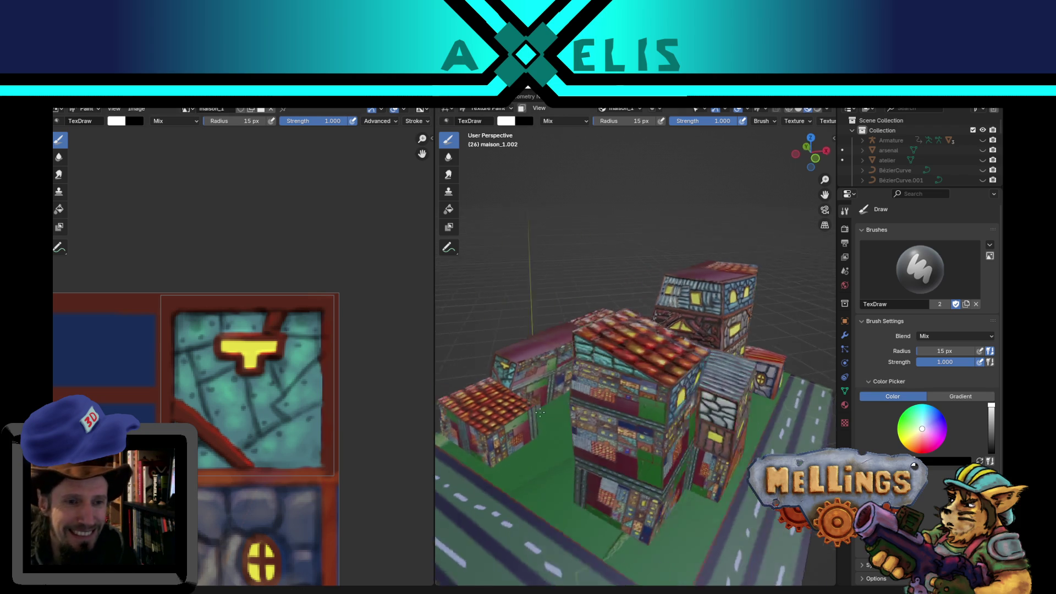
scroll(574, 379, down, 5)
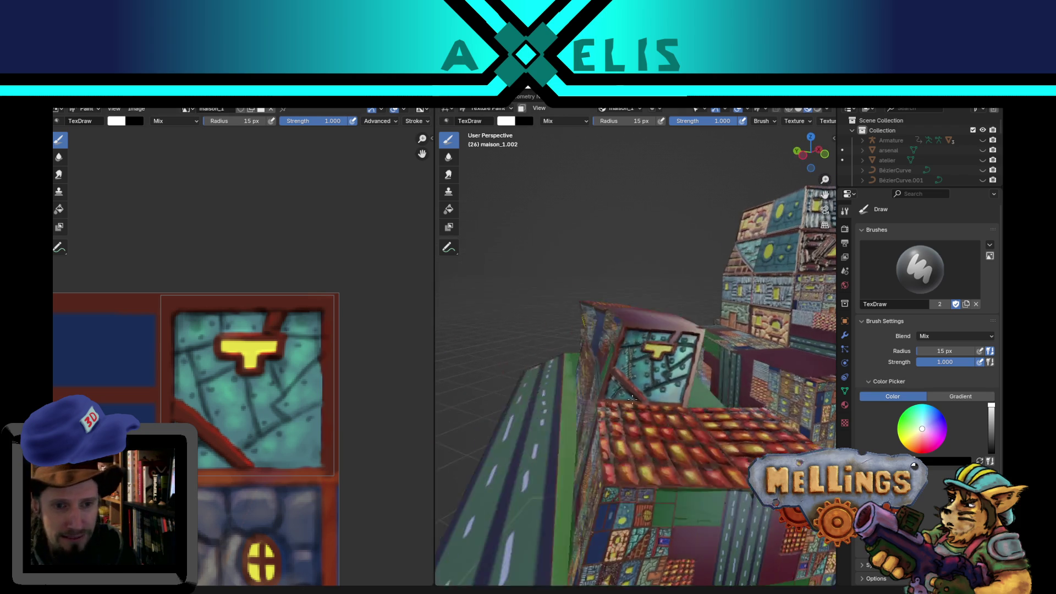
mouse_move(550, 385)
mouse_down()
mouse_move(522, 402)
mouse_move(529, 407)
mouse_up()
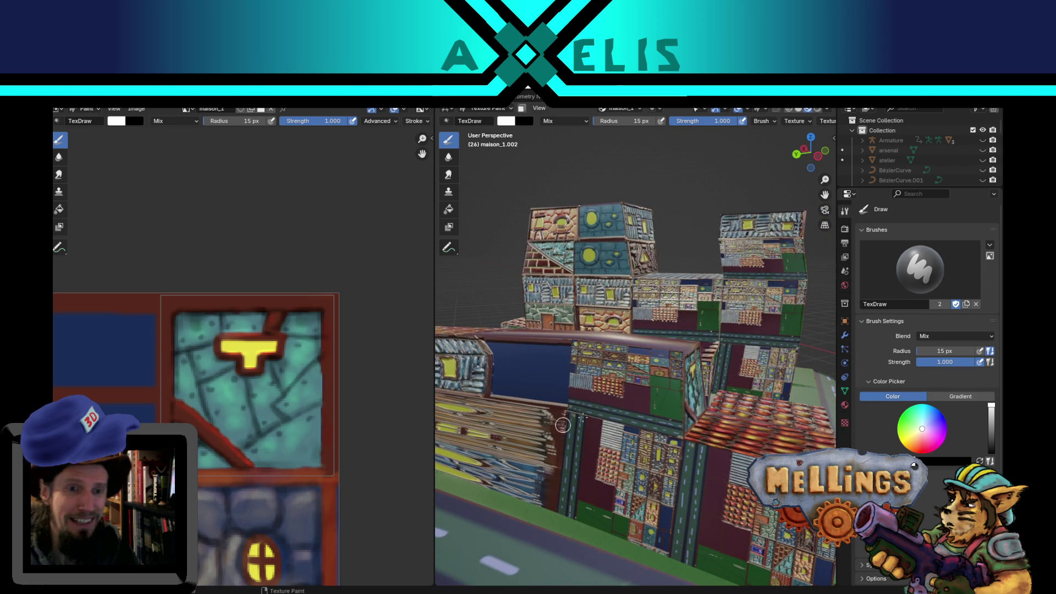
scroll(563, 425, up, 5)
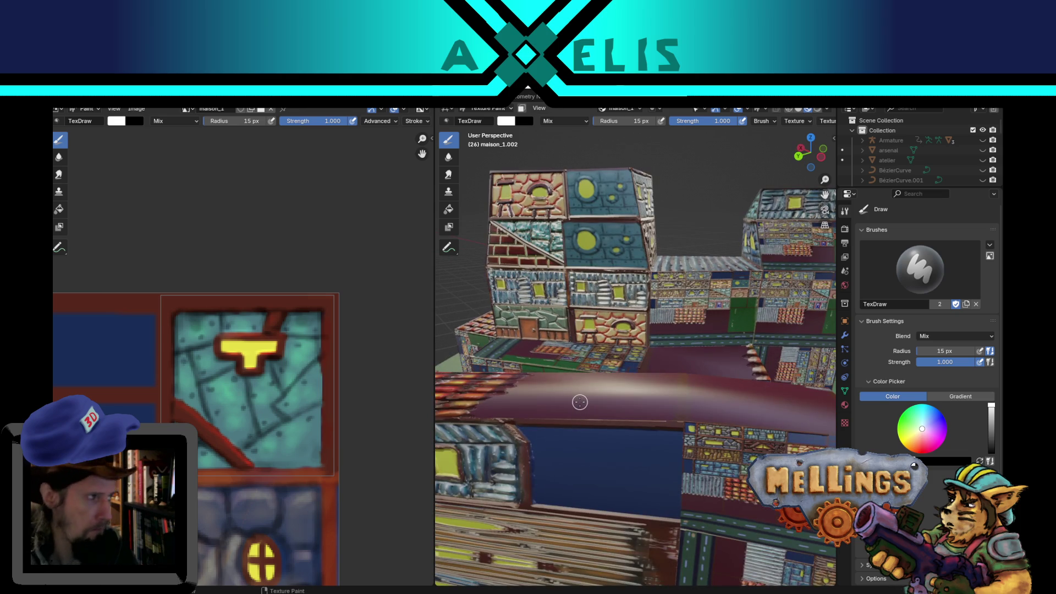
drag(634, 404, 623, 400)
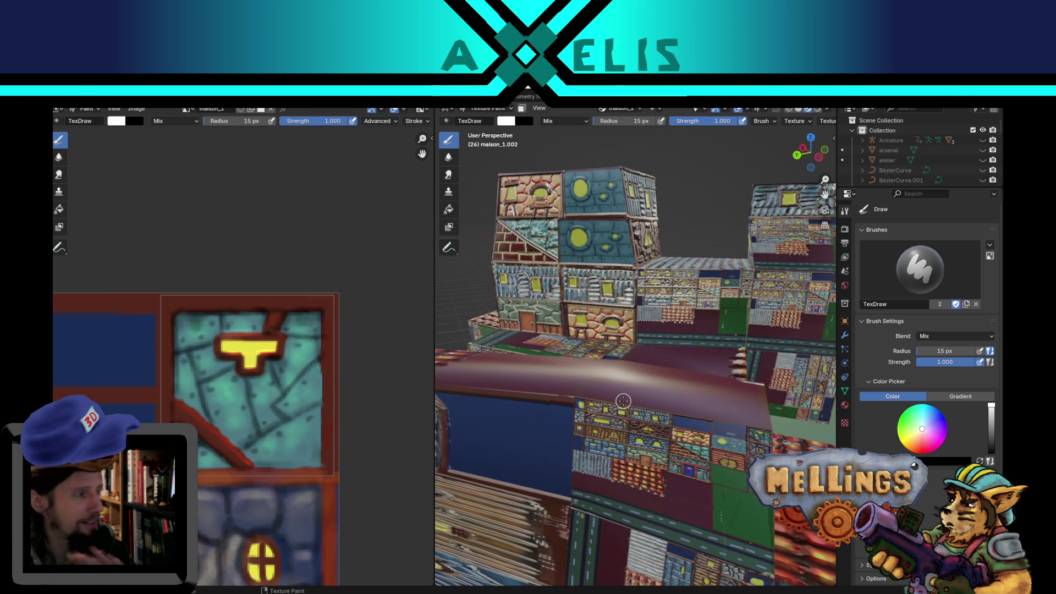
scroll(623, 401, down, 5)
scroll(165, 377, up, 4)
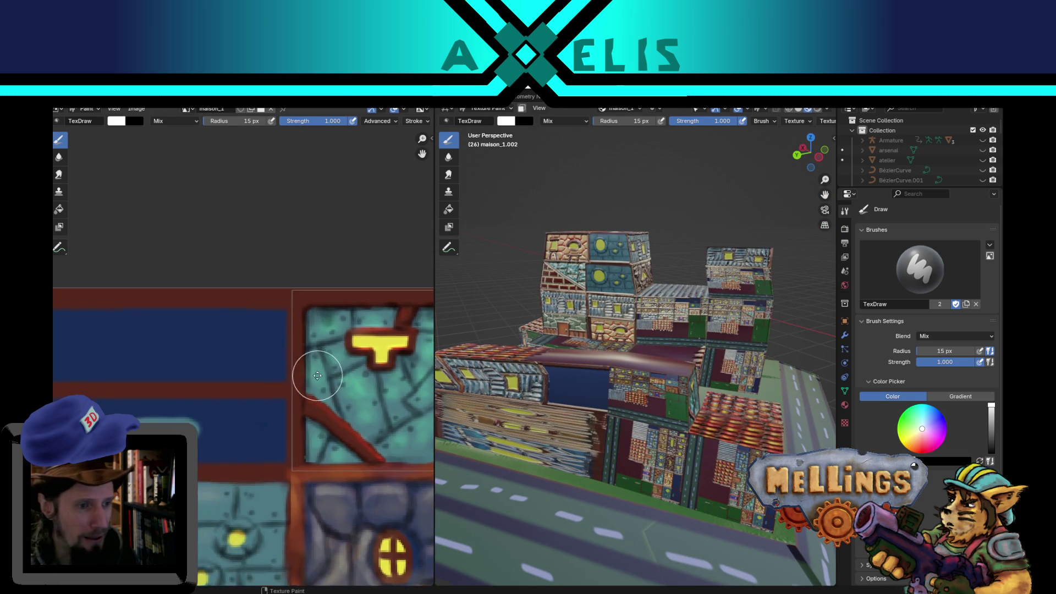
scroll(181, 349, down, 4)
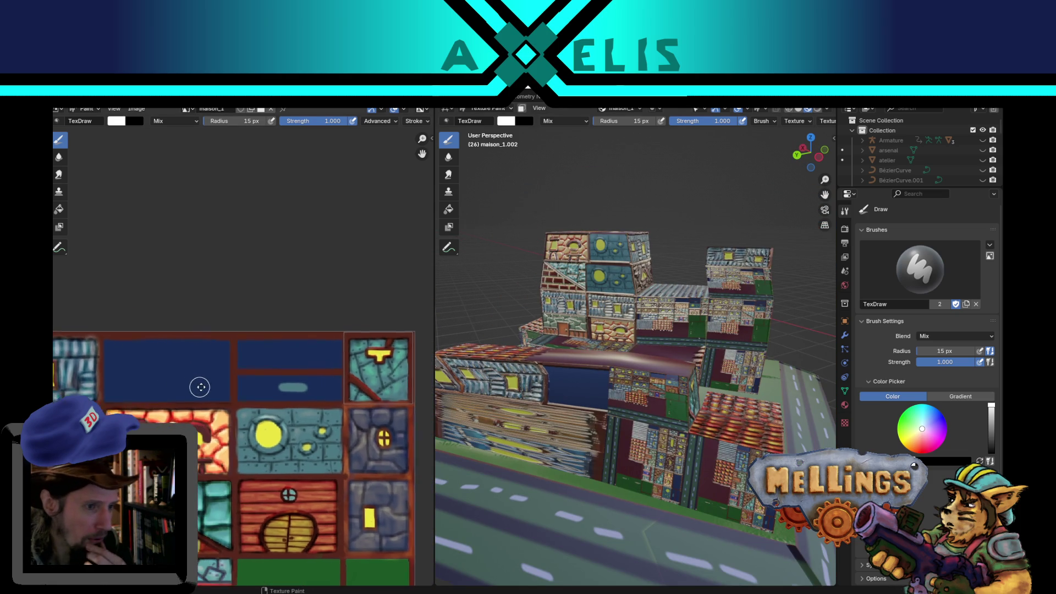